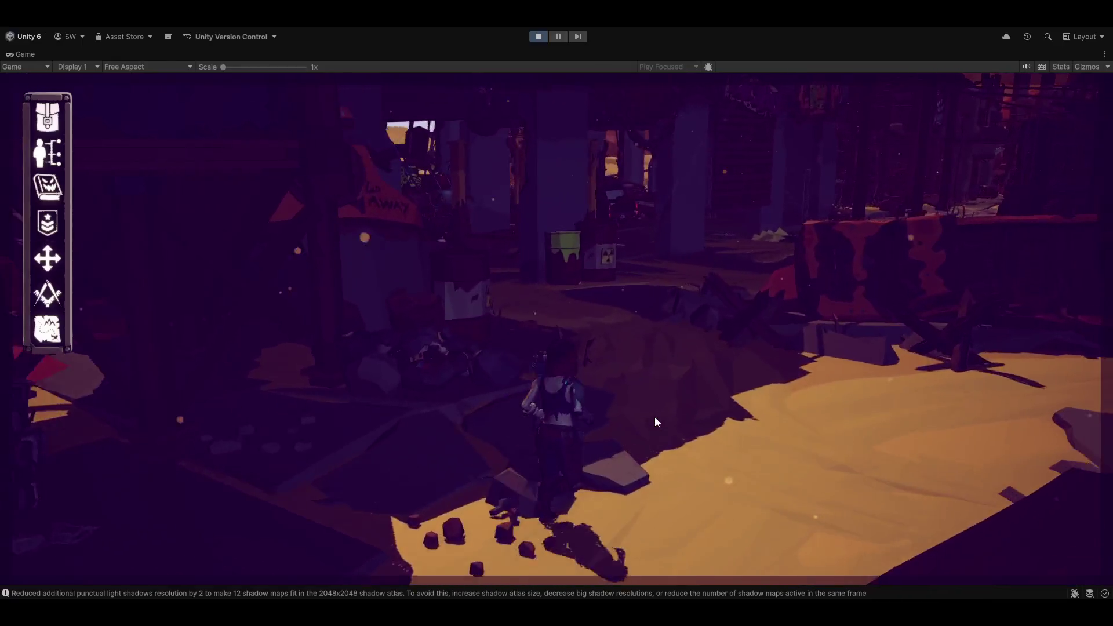
Step: Run the character past the car, down the sandy slope and into the Salt Flats
key("w")
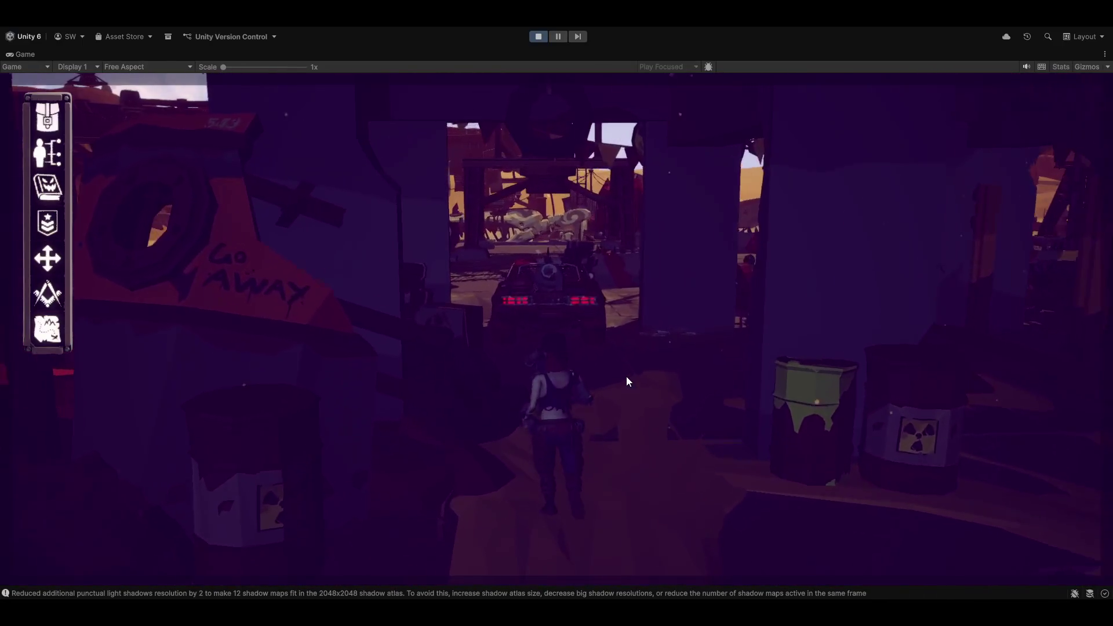
key("w")
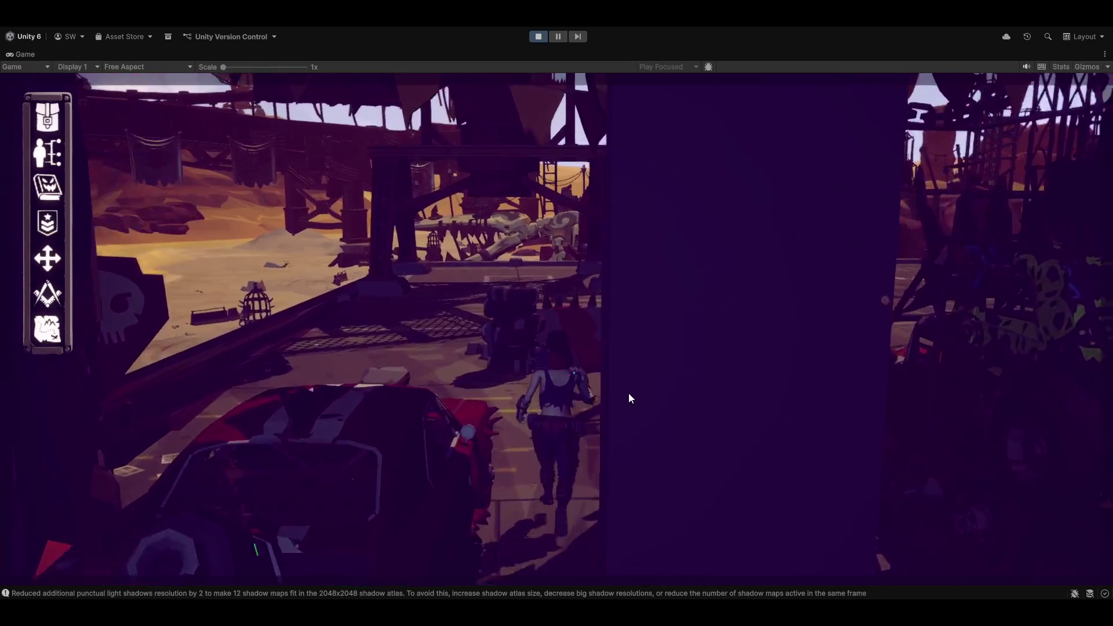
key("w")
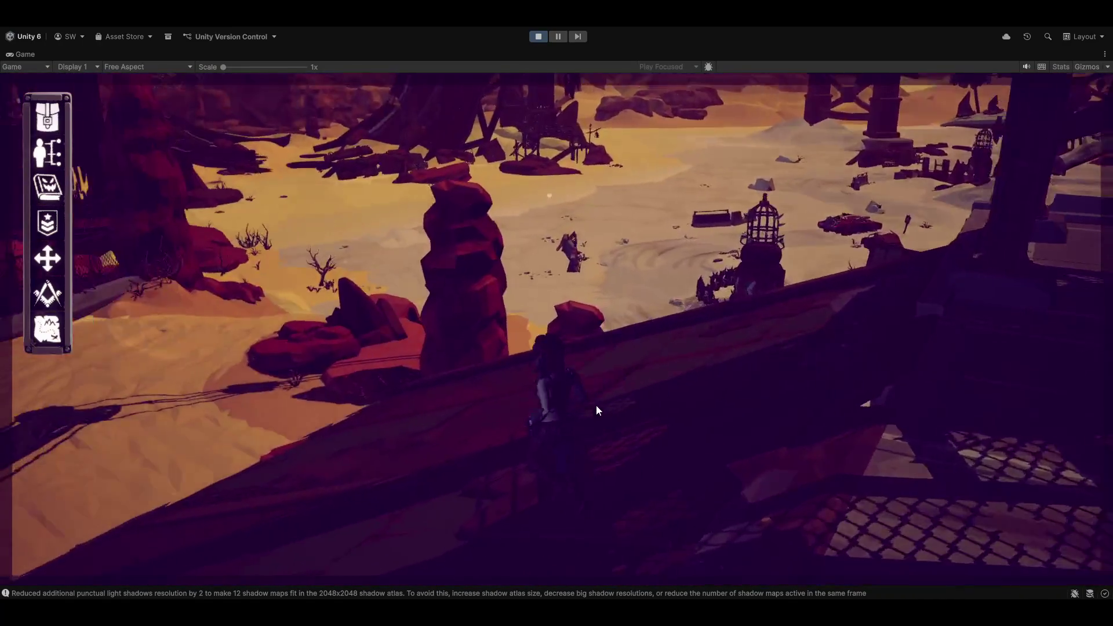
key("w")
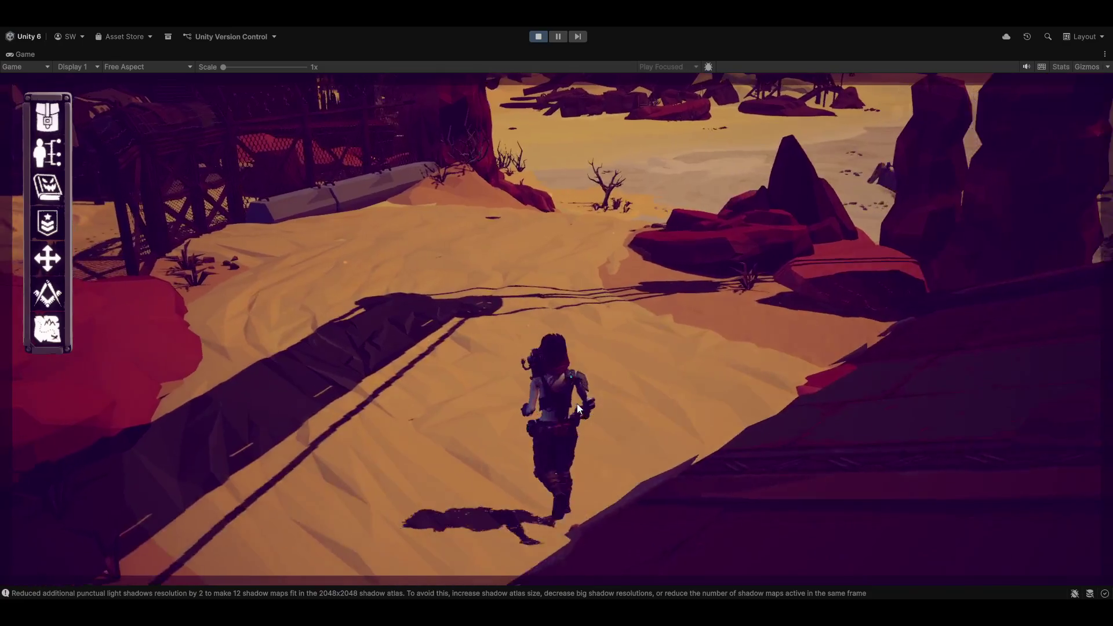
key("w")
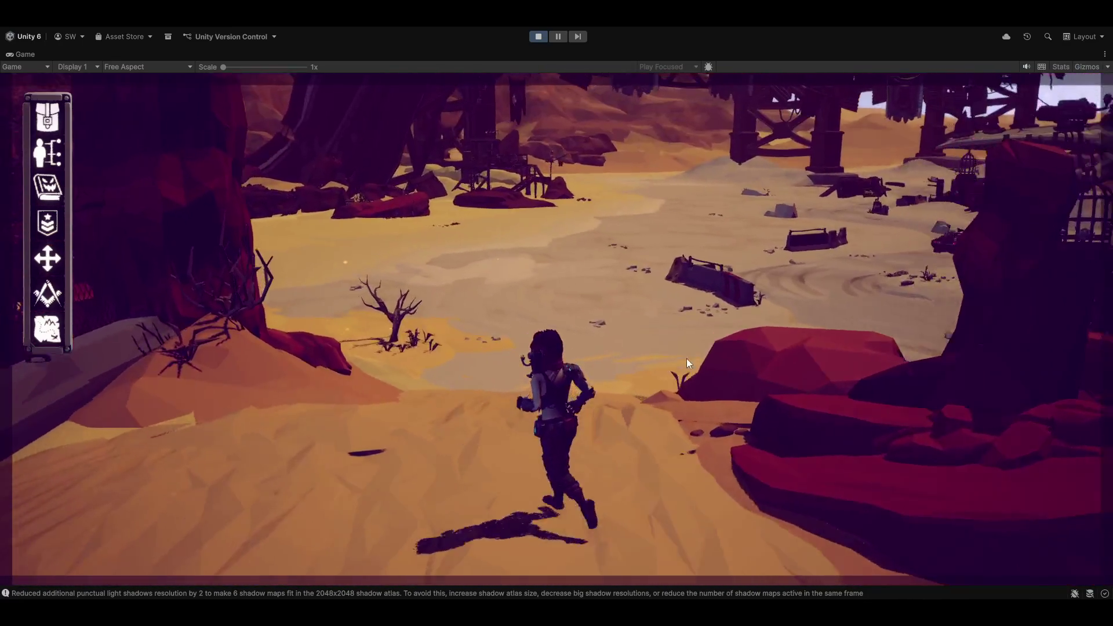
key("w")
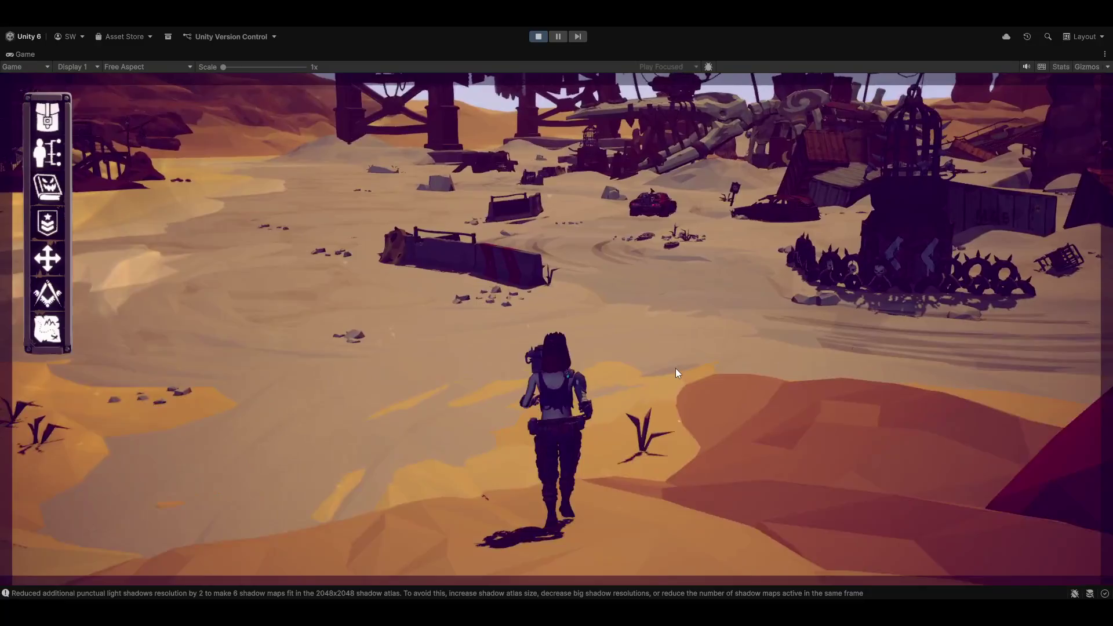
key("w")
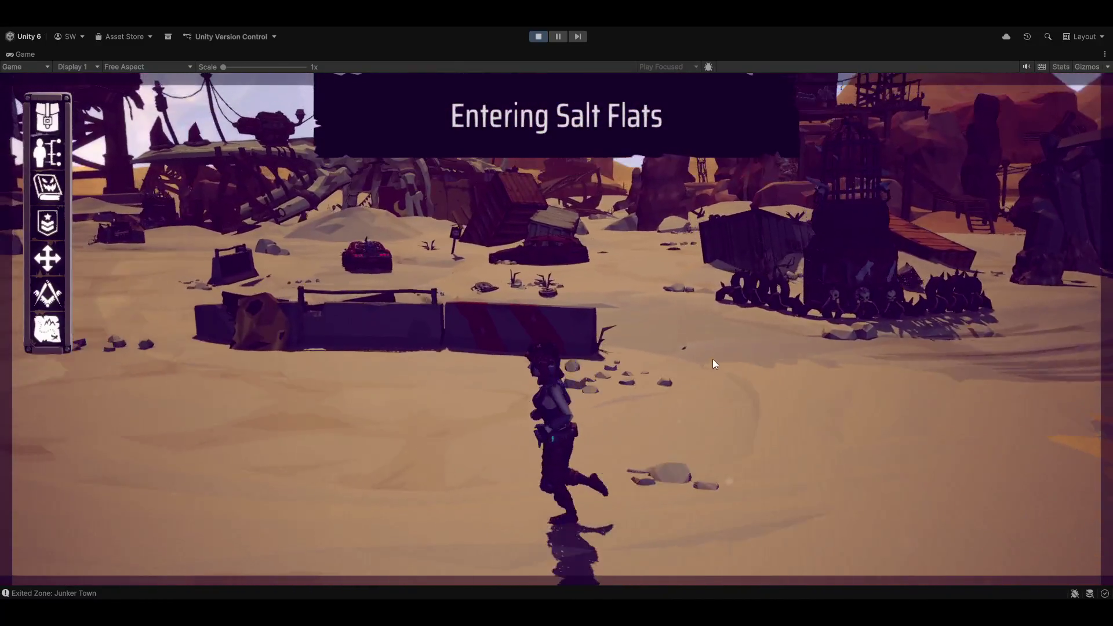
key("w")
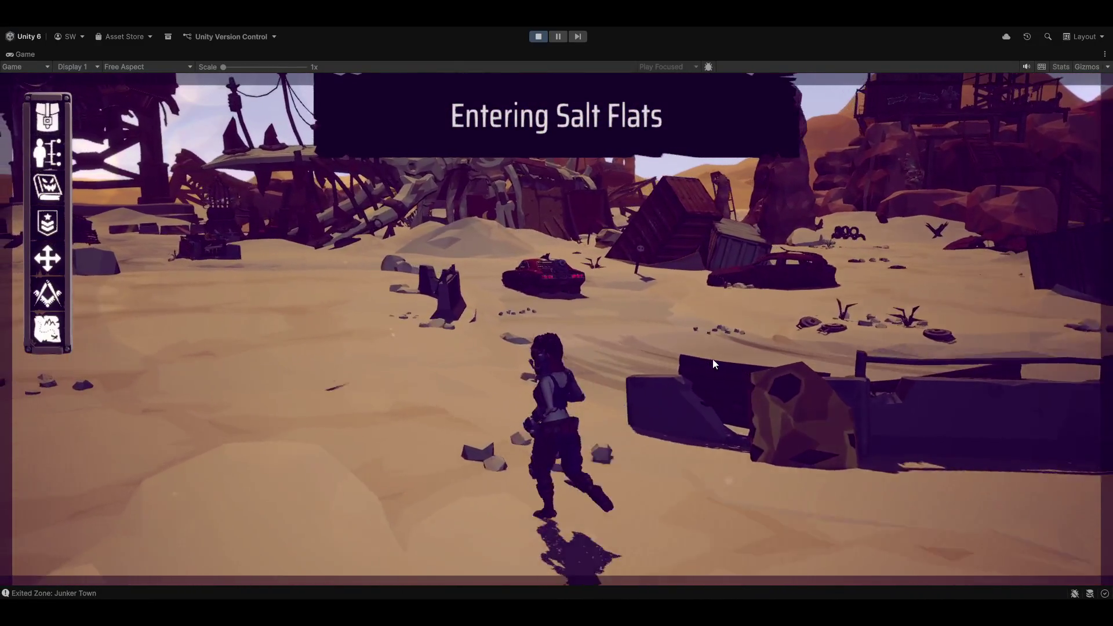
Step: Test interaction on the wrecked car and dirt road, then turn the character away
left_click(598, 290)
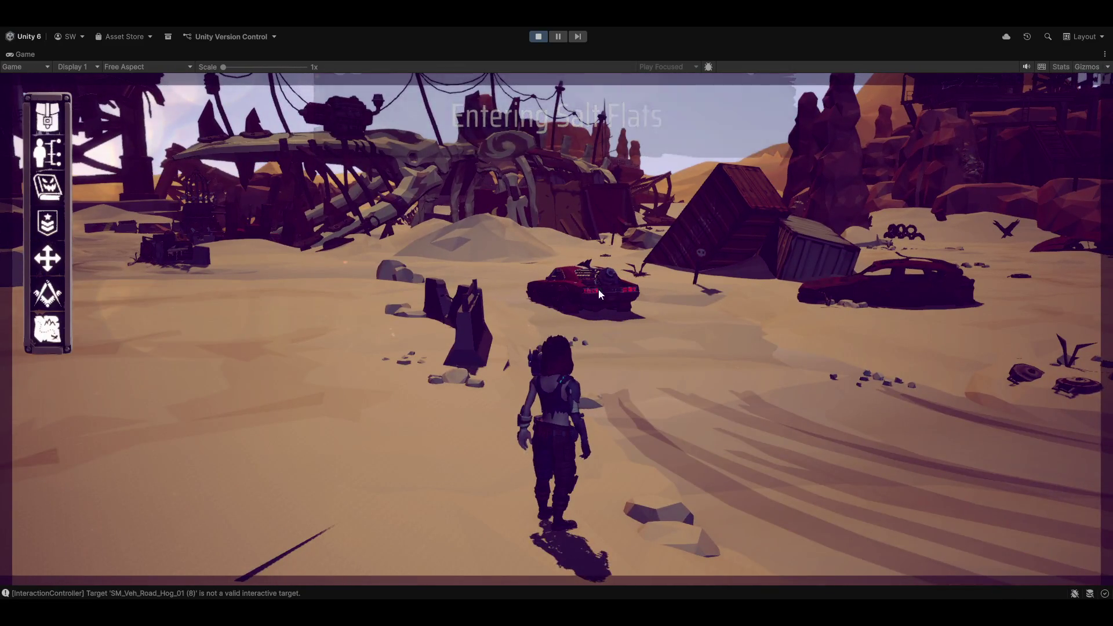
left_click(675, 352)
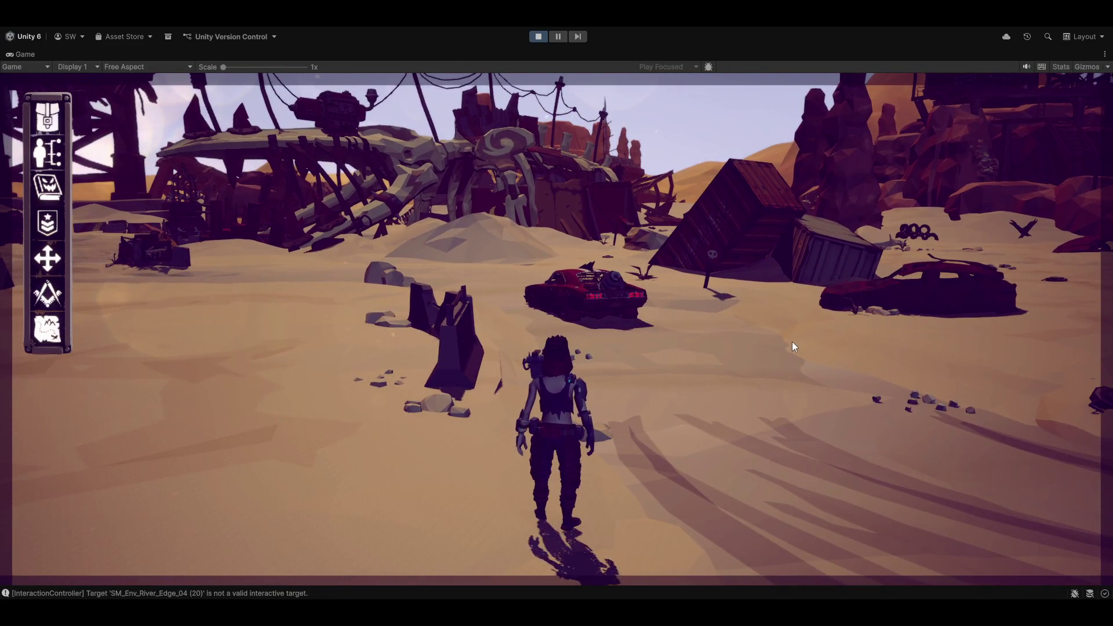
key("Tab")
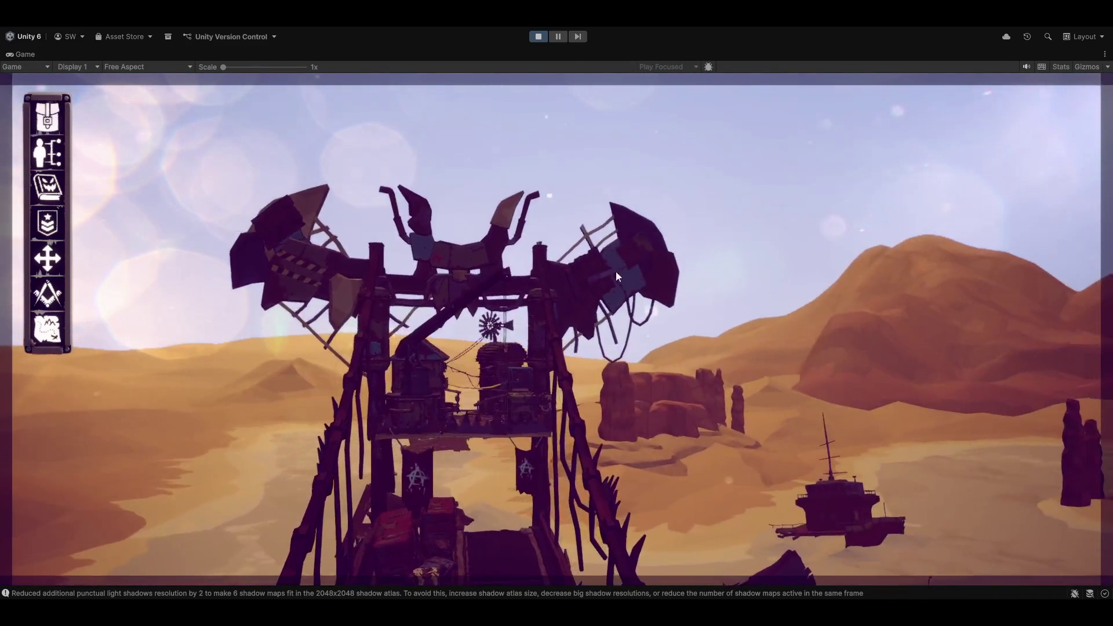
Step: Give several Ground Move orders across the desert, then leave the top-down RTS view with Tab
left_click(527, 269)
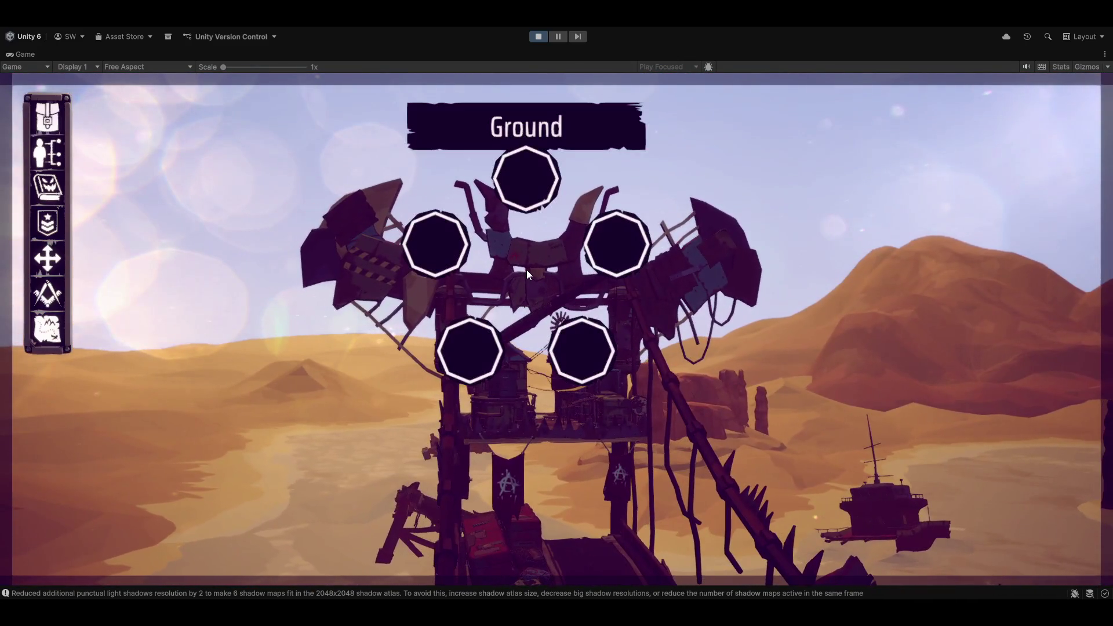
left_click(535, 179)
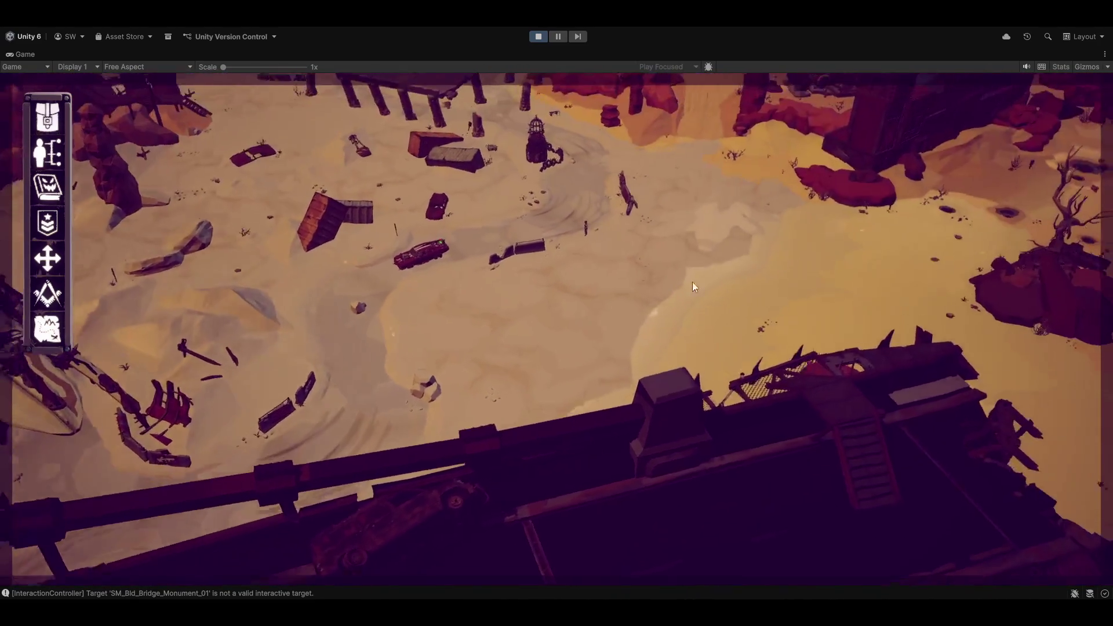
left_click(645, 304)
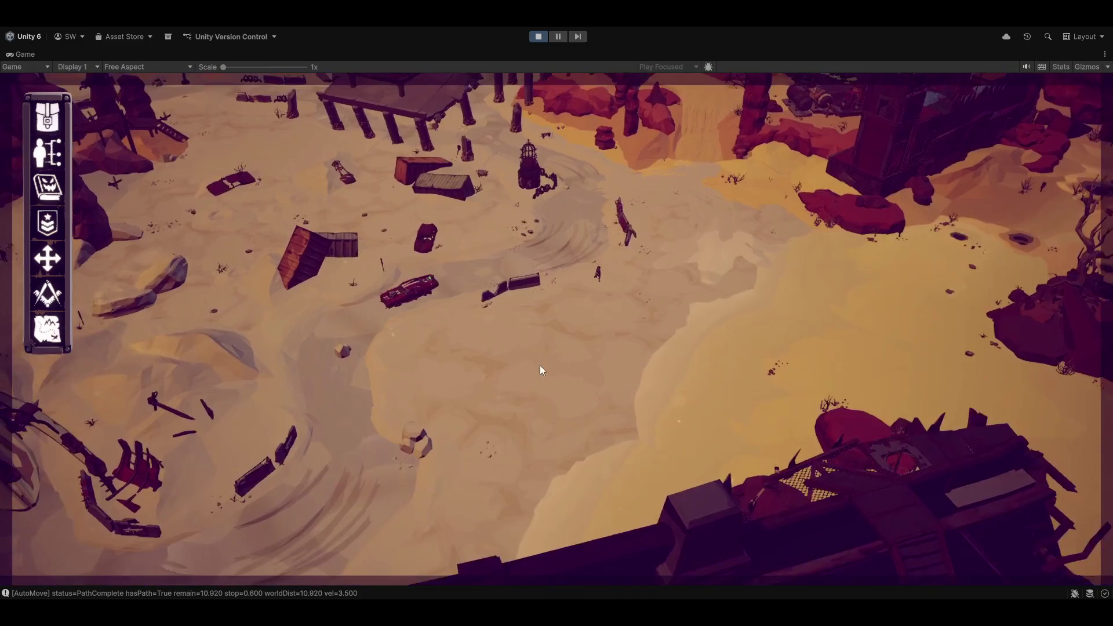
left_click(893, 381)
left_click(897, 309)
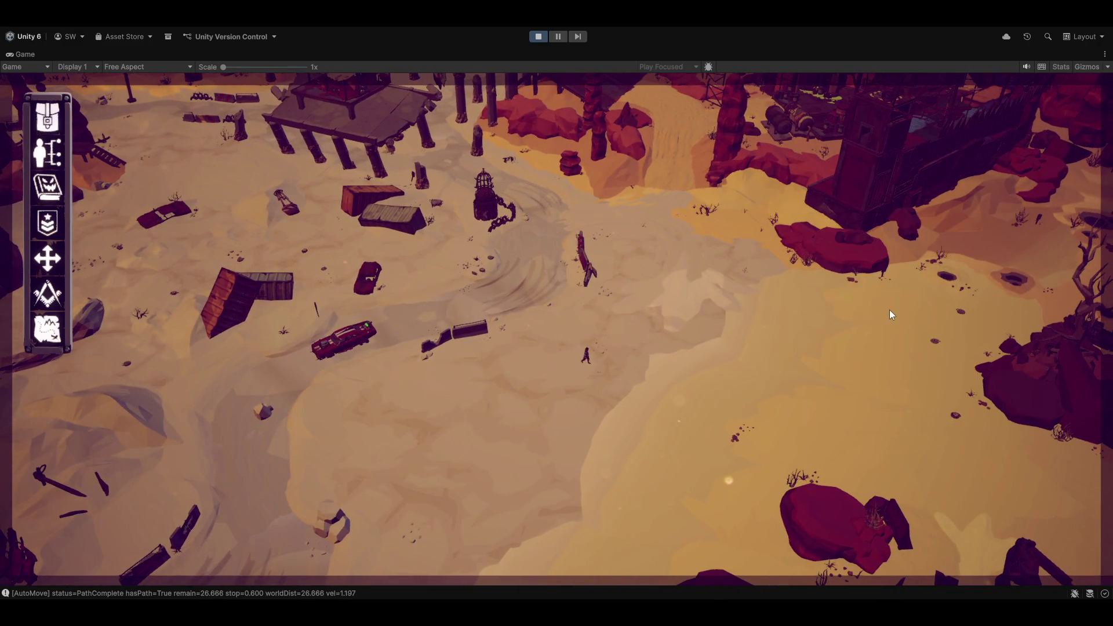
left_click(347, 440)
left_click(349, 361)
key("Tab")
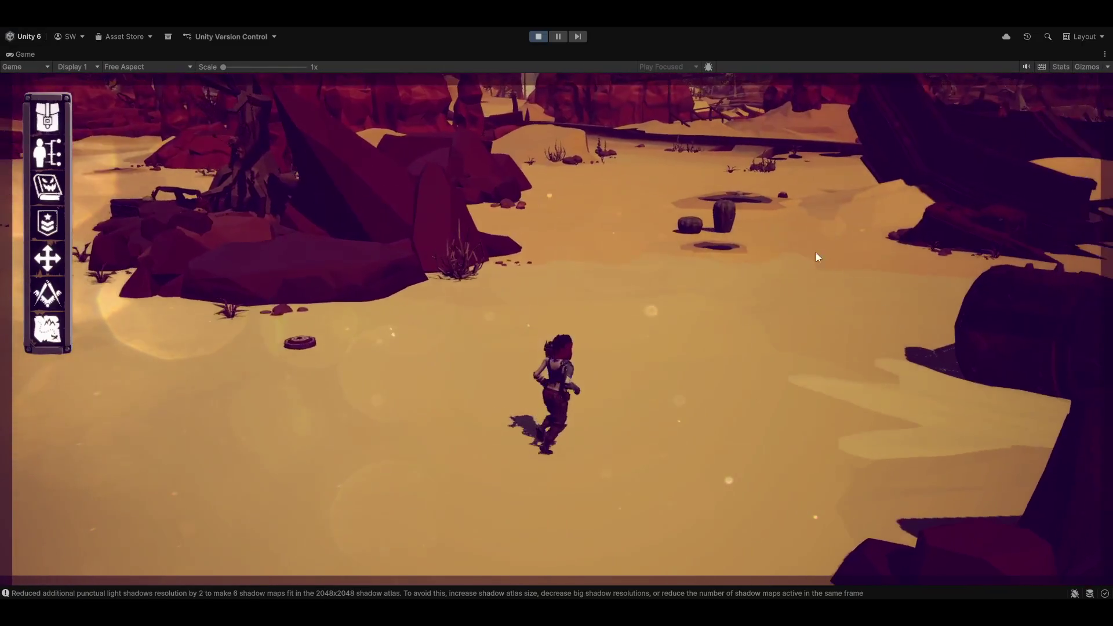
Step: Auto-walk toward the cactus rocks, cancel with W, step up to the cacti, then head for the soldiers
left_click(693, 214)
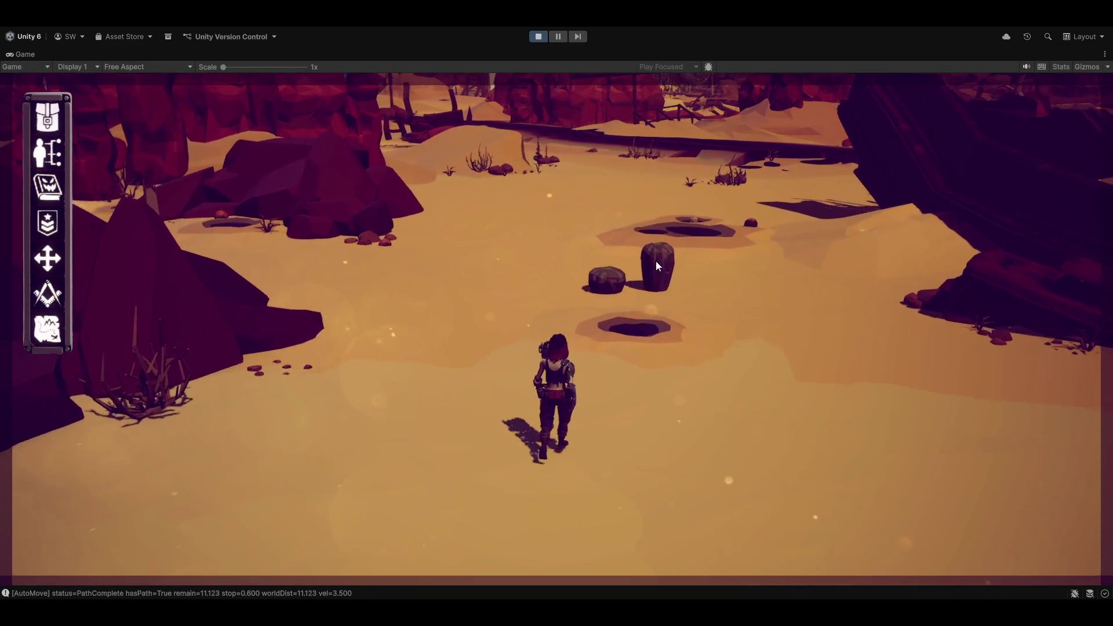
key("w")
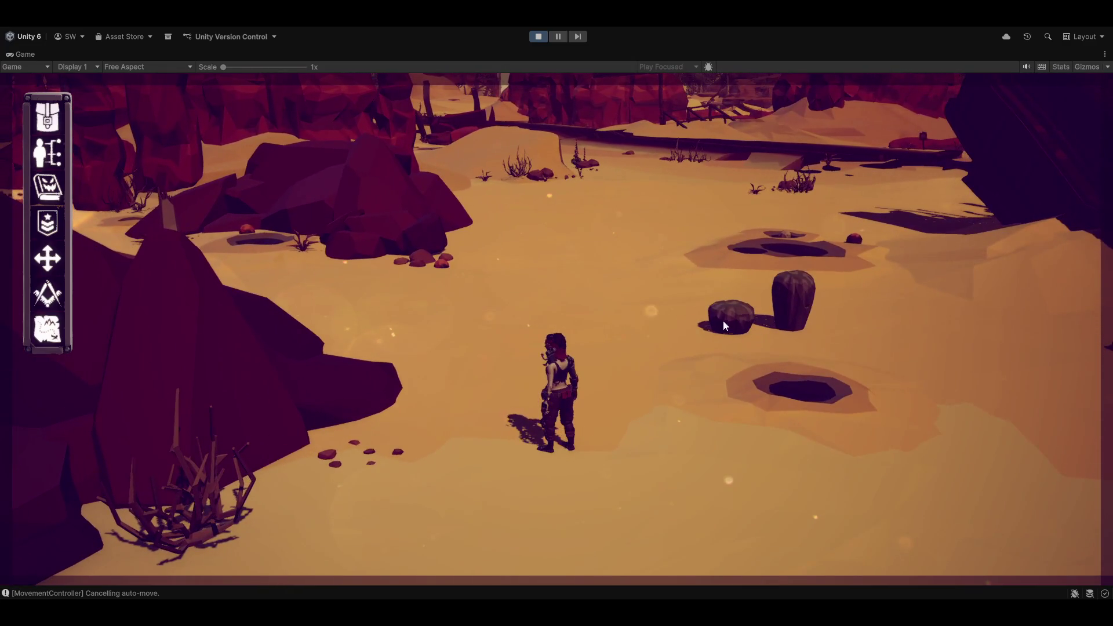
left_click(728, 317)
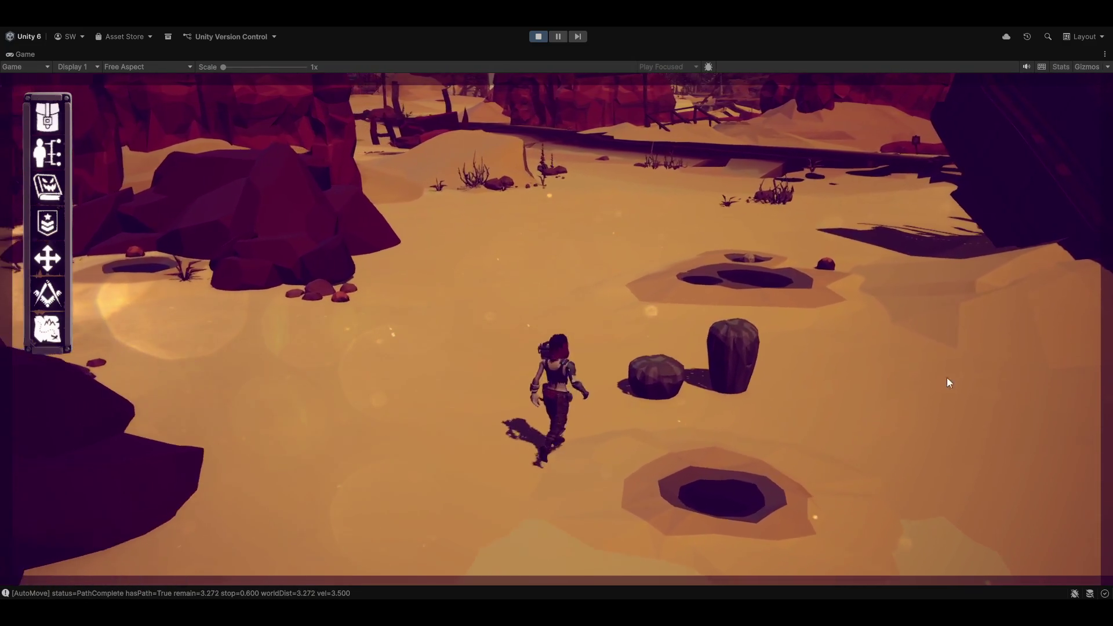
left_click(684, 399)
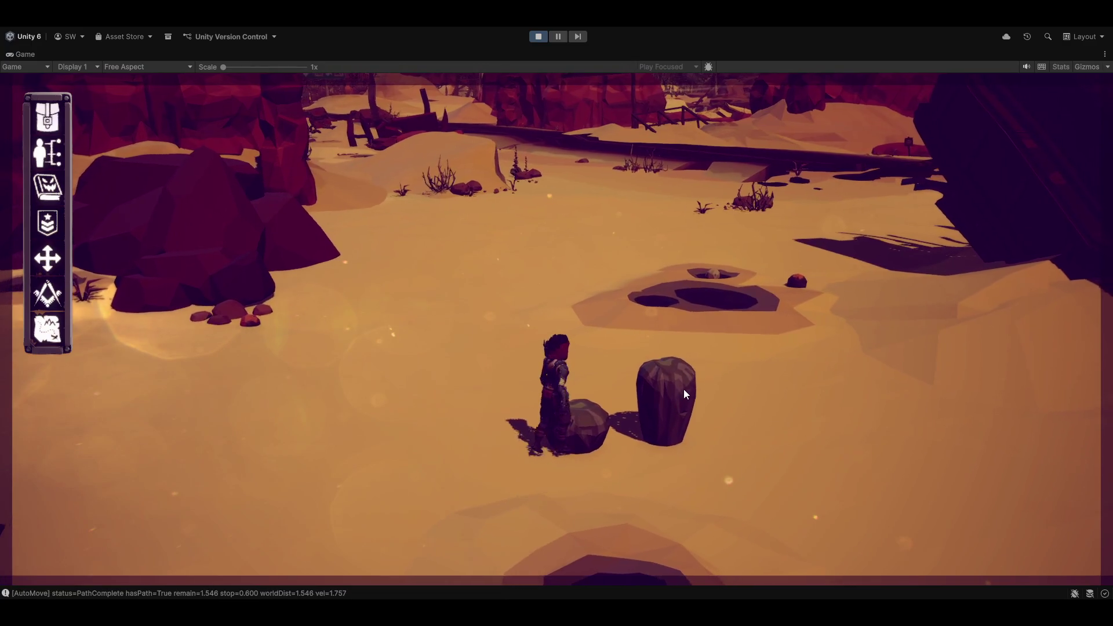
left_click(560, 320)
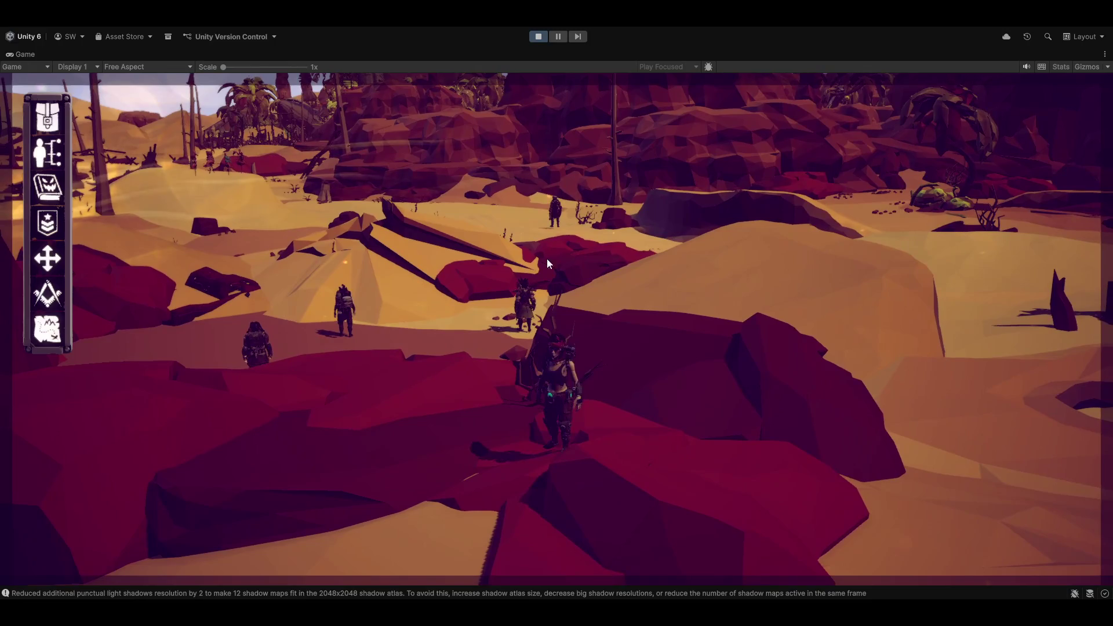
Step: Answer the sergeant down to 'Yes, Sergeant! [End Conversation and Salute]', then stop Play mode
left_click(529, 298)
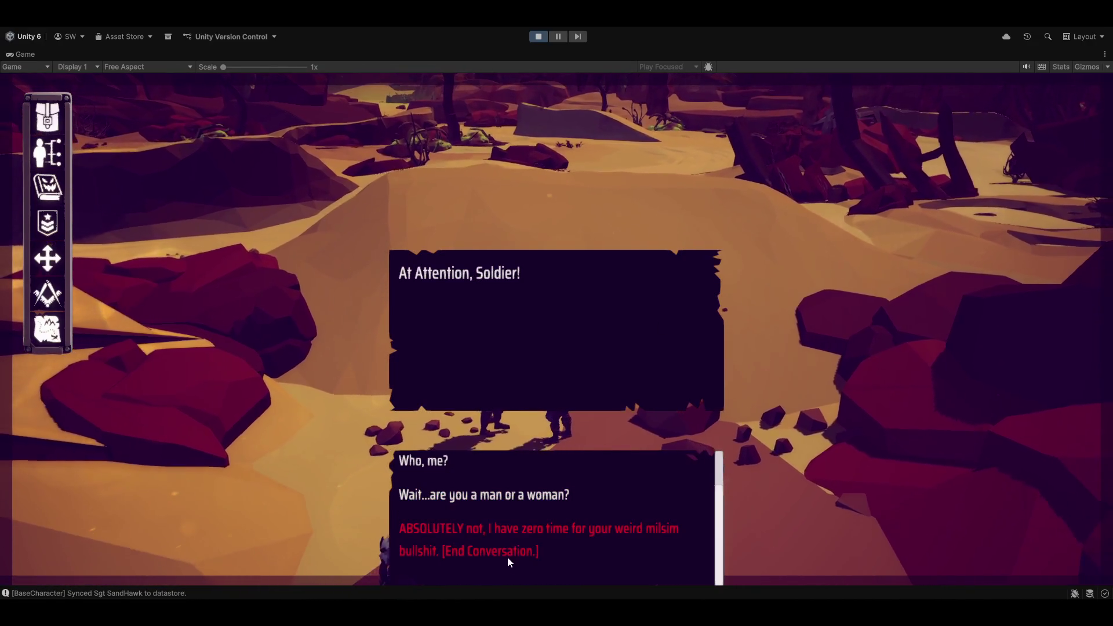
scroll(492, 522, "down", 1)
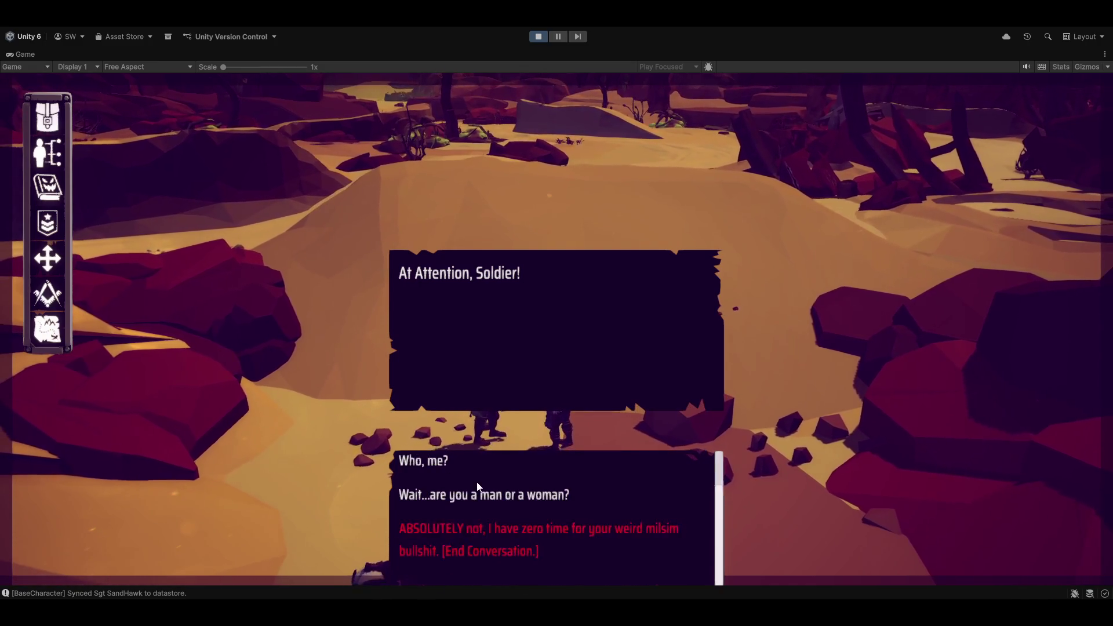
scroll(477, 472, "up", 1)
left_click(467, 481)
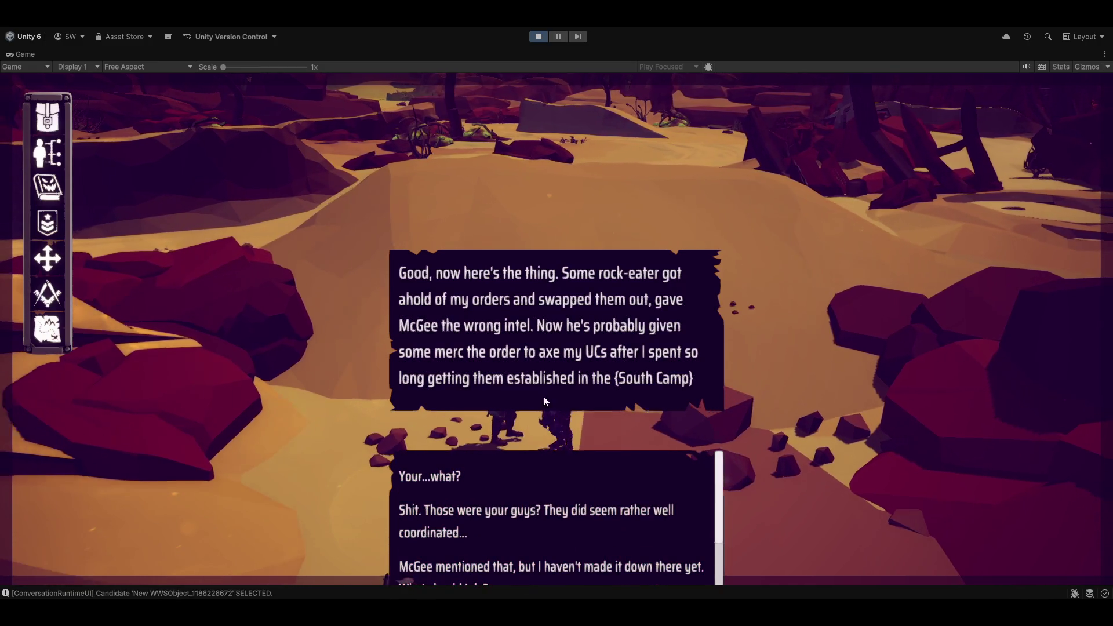
left_click(454, 474)
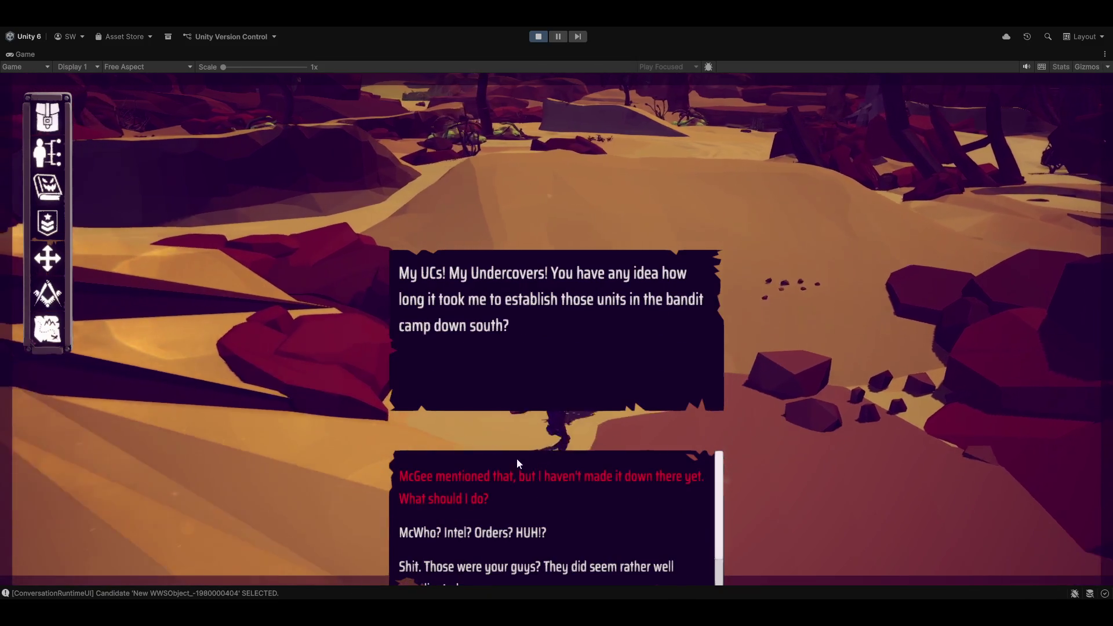
left_click(517, 473)
left_click(521, 532)
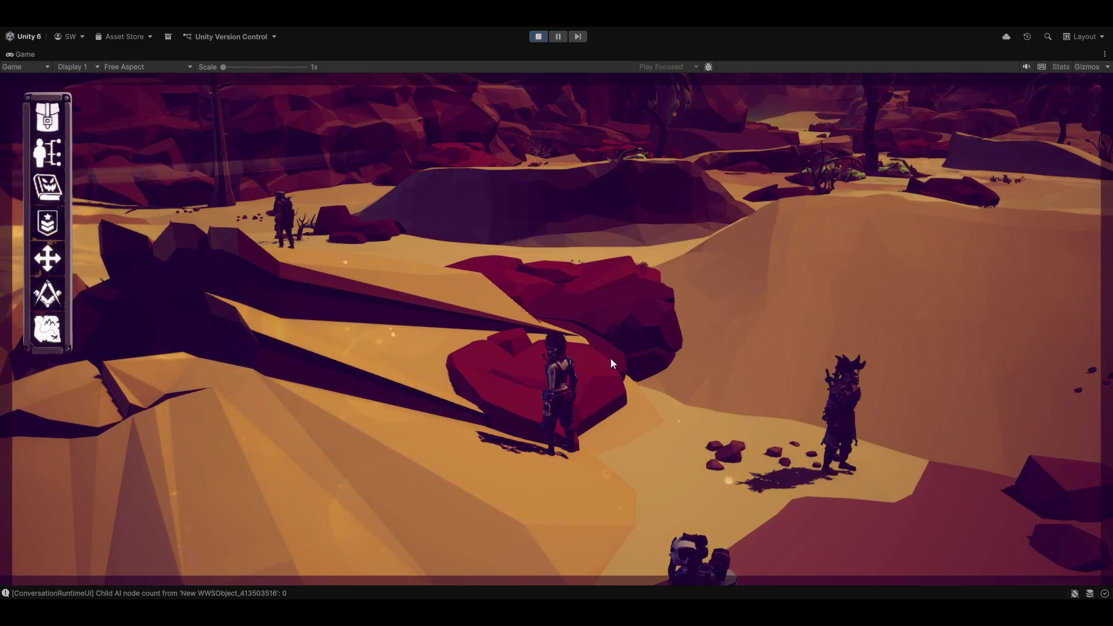
left_click(543, 36)
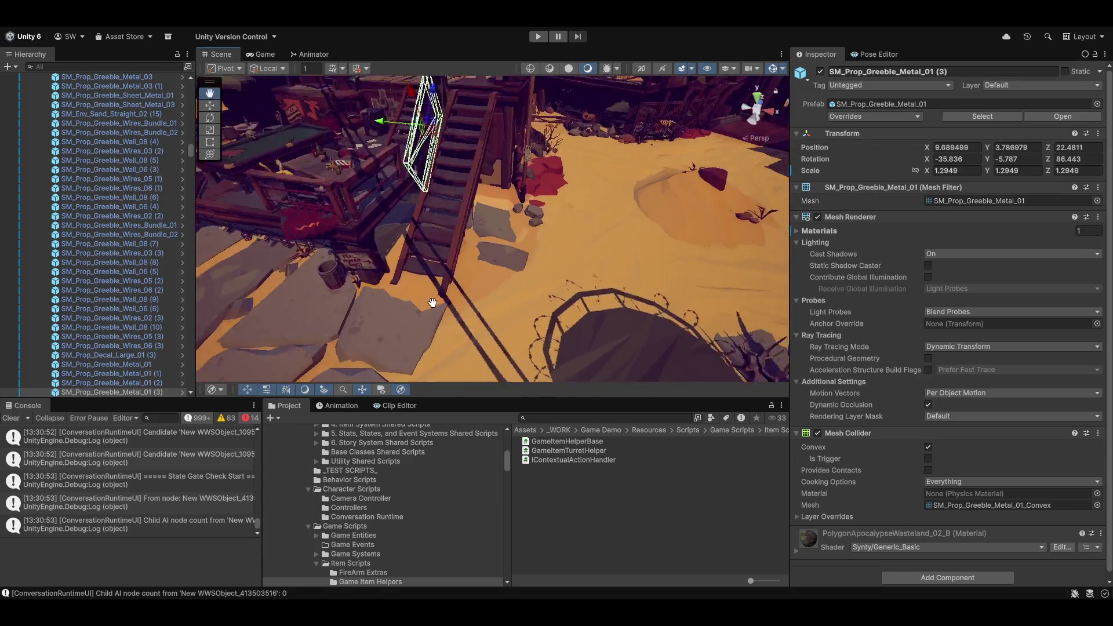
Step: Orbit the Scene view from the stairs to a horizontal view over the desert rocks
mouse_move(432, 302)
left_mouse_down()
mouse_move(366, 233)
mouse_move(940, 323)
mouse_move(784, 327)
mouse_move(653, 301)
mouse_move(738, 250)
mouse_move(406, 249)
mouse_move(916, 269)
mouse_move(1039, 398)
mouse_move(921, 296)
mouse_move(861, 310)
mouse_move(719, 243)
mouse_move(244, 233)
left_mouse_up()
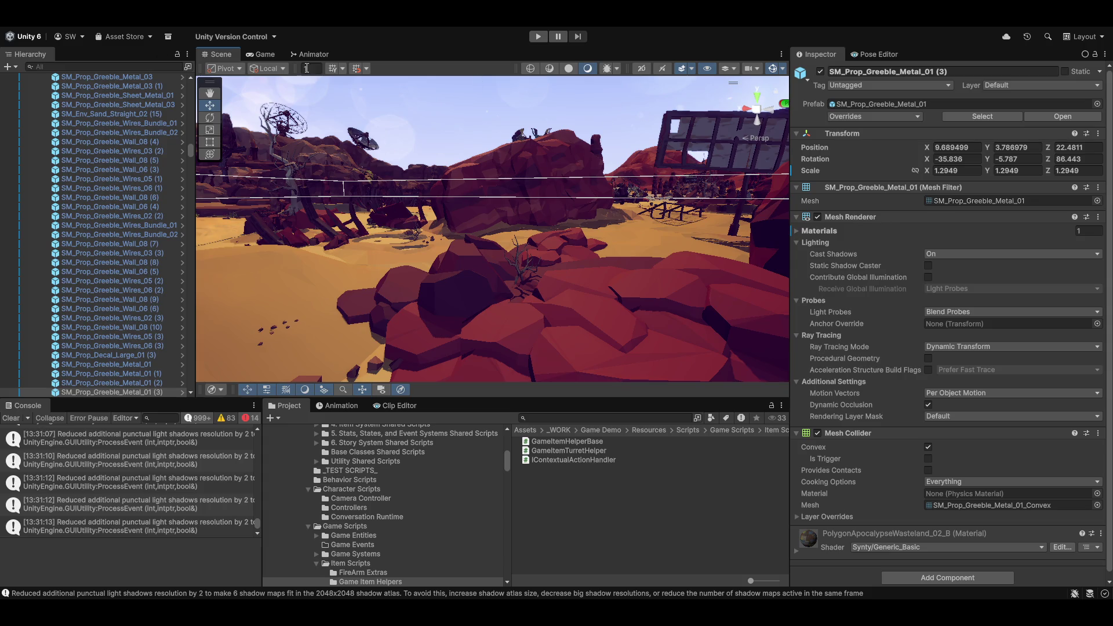
left_click(381, 30)
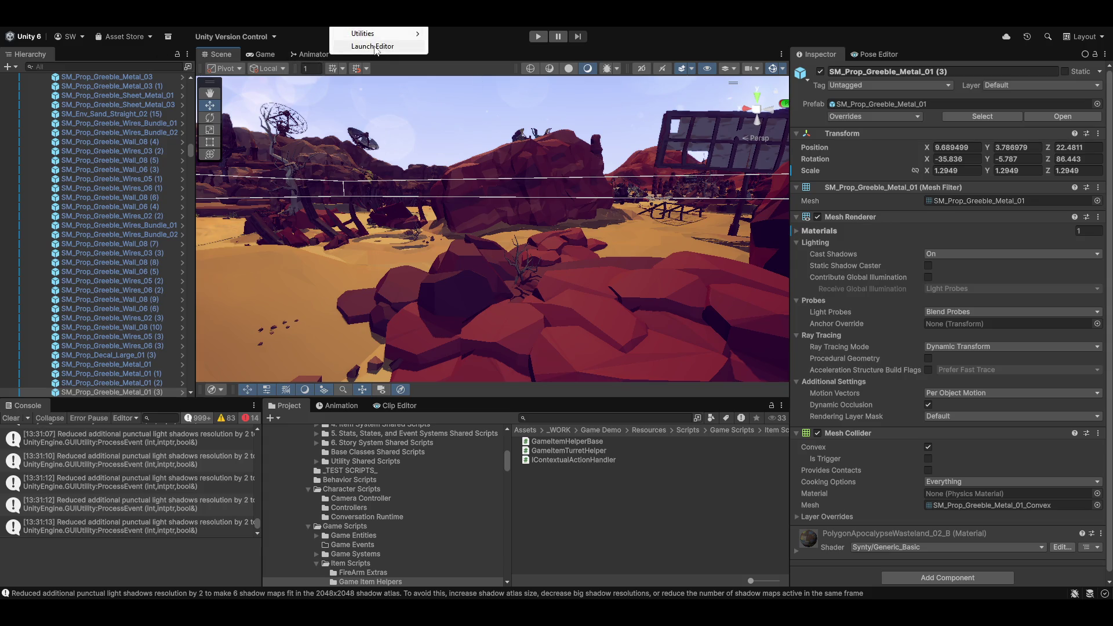
left_click(380, 46)
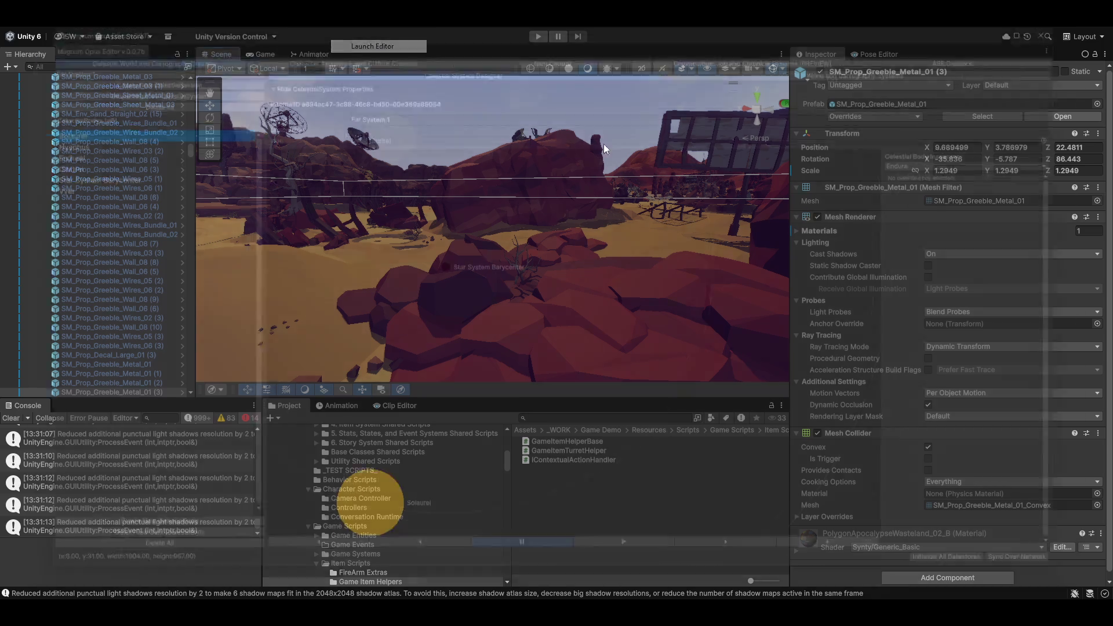
left_click(354, 41)
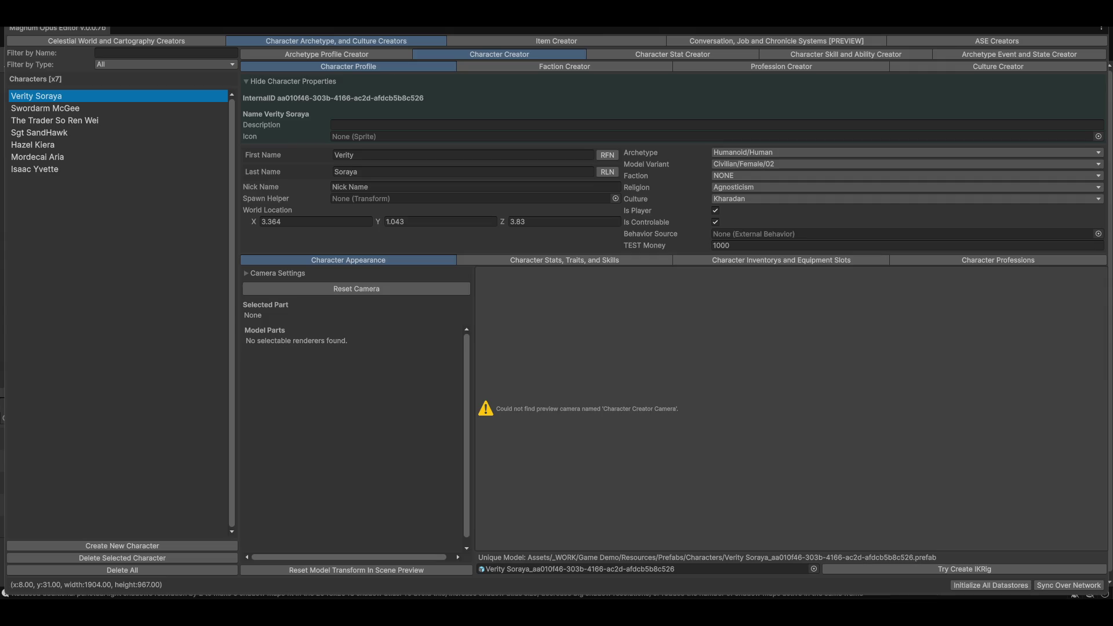
key("shift+space")
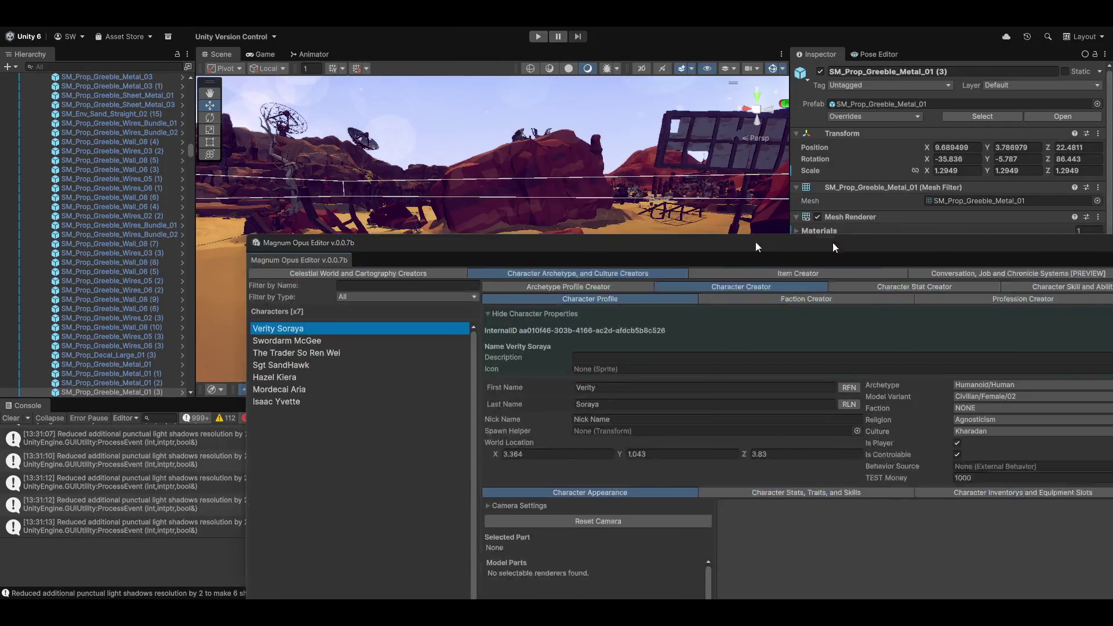
key("shift+space")
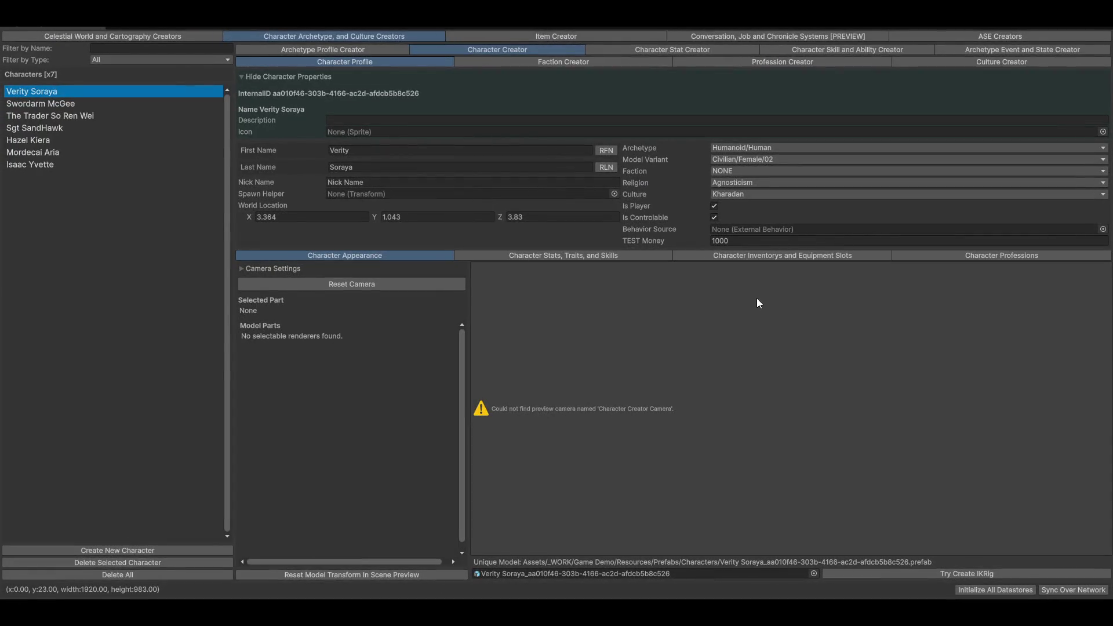
Step: Switch Verity Soraya's inventory section to Contacts and view Swordarm McGee, Mordecai Aria and Sgt SandHawk
left_click(774, 258)
left_click(330, 267)
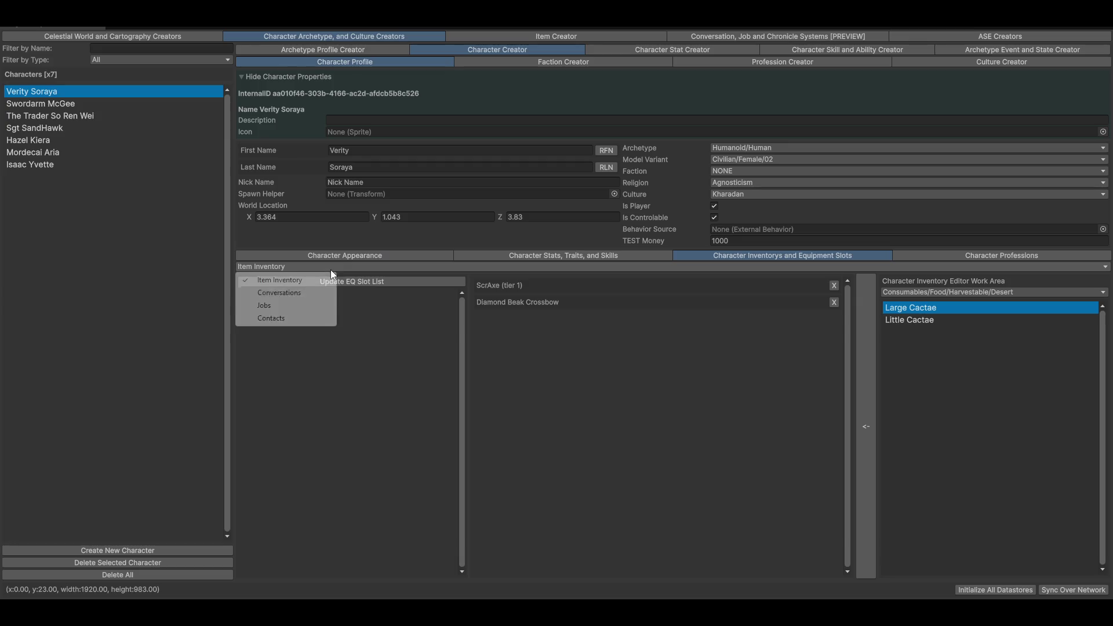
left_click(276, 318)
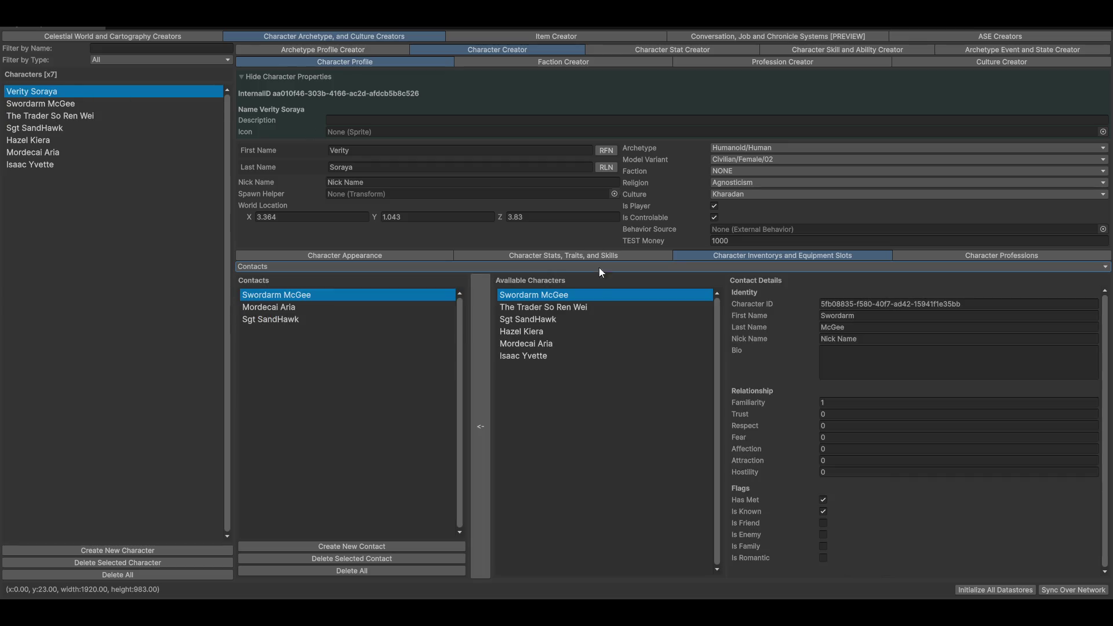
left_click(275, 312)
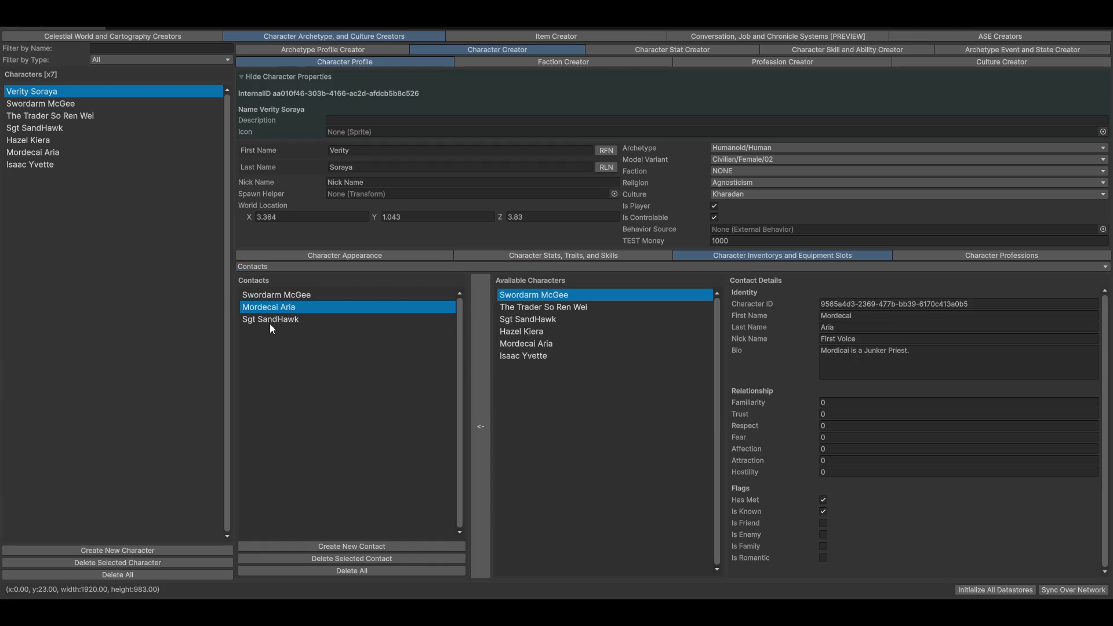
left_click(270, 322)
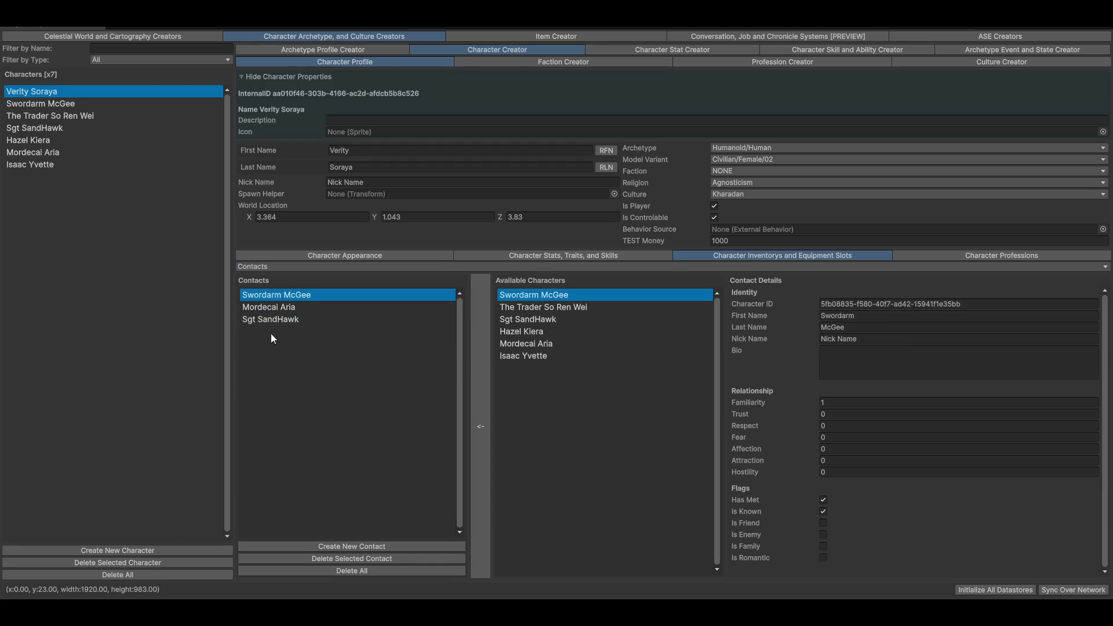
left_click(249, 309)
left_click(262, 321)
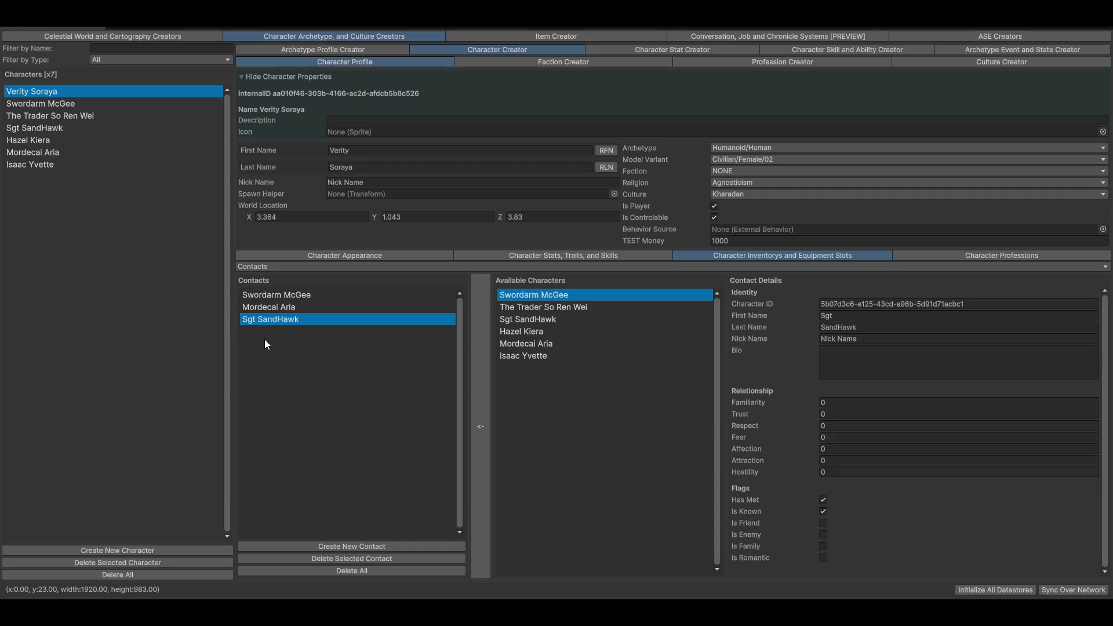
left_click(333, 297)
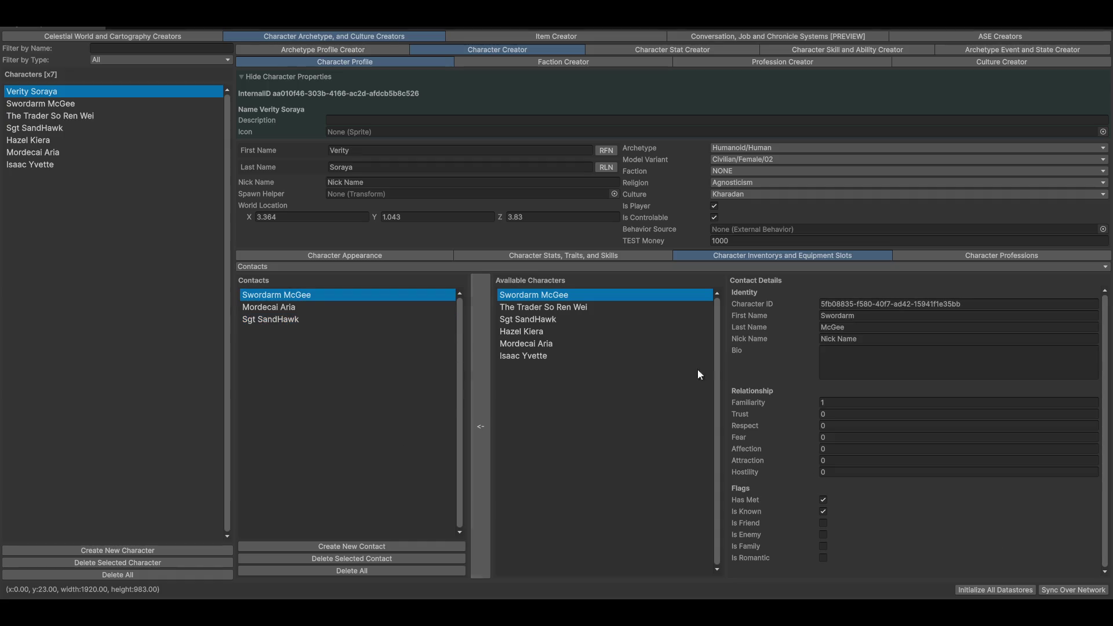
Step: Check the data of Swordarm McGee, Sgt SandHawk, Mordecai Aria, So Ren Wei and Isaac Yvette, then revisit Verity's contacts
left_click(30, 102)
left_click(40, 129)
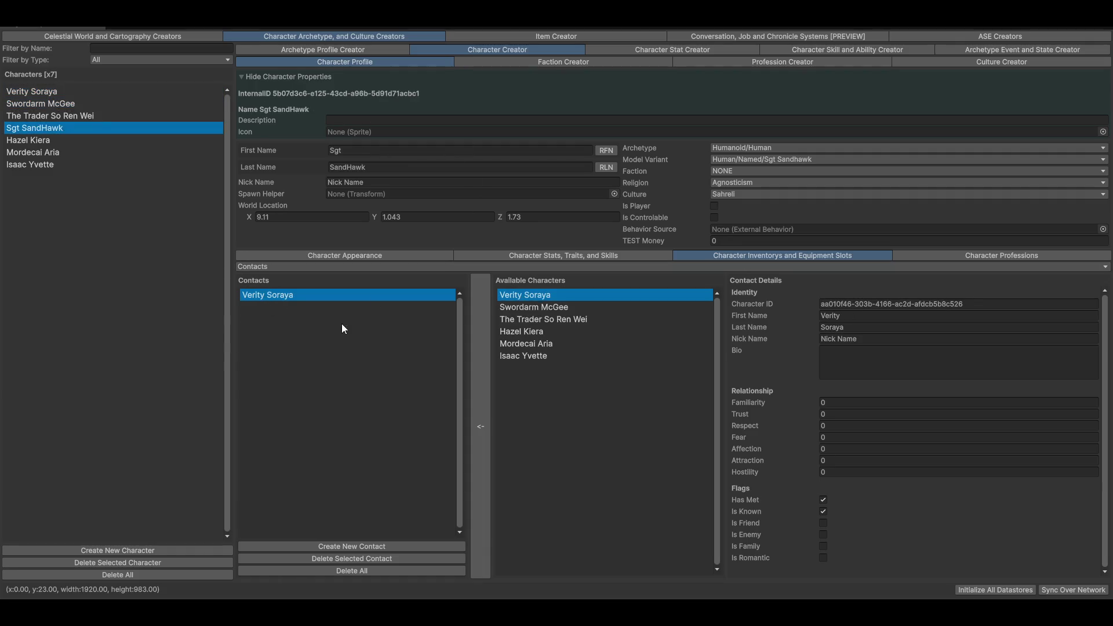
left_click(23, 154)
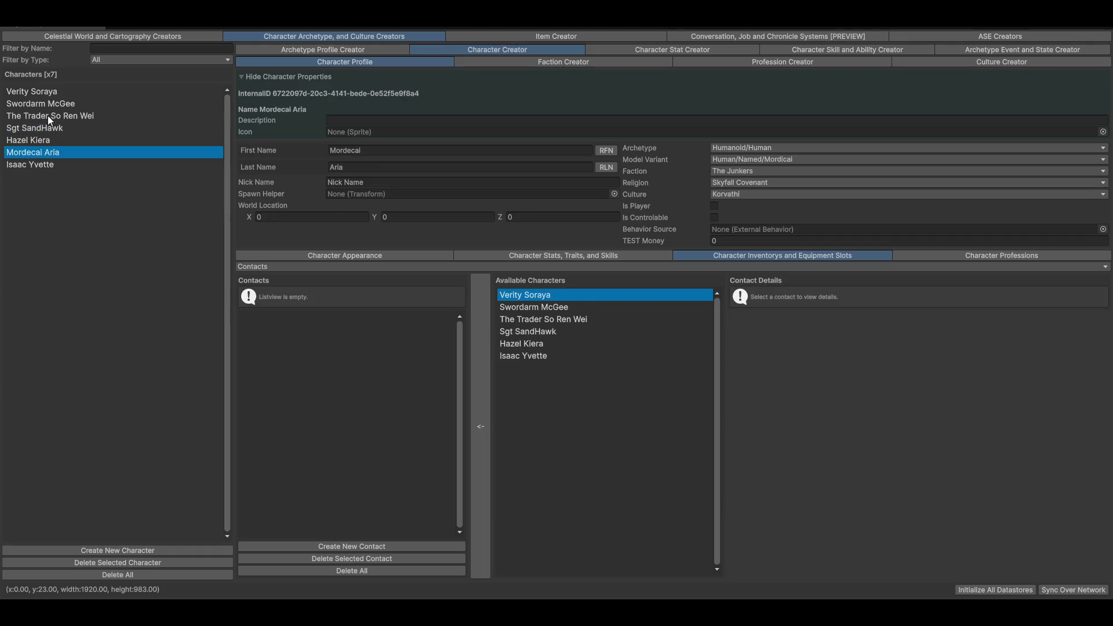
left_click(87, 115)
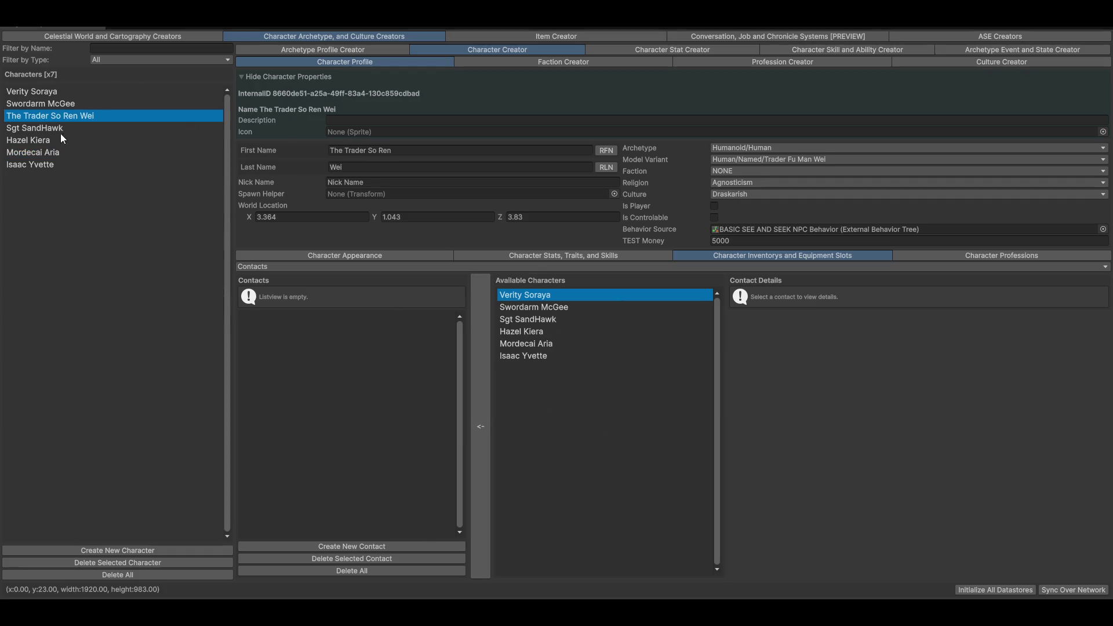
left_click(36, 167)
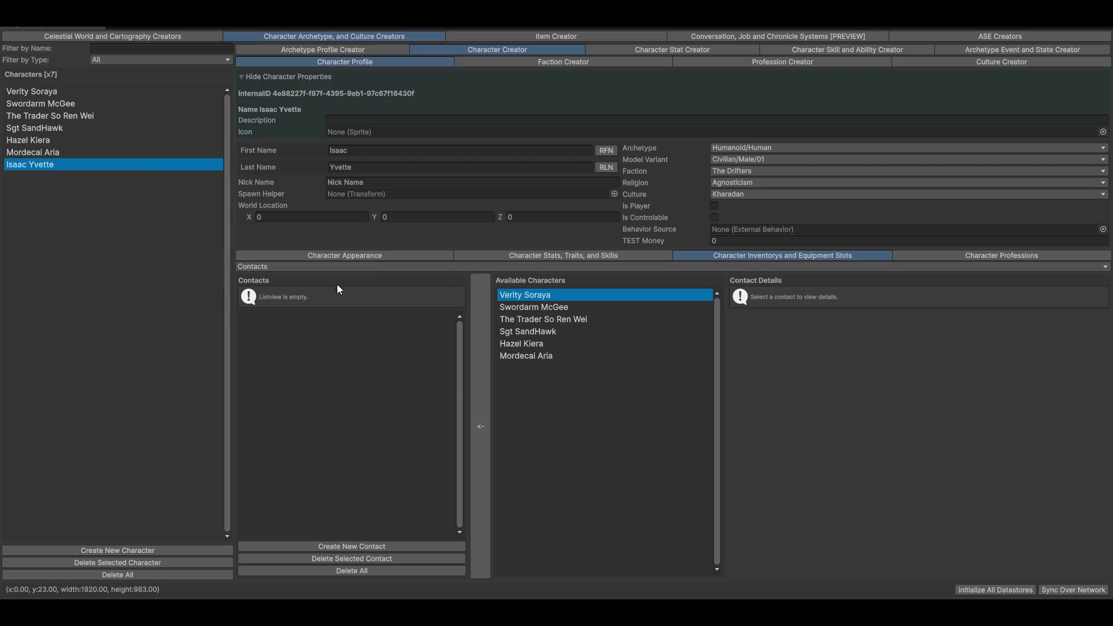
left_click(45, 93)
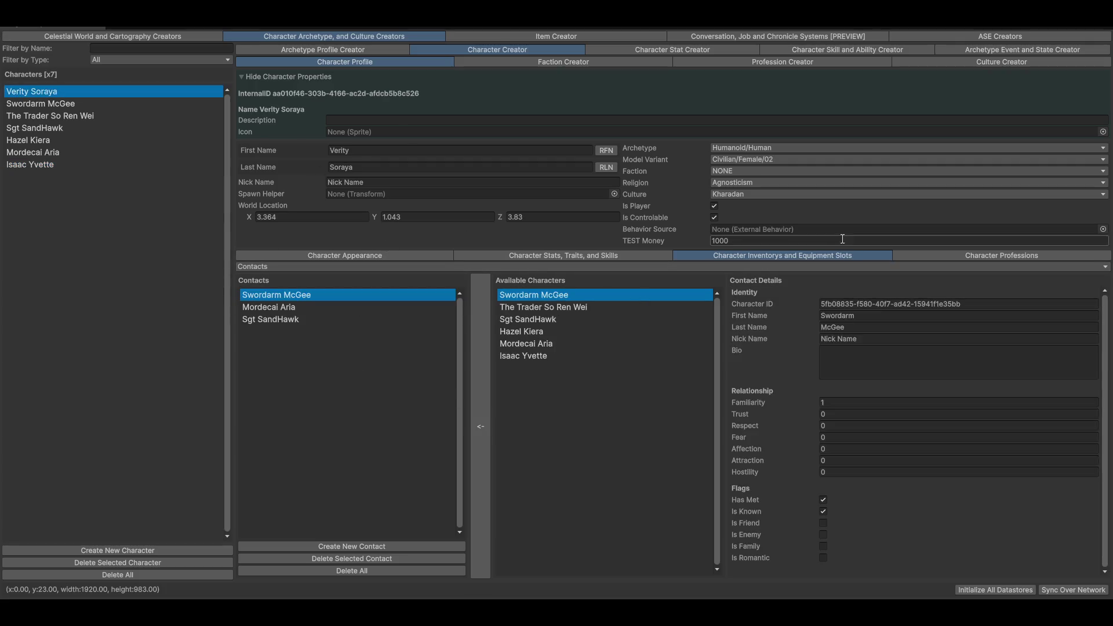
left_click(268, 308)
left_click(287, 320)
left_click(284, 295)
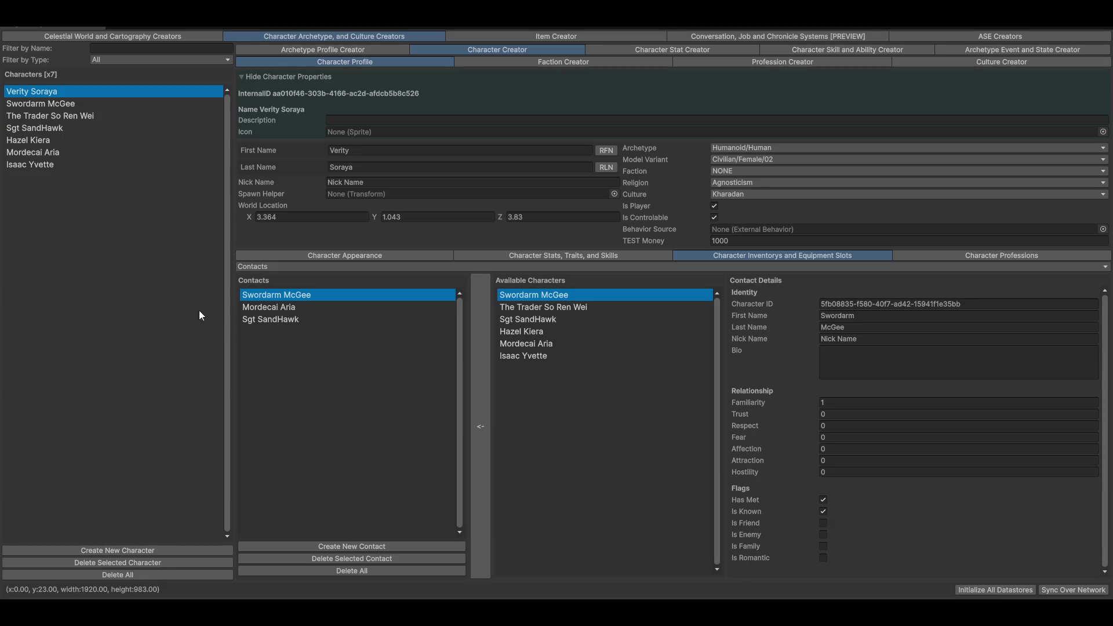
Step: Review Verity Soraya's three contacts and check Mordecai Aria's own contact list
left_click(268, 307)
left_click(266, 319)
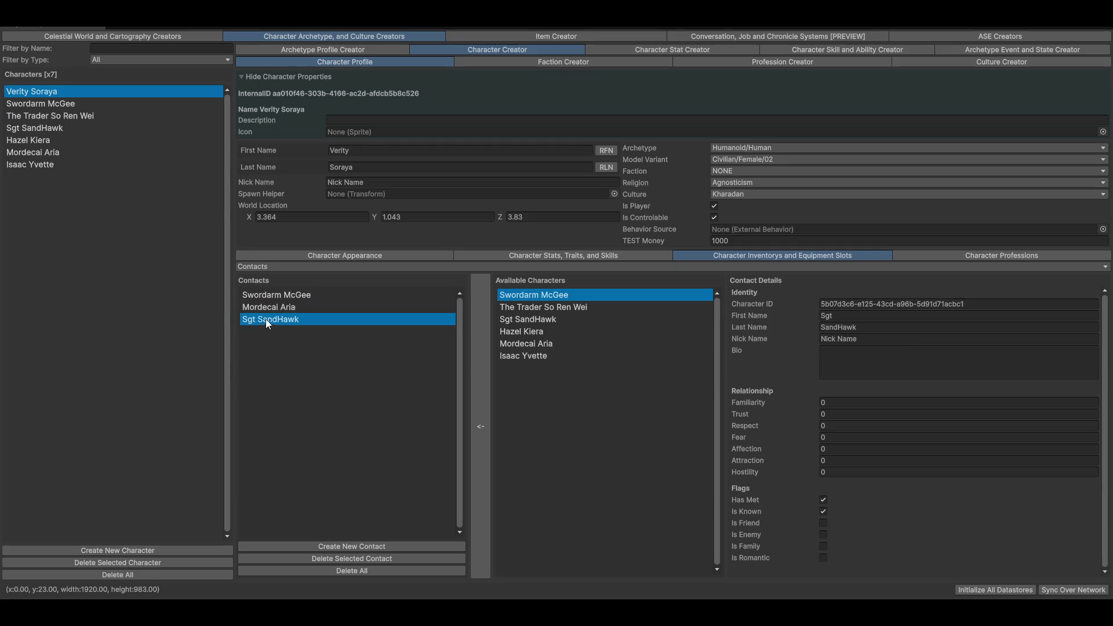
left_click(259, 296)
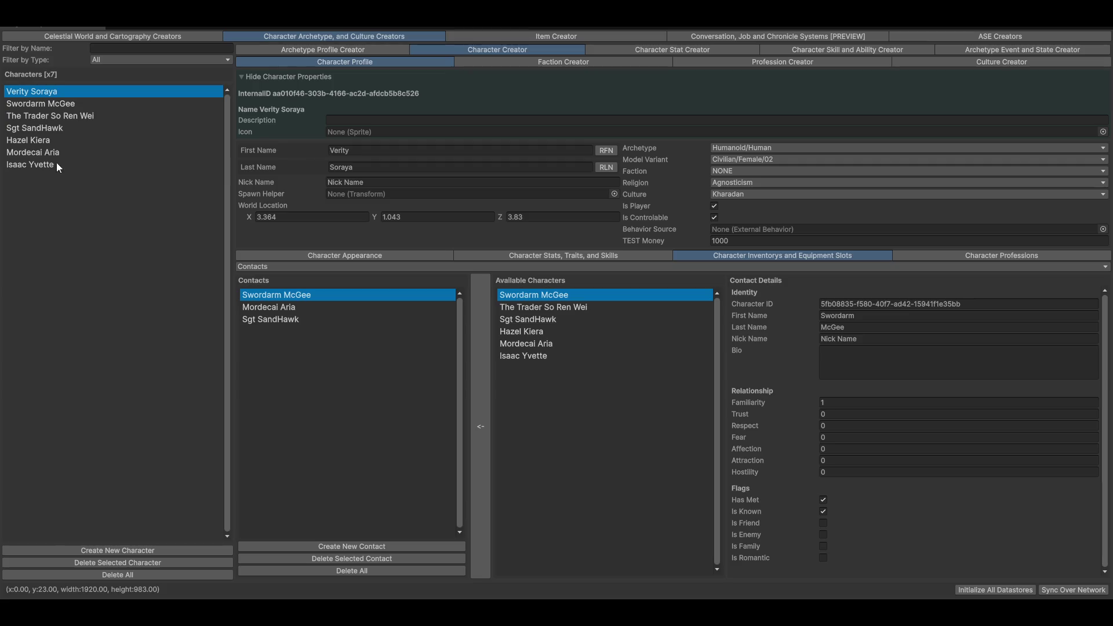
left_click(93, 153)
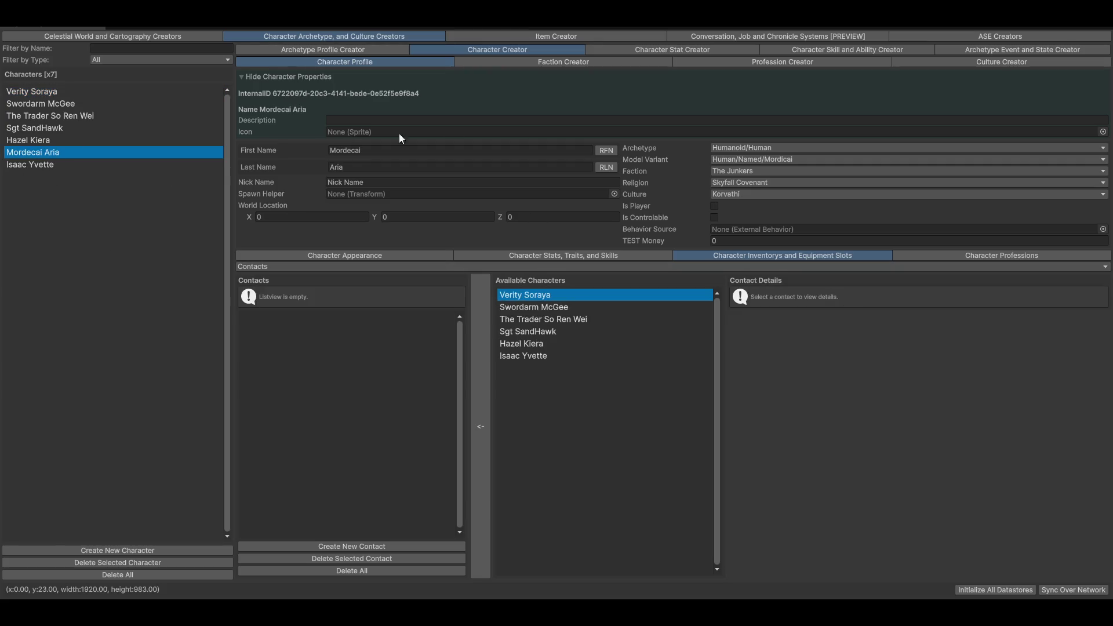
left_click(56, 94)
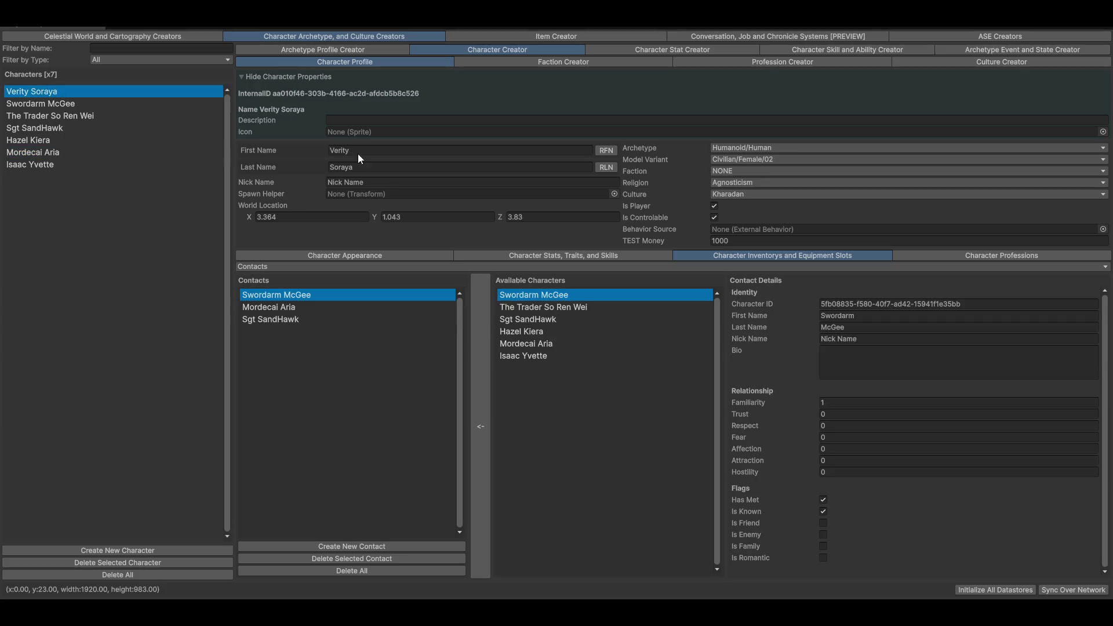
Step: Delete Mordecai Aria from Verity Soraya's contacts and confirm his list stays empty
left_click(270, 310)
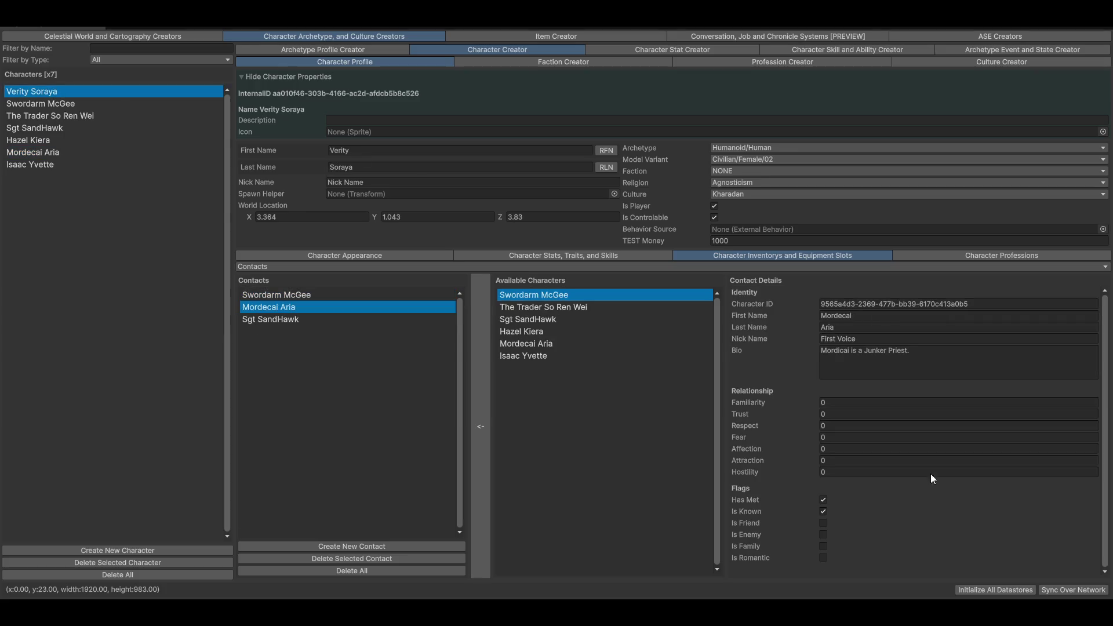
left_click(309, 558)
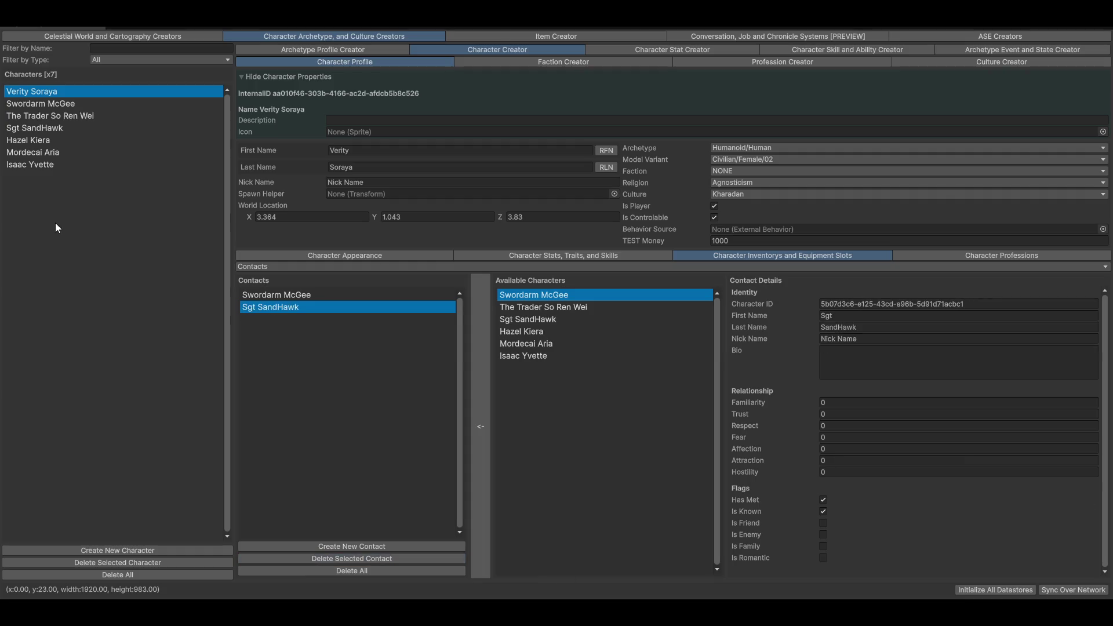
left_click(19, 154)
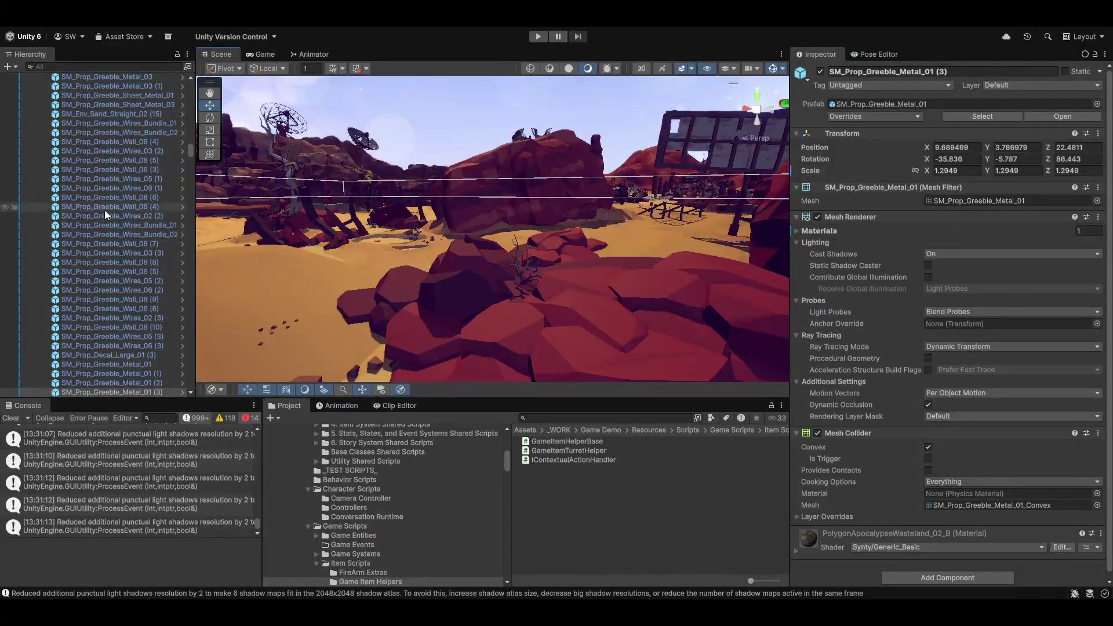
Step: Collapse Utetopia_Assets, expand Player System in the Hierarchy, and clear the console warnings
scroll(98, 232, "up", 15)
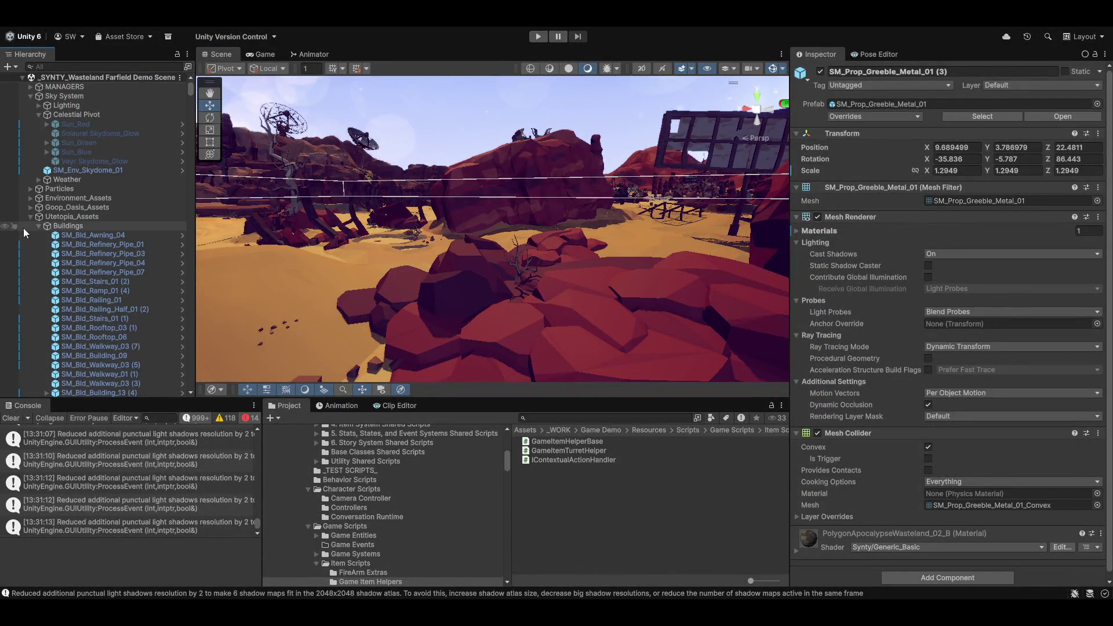
left_click(30, 224)
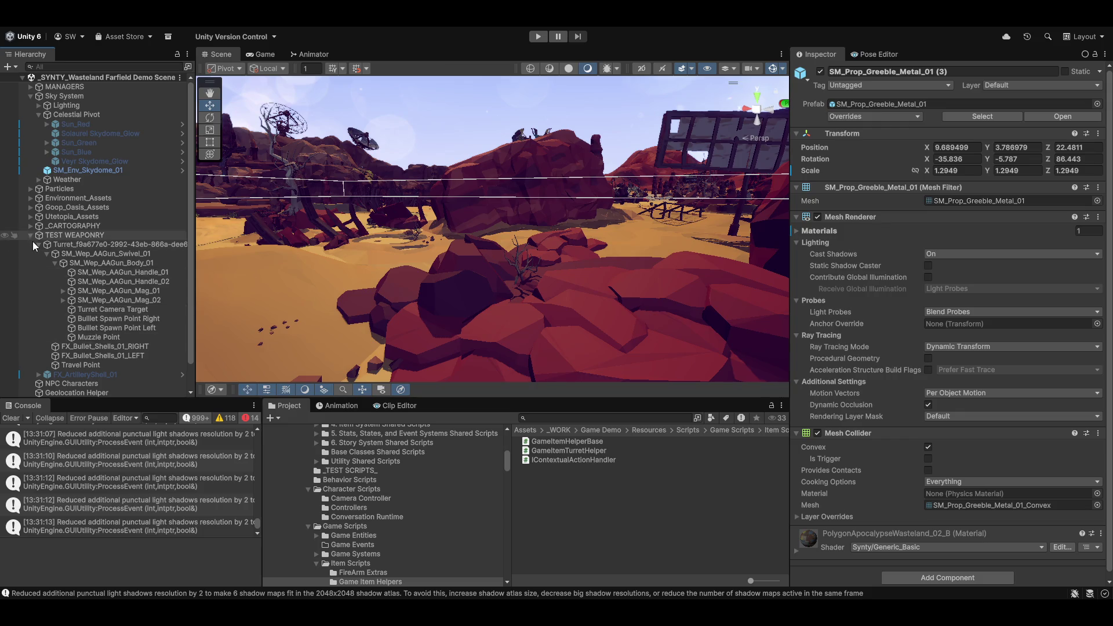
left_click(31, 262)
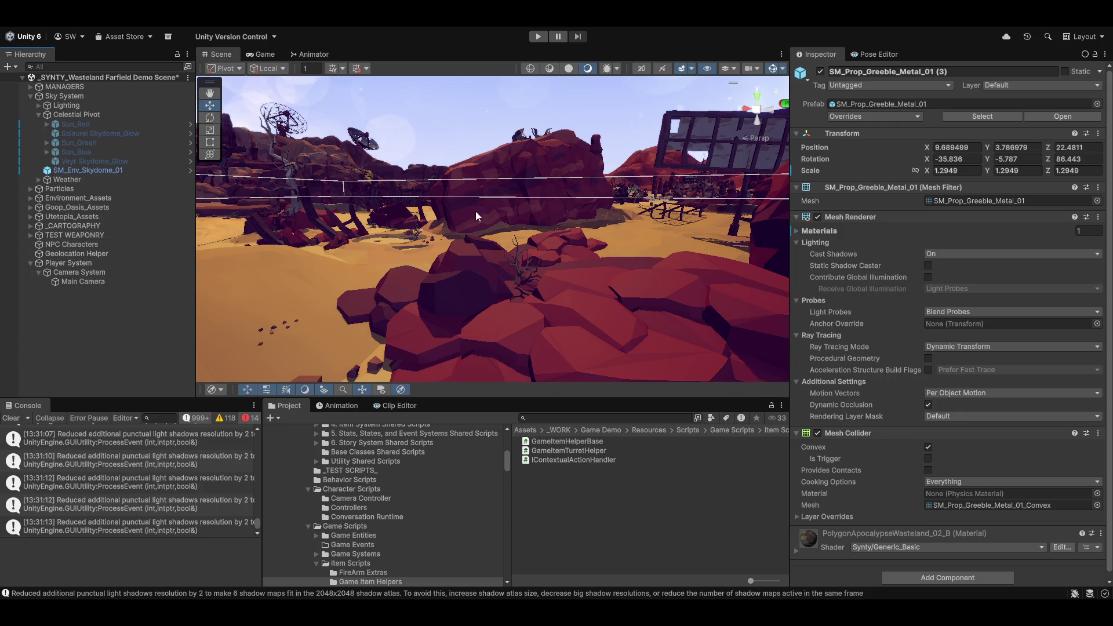
mouse_move(476, 211)
left_mouse_down()
mouse_move(469, 230)
mouse_move(1048, 130)
mouse_move(1012, 308)
mouse_move(1043, 322)
mouse_move(51, 325)
mouse_move(697, 256)
mouse_move(551, 263)
left_mouse_up()
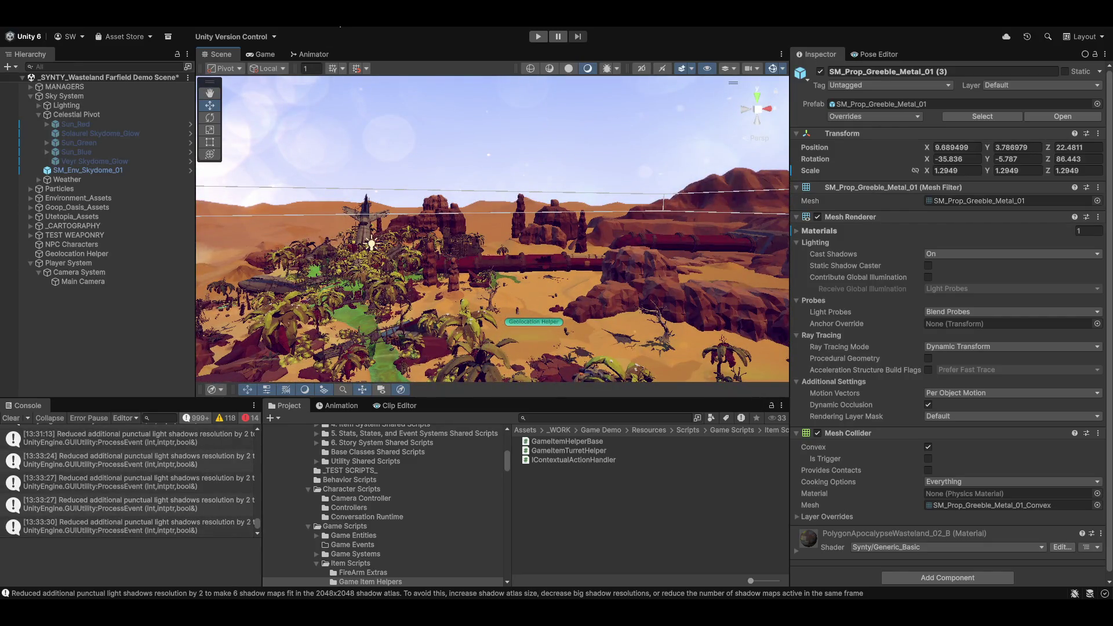
left_click(11, 418)
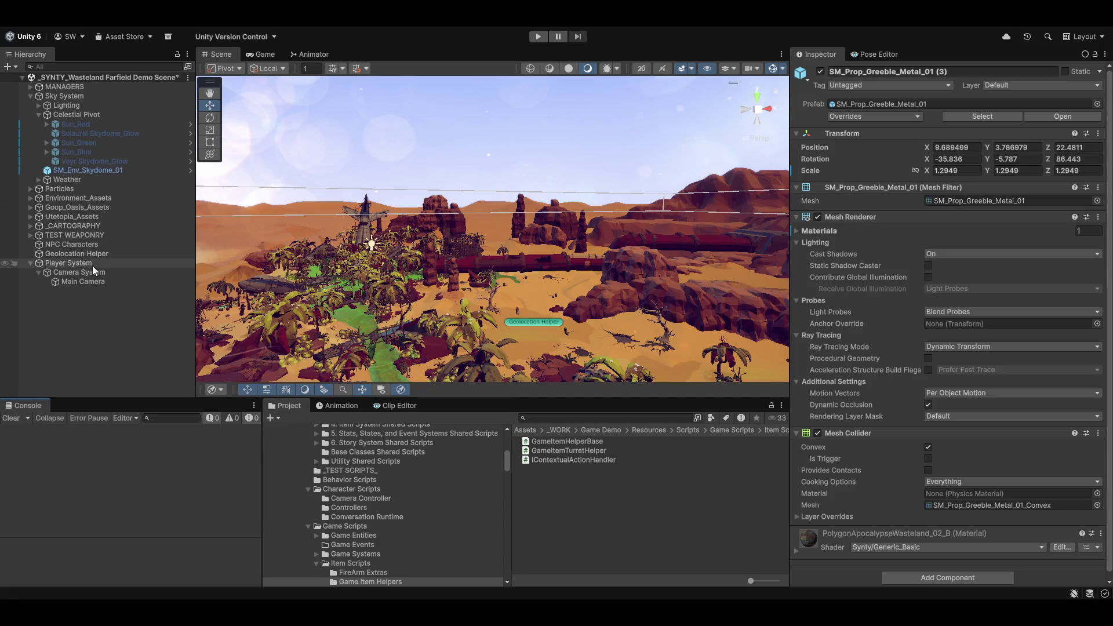
Step: Search 'creator' and drag the Character Creator Scene into the Hierarchy, expanding Visual Authoring Root
left_click(587, 417)
type("creator")
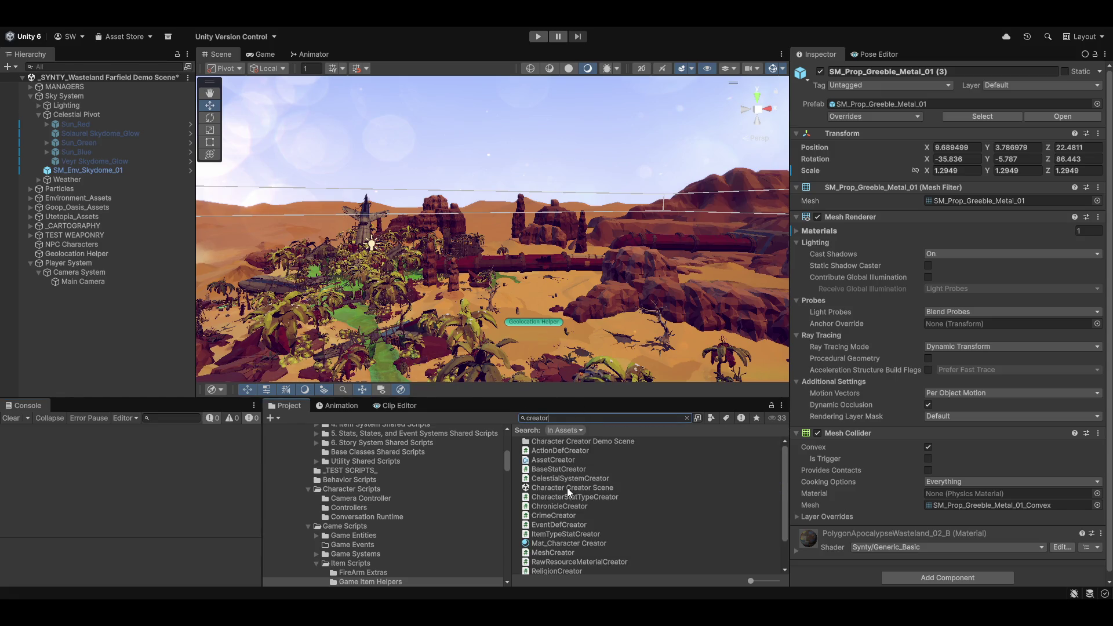
mouse_move(567, 488)
left_mouse_down()
mouse_move(9, 361)
mouse_move(67, 343)
left_mouse_up()
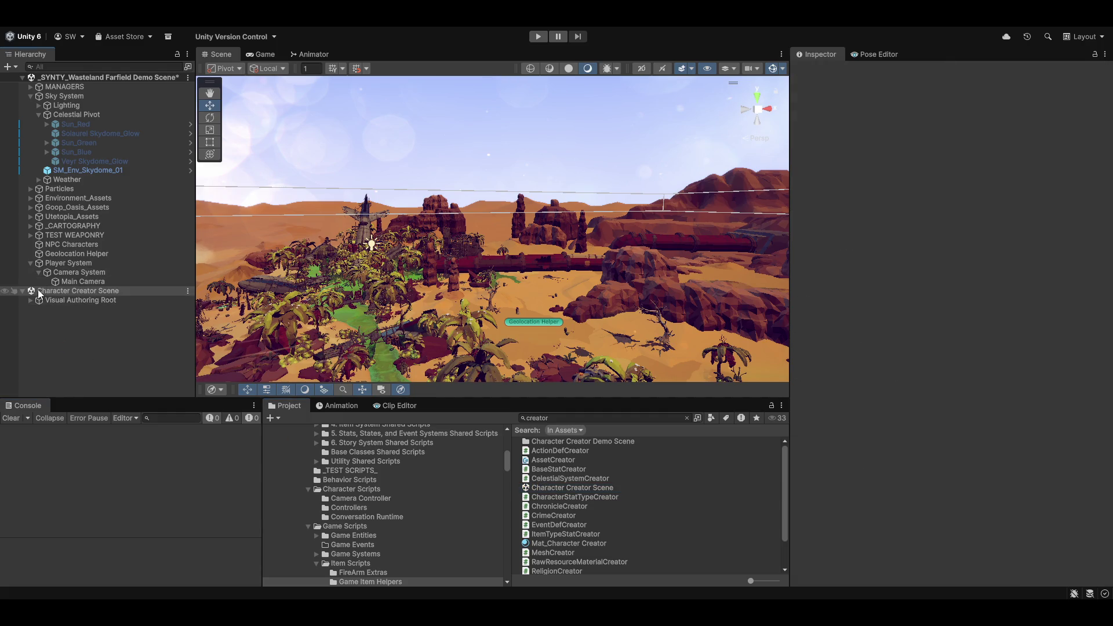
left_click(188, 291)
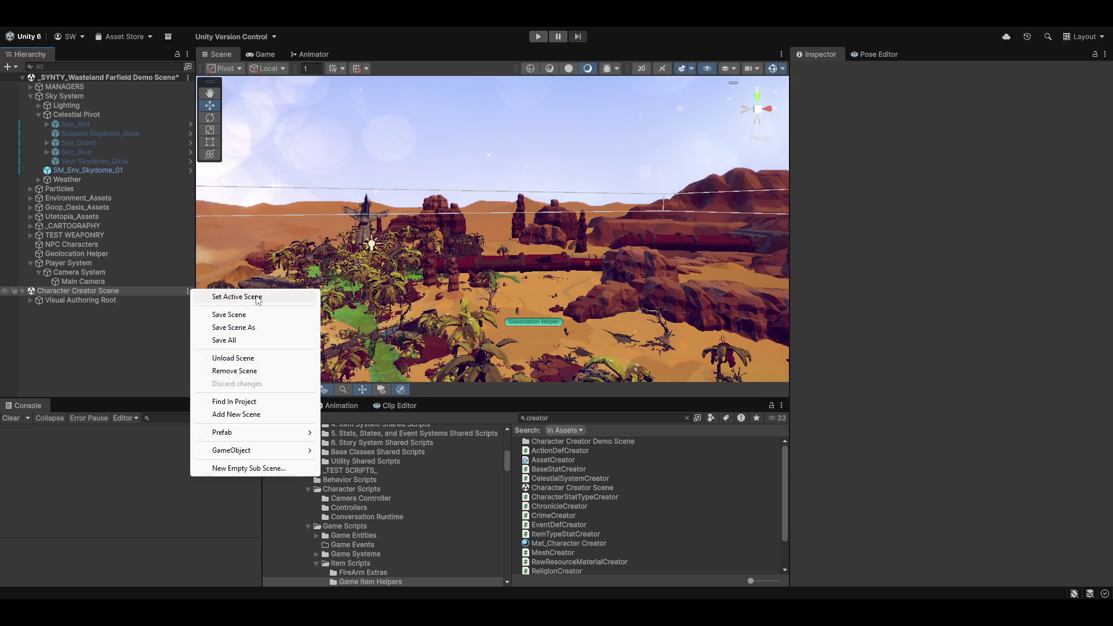
mouse_move(281, 434)
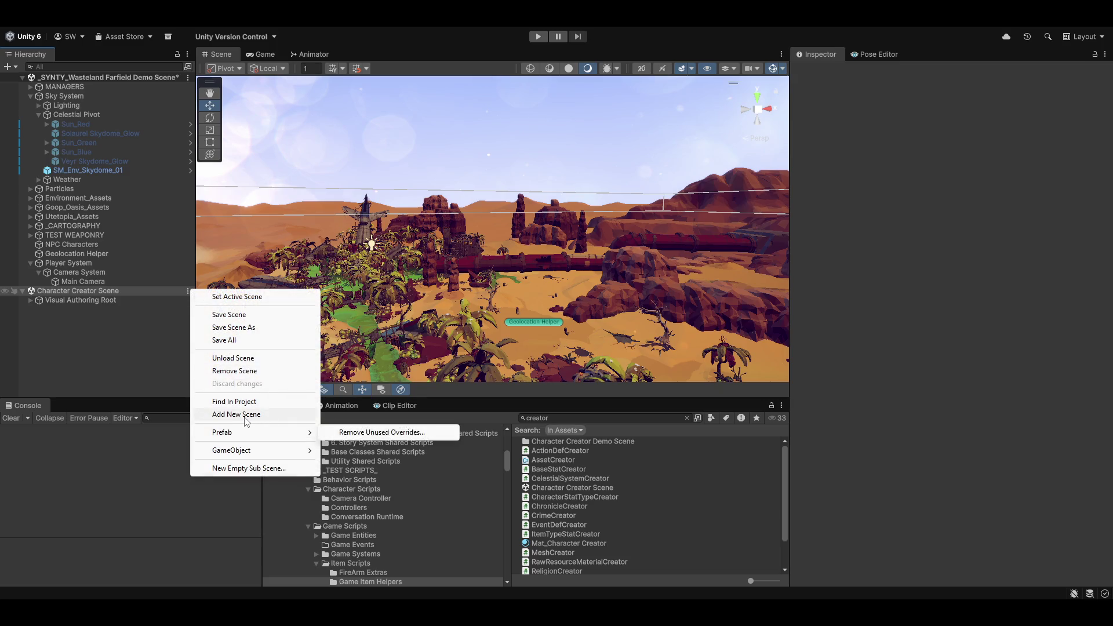
left_click(62, 369)
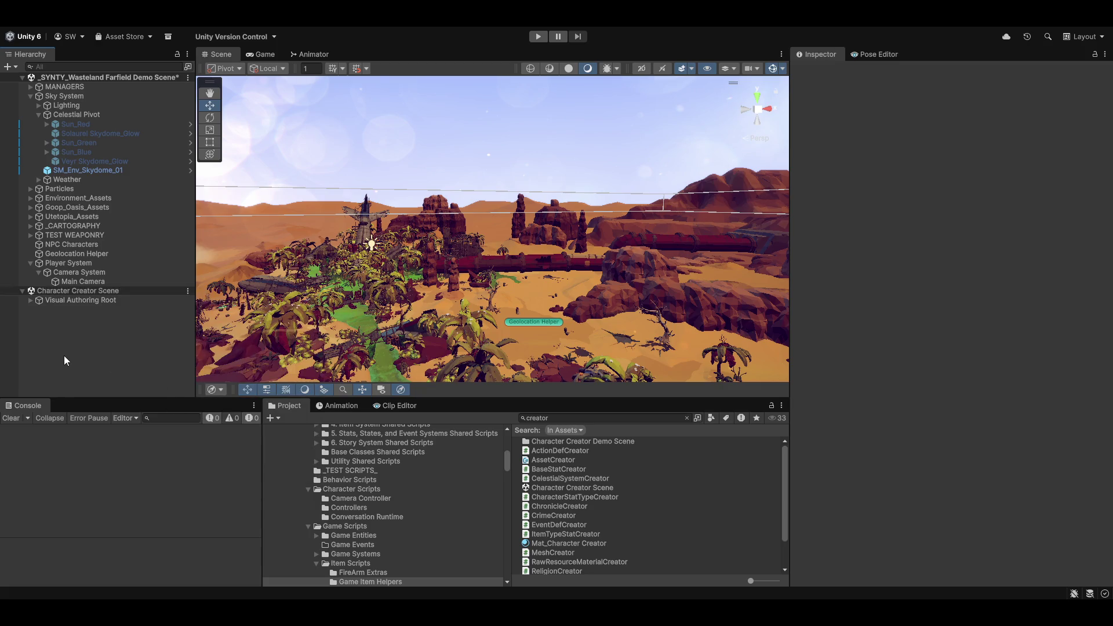
left_click(30, 300)
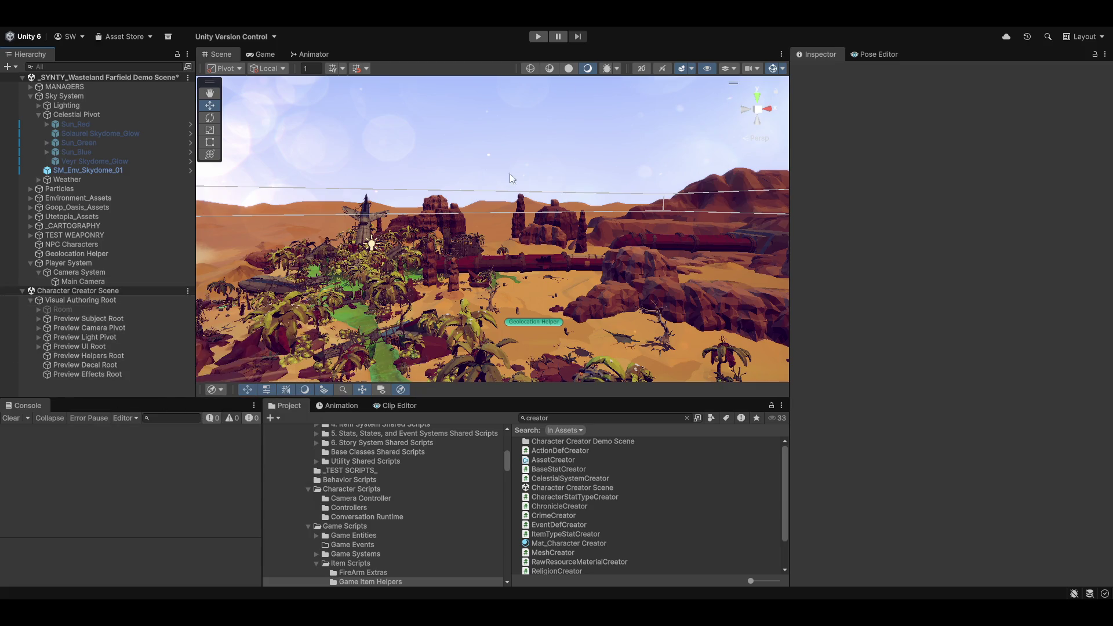
mouse_move(492, 220)
left_mouse_down()
mouse_move(441, 145)
mouse_move(389, 26)
left_mouse_up()
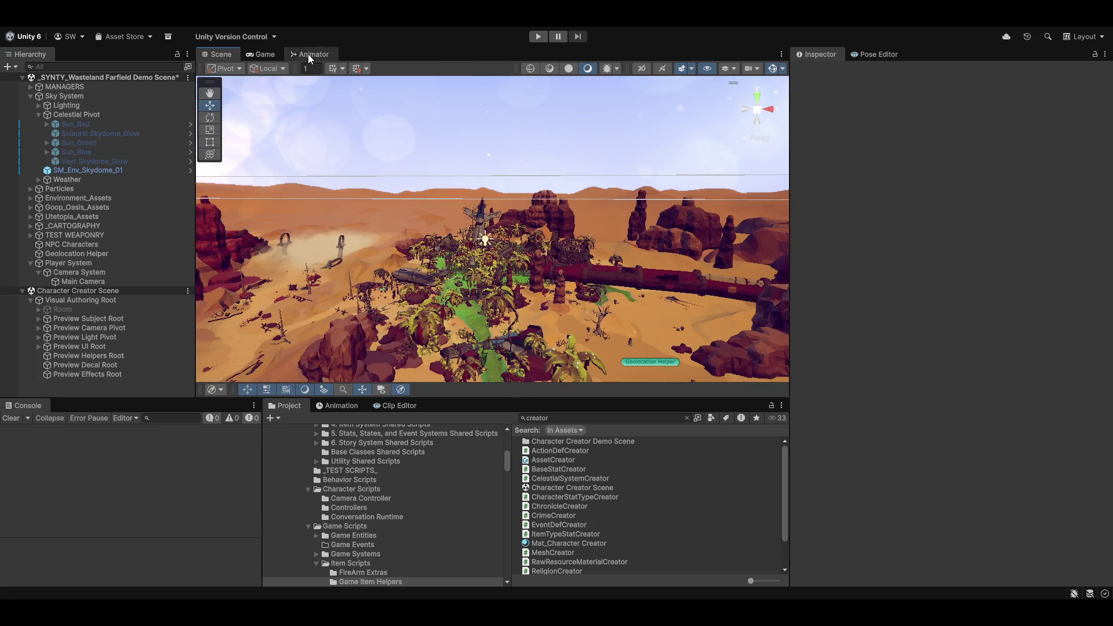
Step: Open Mordecai Aria's Character Appearance preview in the Magnum Opus Editor, hide properties, and orbit the model
left_click(360, 23)
left_click(377, 46)
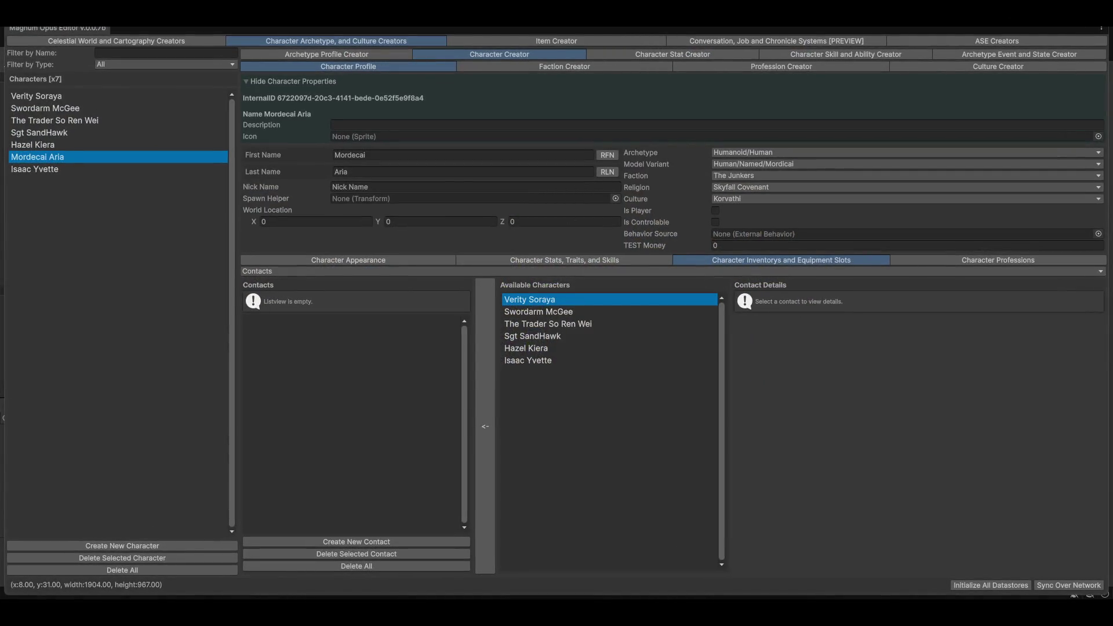
left_click(339, 260)
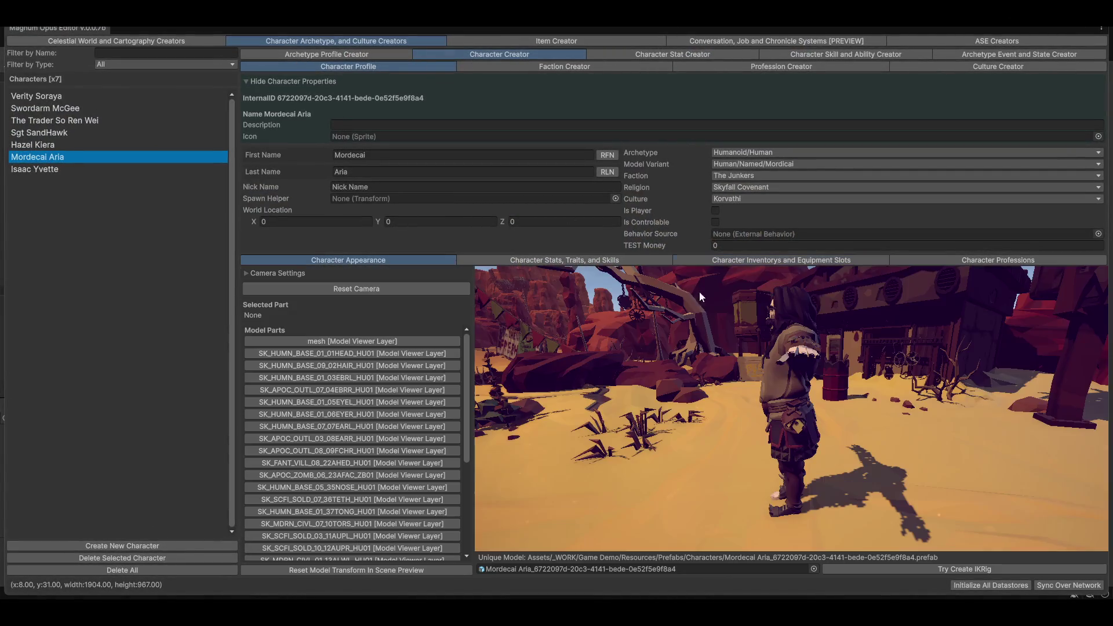
mouse_move(849, 384)
left_mouse_down()
mouse_move(791, 378)
mouse_move(918, 372)
mouse_move(910, 395)
mouse_move(825, 407)
mouse_move(840, 415)
left_mouse_up()
scroll(857, 416, "up", 3)
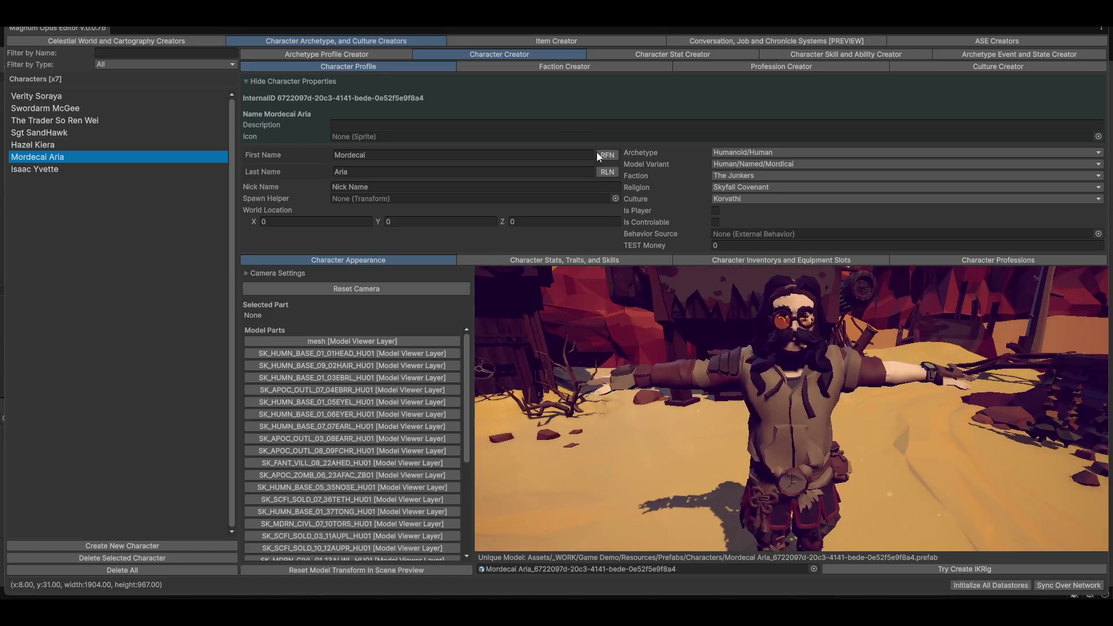
left_click(328, 79)
mouse_move(793, 298)
left_mouse_down()
mouse_move(928, 301)
mouse_move(832, 306)
mouse_move(864, 339)
mouse_move(861, 383)
mouse_move(887, 385)
mouse_move(854, 381)
mouse_move(871, 381)
mouse_move(874, 322)
left_mouse_up()
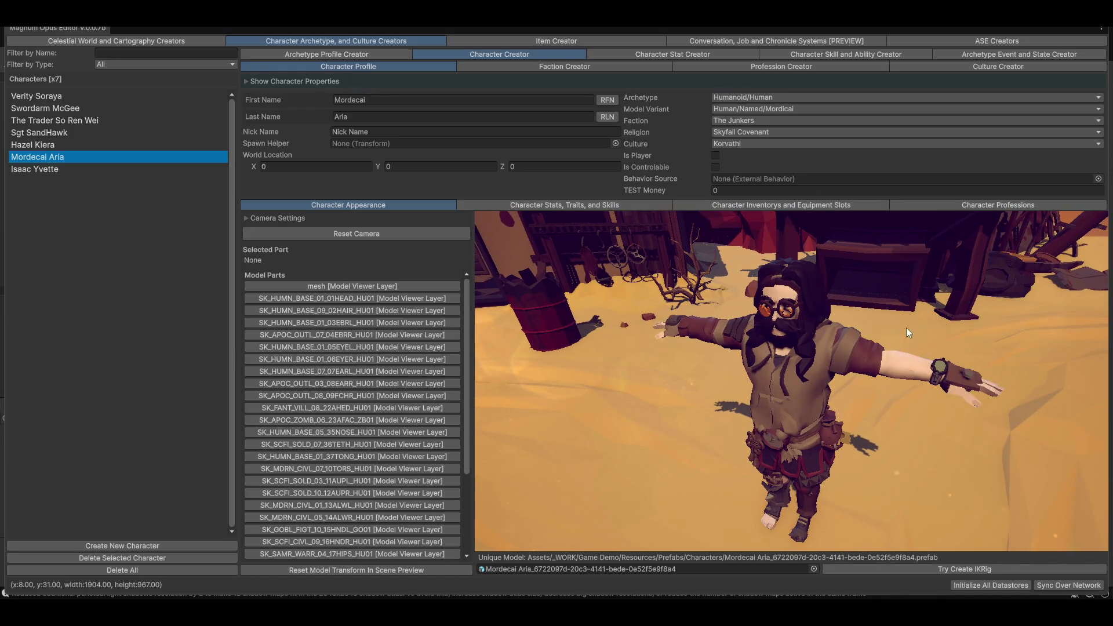
mouse_move(675, 367)
left_mouse_down()
mouse_move(689, 371)
mouse_move(663, 367)
mouse_move(667, 382)
mouse_move(593, 296)
left_mouse_up()
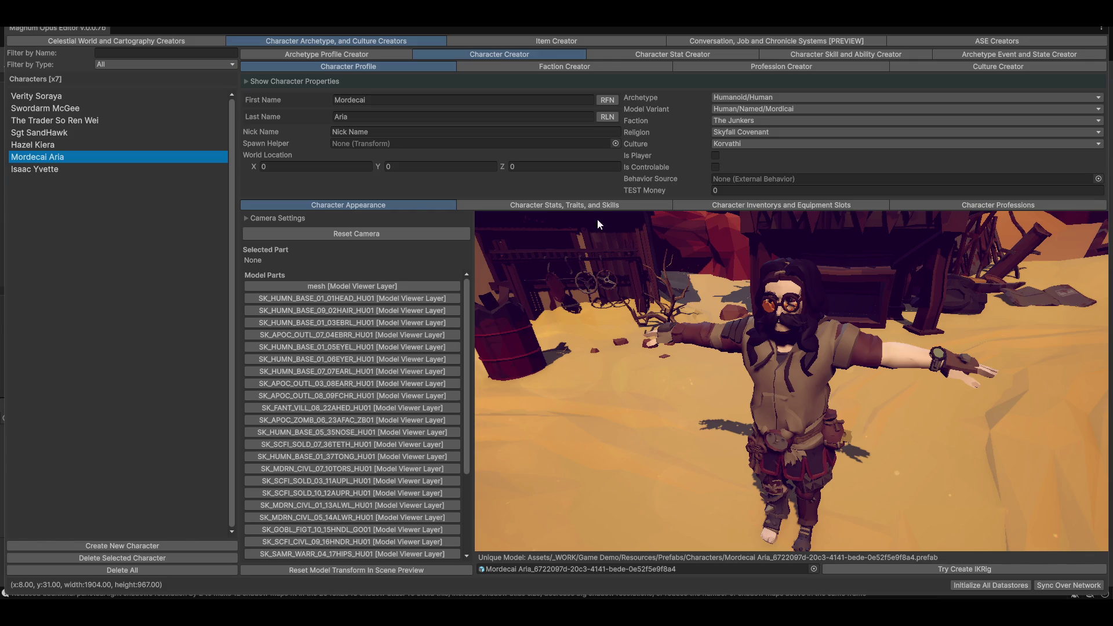
left_click(745, 132)
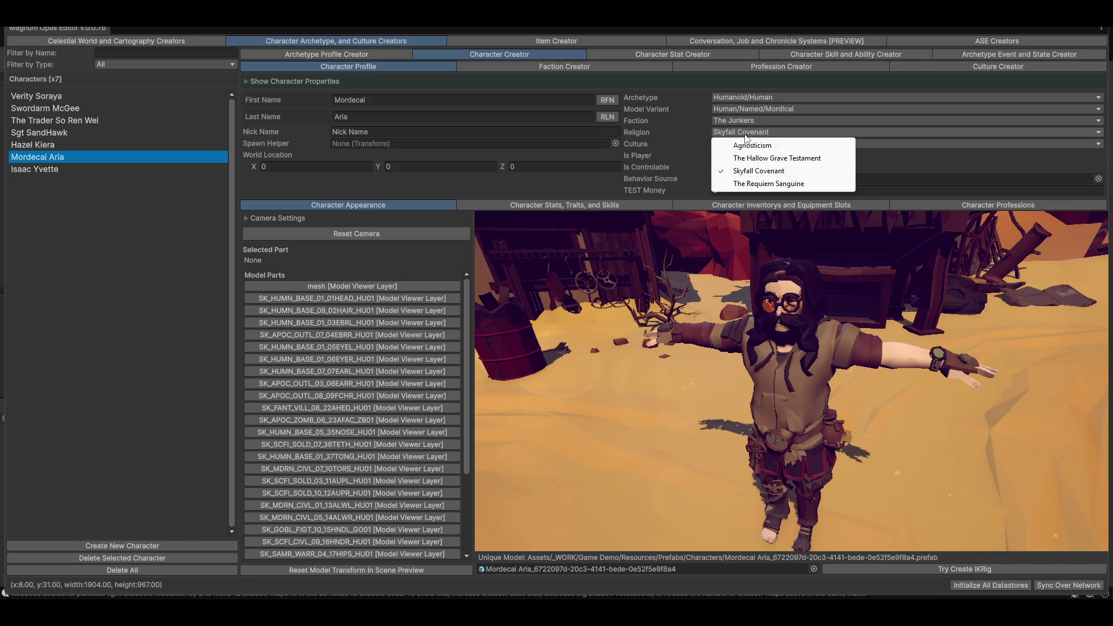
left_click(797, 169)
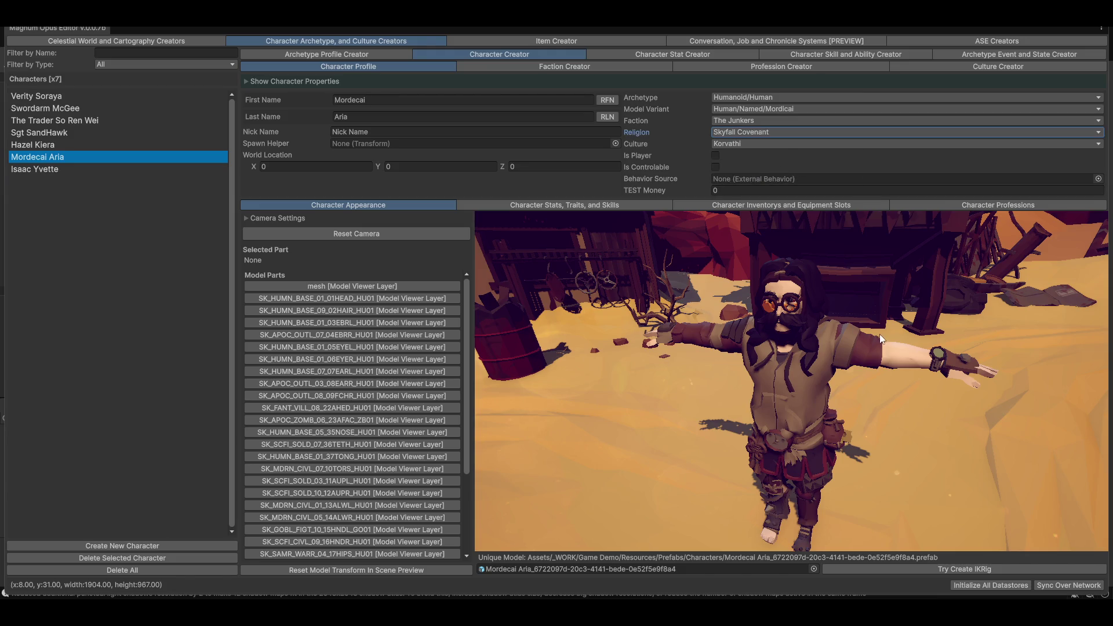
mouse_move(891, 354)
left_mouse_down()
mouse_move(798, 338)
mouse_move(870, 356)
mouse_move(815, 362)
mouse_move(839, 356)
mouse_move(806, 344)
left_mouse_up()
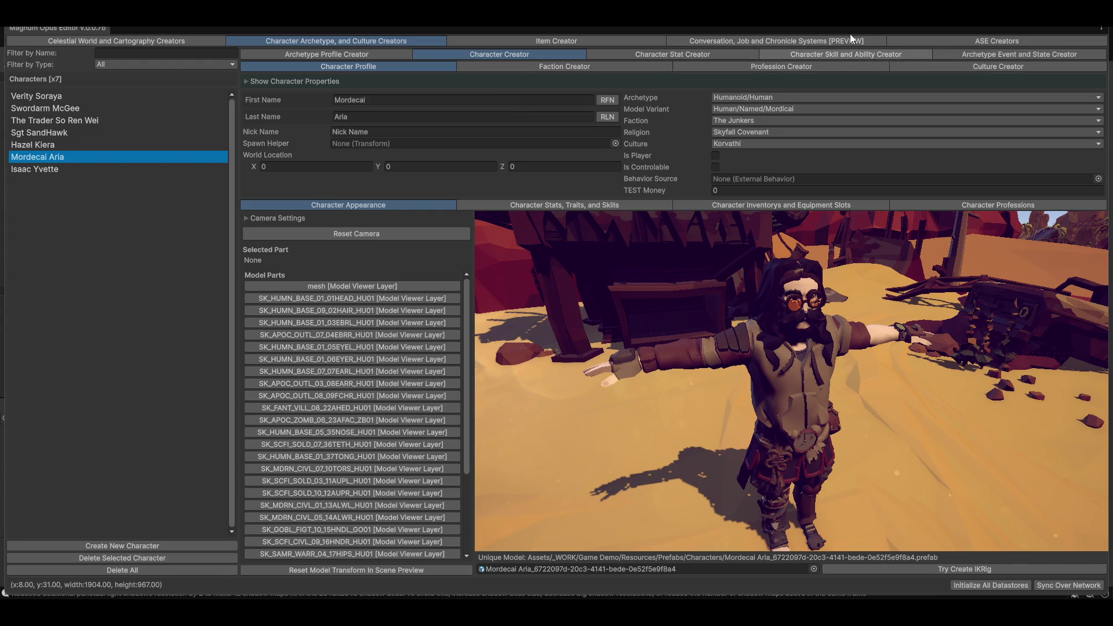
Step: In Conversation, Job and Chronicle Systems, navigate the canvas and select the Mordecai Convo Tree opening node
left_click(757, 45)
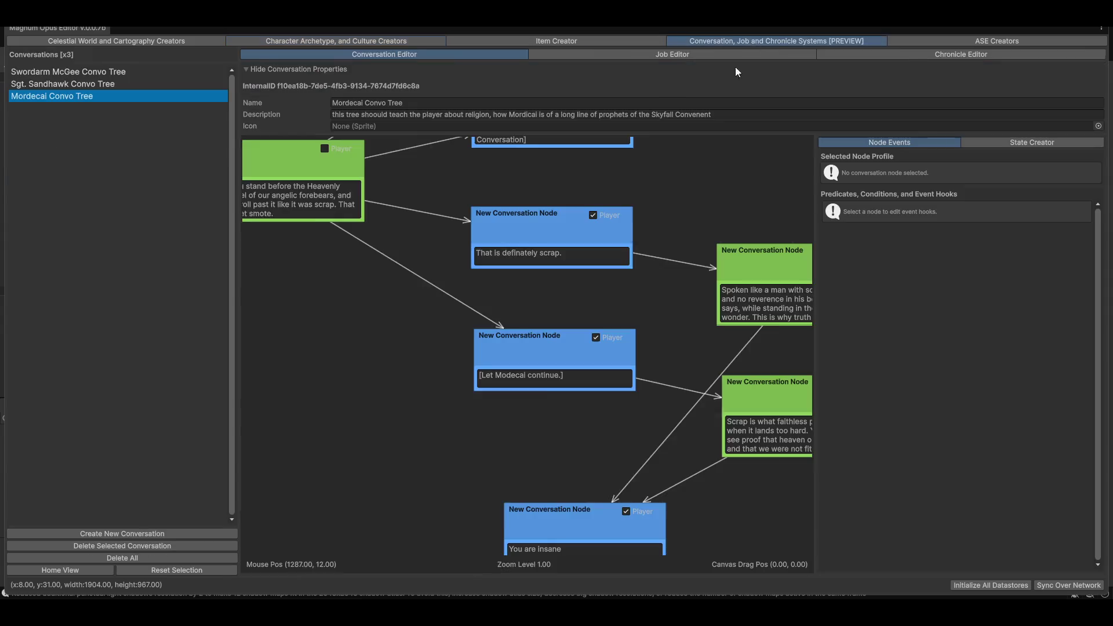
scroll(589, 242, "down", 3)
scroll(464, 413, "down", 3)
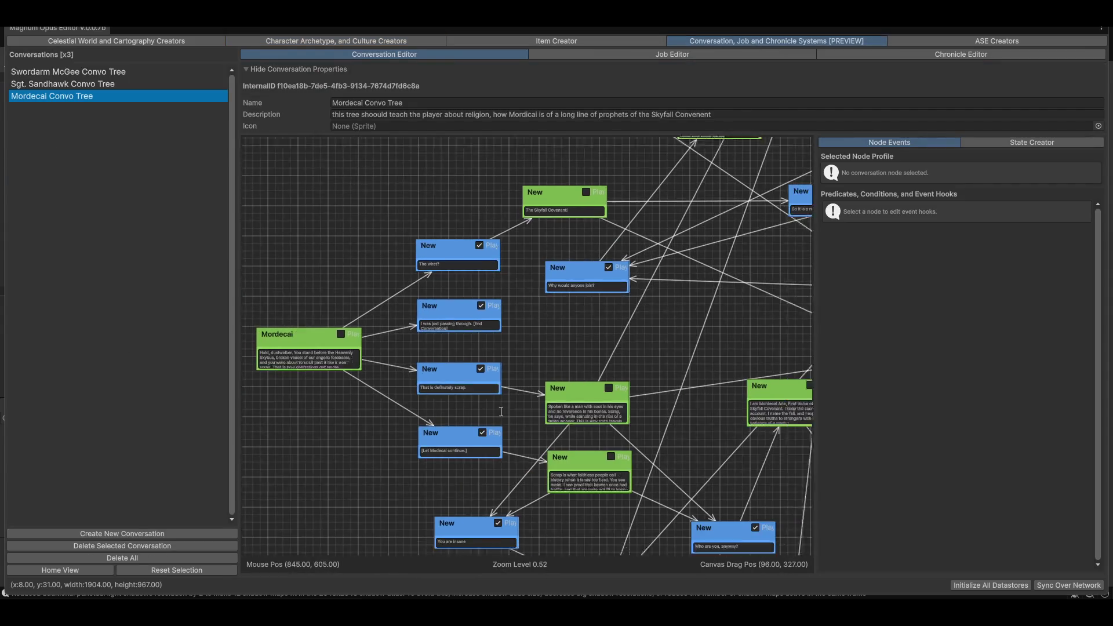
left_click_drag(706, 281, 516, 283)
mouse_move(665, 313)
left_mouse_down()
mouse_move(559, 422)
mouse_move(560, 392)
mouse_move(652, 297)
mouse_move(493, 396)
mouse_move(618, 313)
mouse_move(619, 390)
left_mouse_up()
scroll(523, 430, "up", 9)
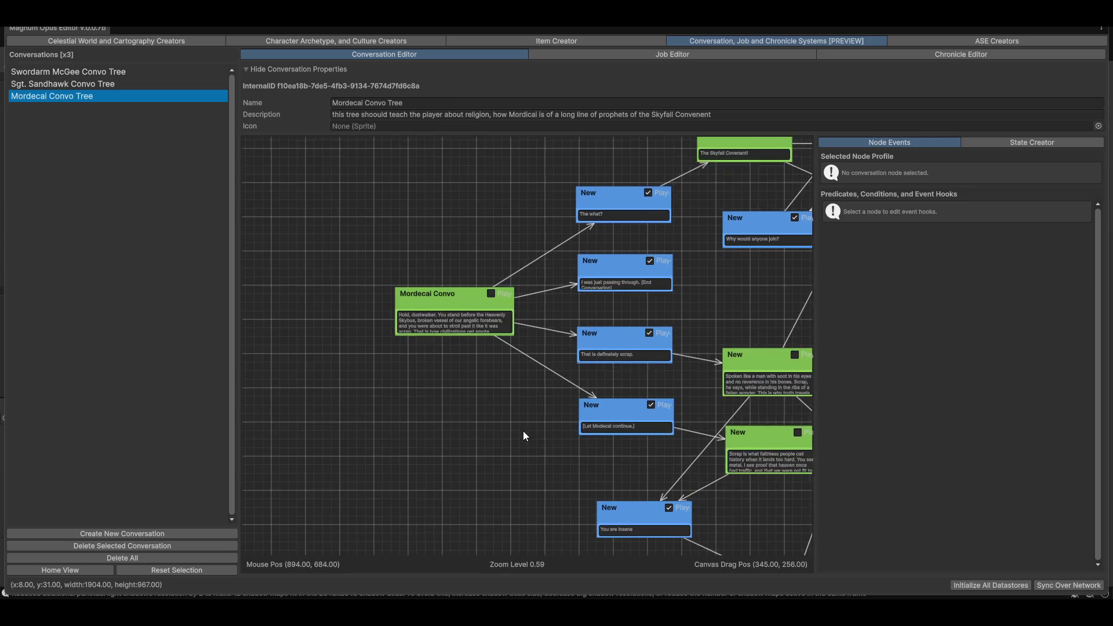
scroll(488, 436, "up", 1)
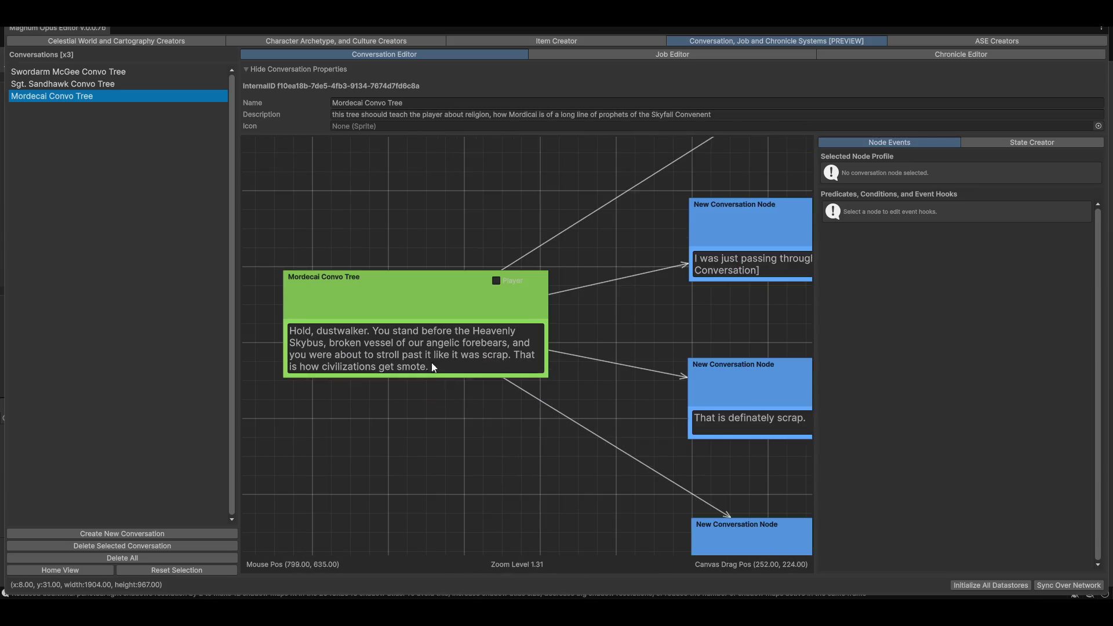
left_click(414, 288)
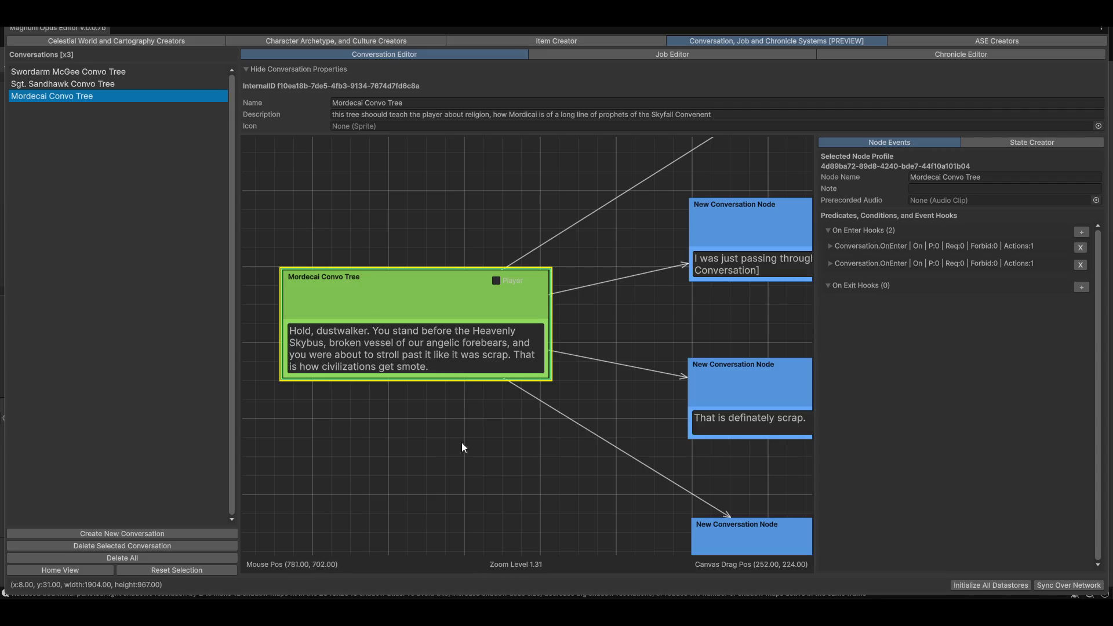
scroll(534, 493, "down", 3)
scroll(666, 361, "down", 2)
scroll(665, 360, "down", 3)
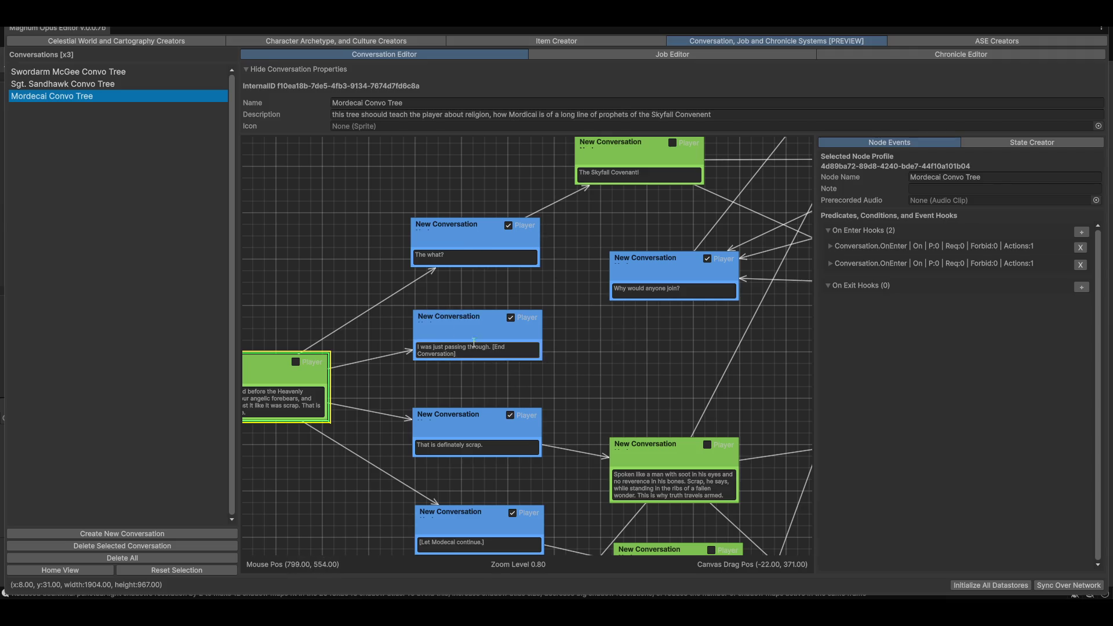
left_click_drag(593, 375, 607, 309)
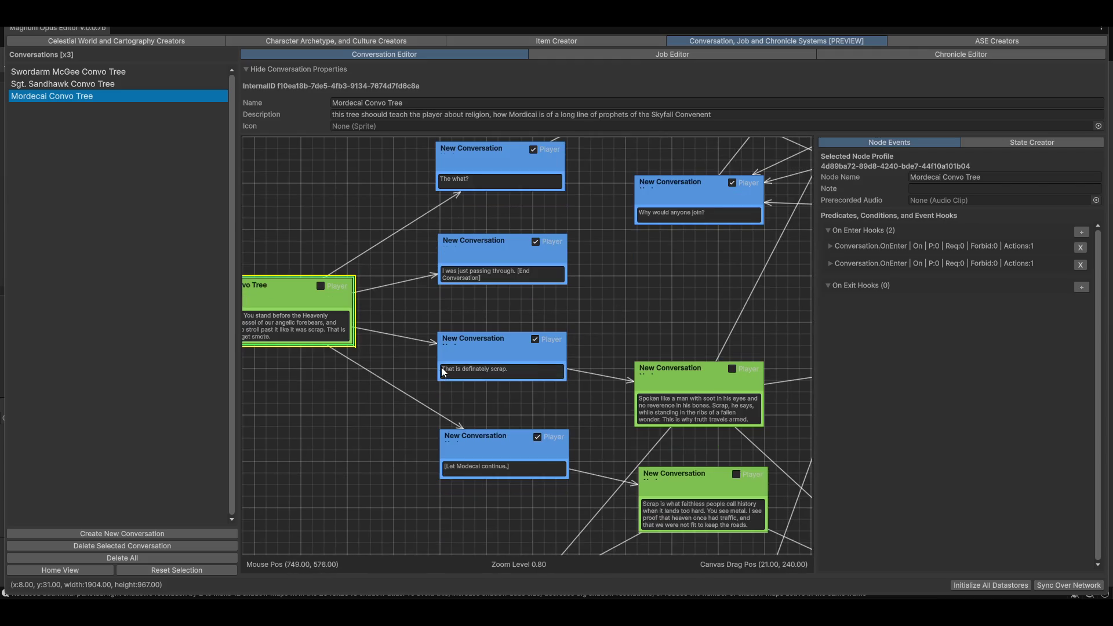
scroll(490, 399, "up", 2)
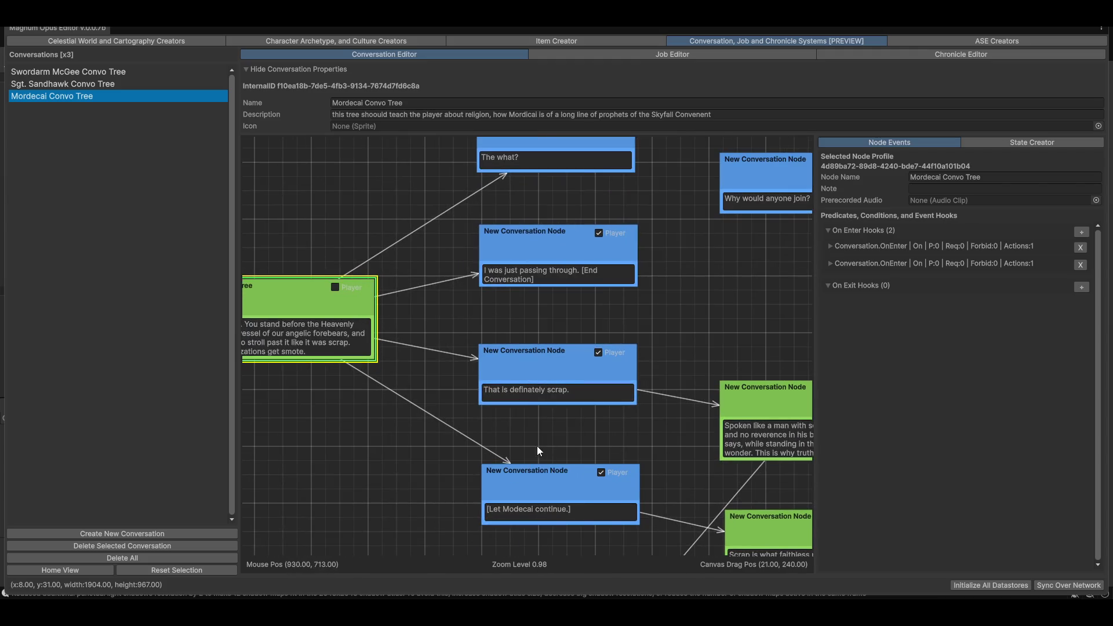
left_click_drag(559, 426, 517, 373)
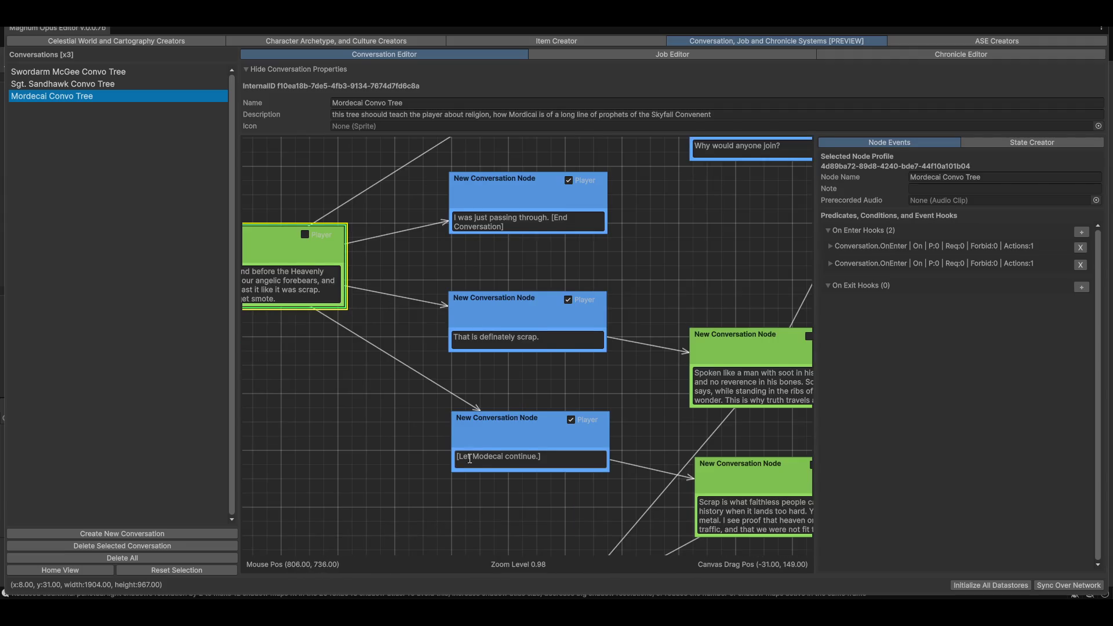
mouse_move(492, 458)
left_mouse_down()
mouse_move(412, 472)
mouse_move(386, 446)
left_mouse_up()
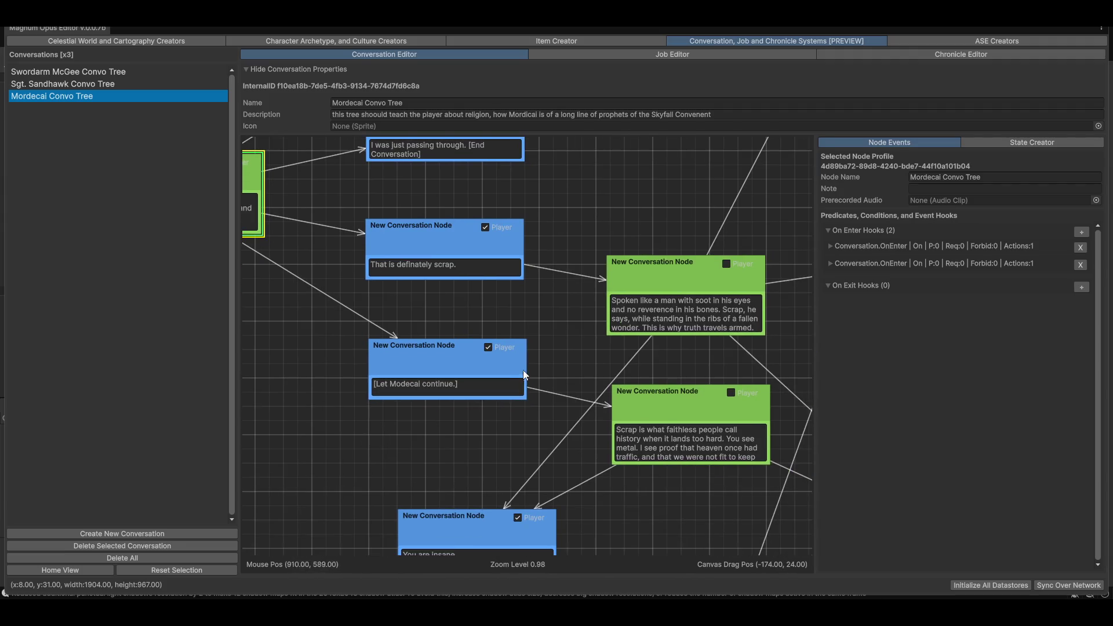
left_click_drag(522, 370, 429, 354)
left_click_drag(550, 487, 404, 364)
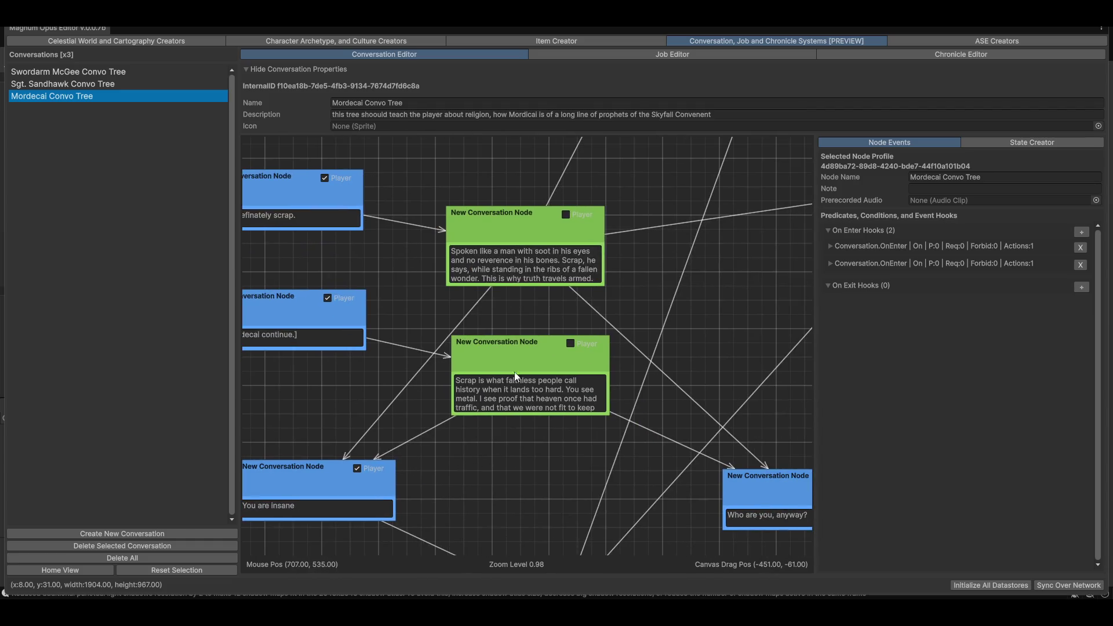
left_click_drag(701, 458, 506, 447)
scroll(505, 451, "up", 1)
left_click_drag(561, 478, 494, 463)
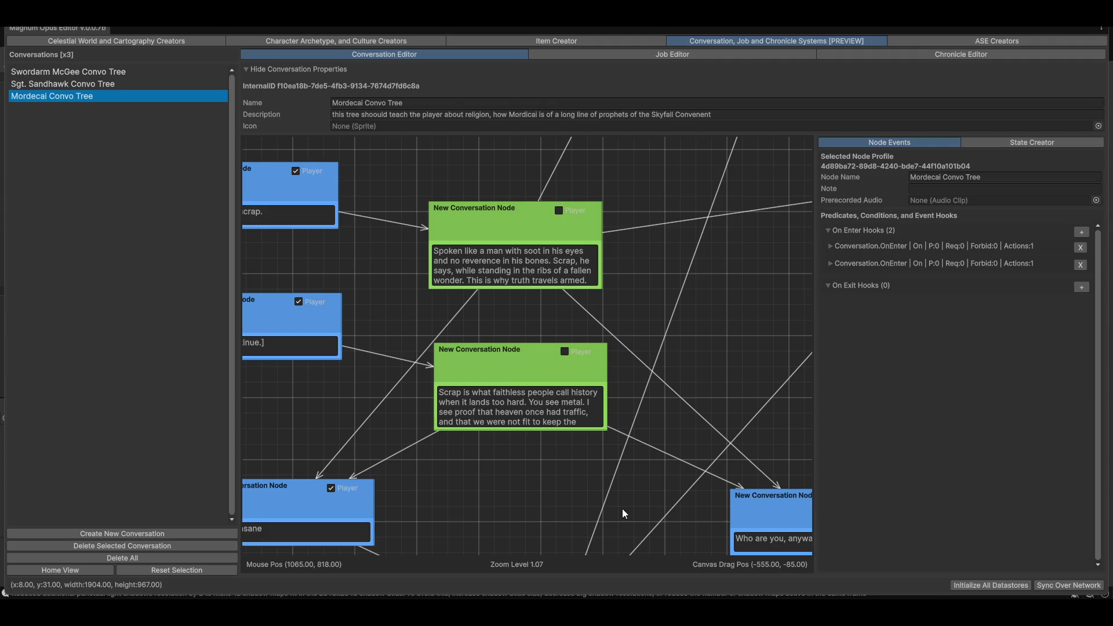
scroll(530, 408, "down", 2)
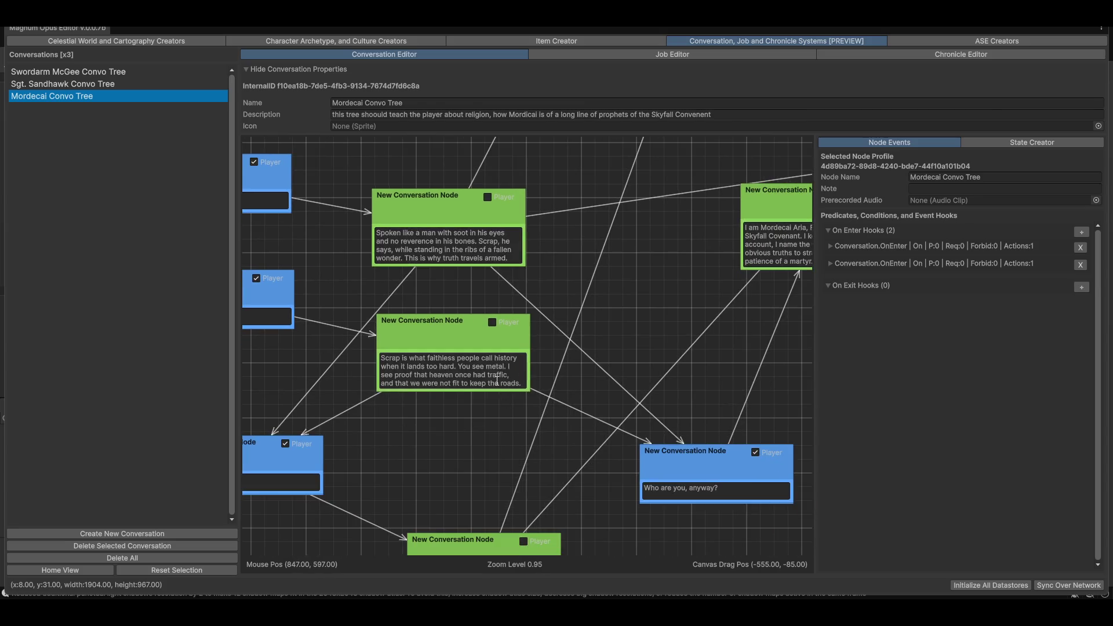
scroll(434, 359, "up", 1)
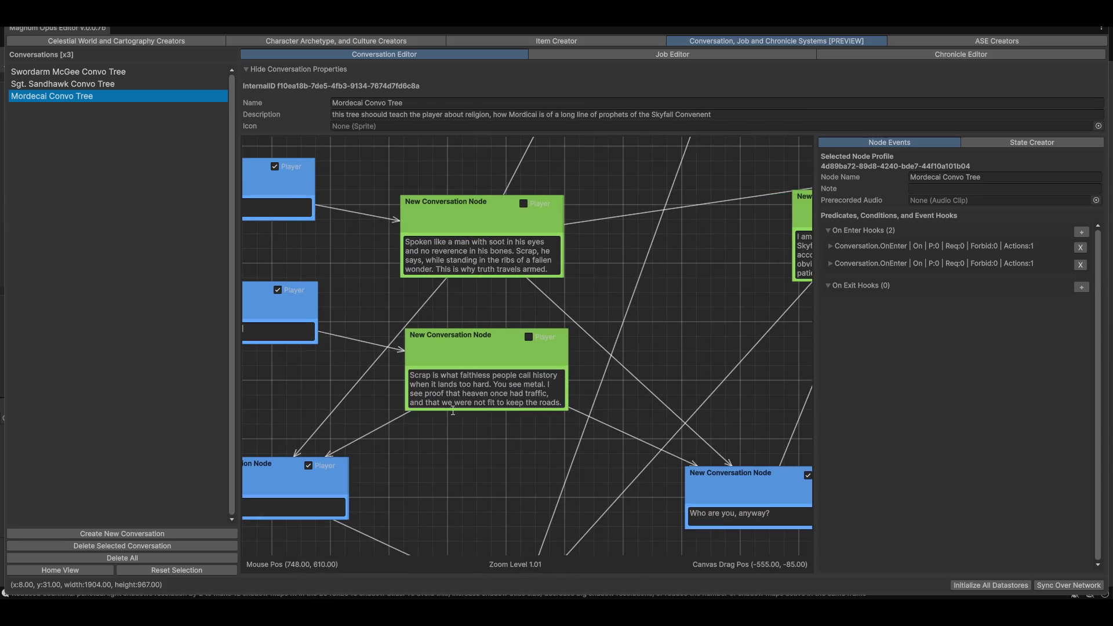
mouse_move(470, 511)
left_mouse_down()
mouse_move(510, 466)
mouse_move(392, 395)
mouse_move(440, 399)
mouse_move(519, 475)
mouse_move(502, 256)
mouse_move(698, 317)
mouse_move(644, 320)
left_mouse_up()
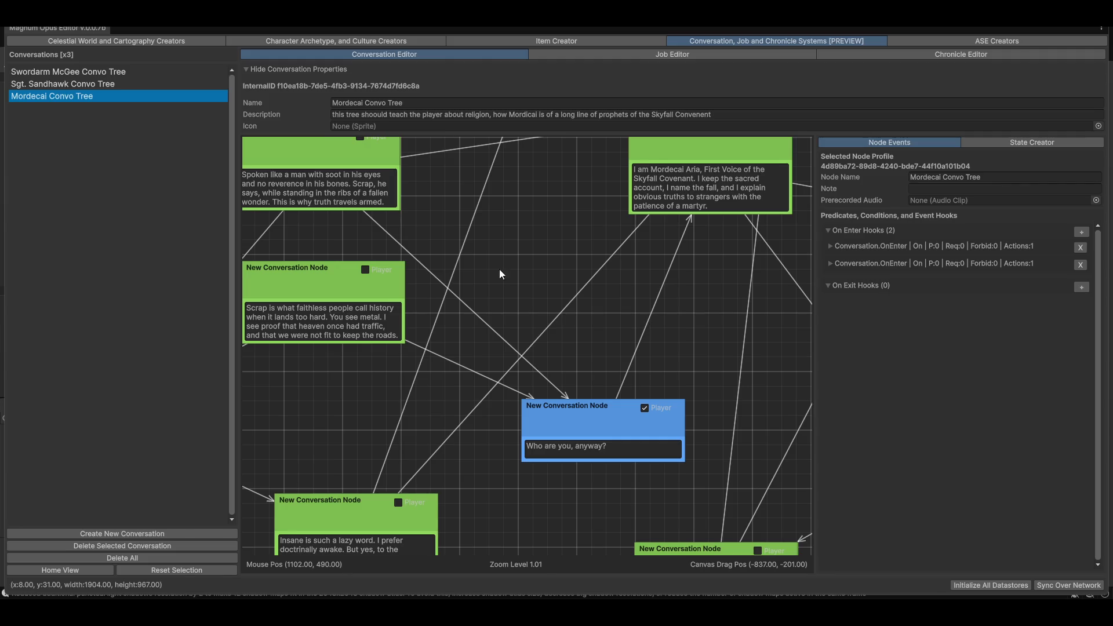
Step: Switch back to the main Unity editor and fly the Scene camera past the rocks to the green oasis
key("alt+Tab")
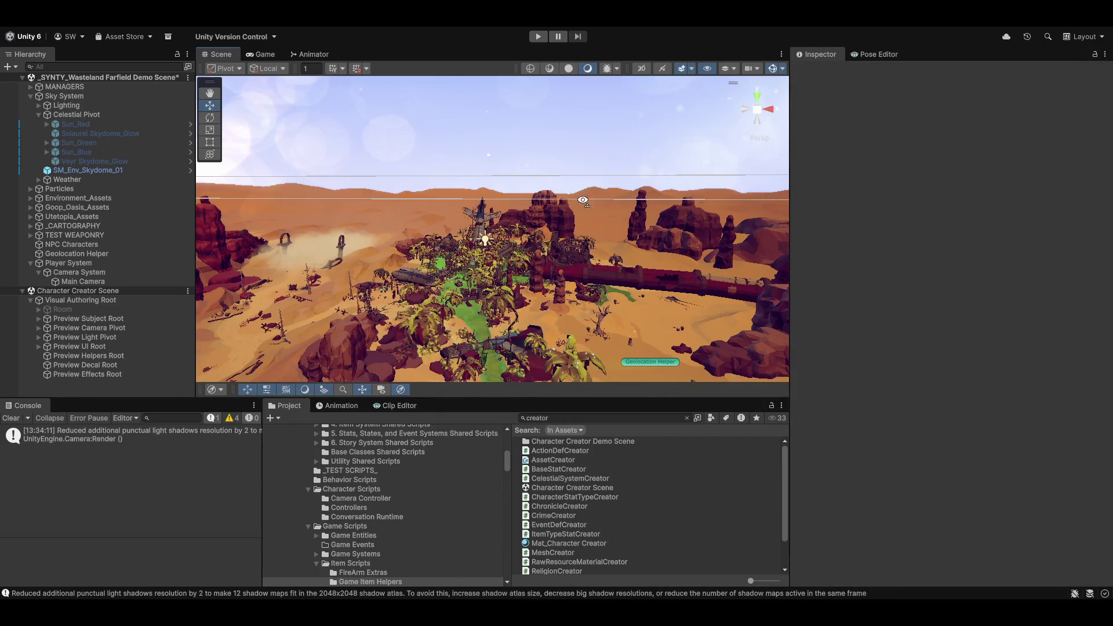
mouse_move(539, 208)
left_mouse_down()
mouse_move(578, 317)
mouse_move(510, 241)
mouse_move(558, 156)
mouse_move(512, 79)
left_mouse_up()
mouse_move(578, 233)
left_mouse_down()
mouse_move(509, 187)
mouse_move(589, 232)
mouse_move(497, 196)
mouse_move(487, 207)
mouse_move(512, 208)
left_mouse_up()
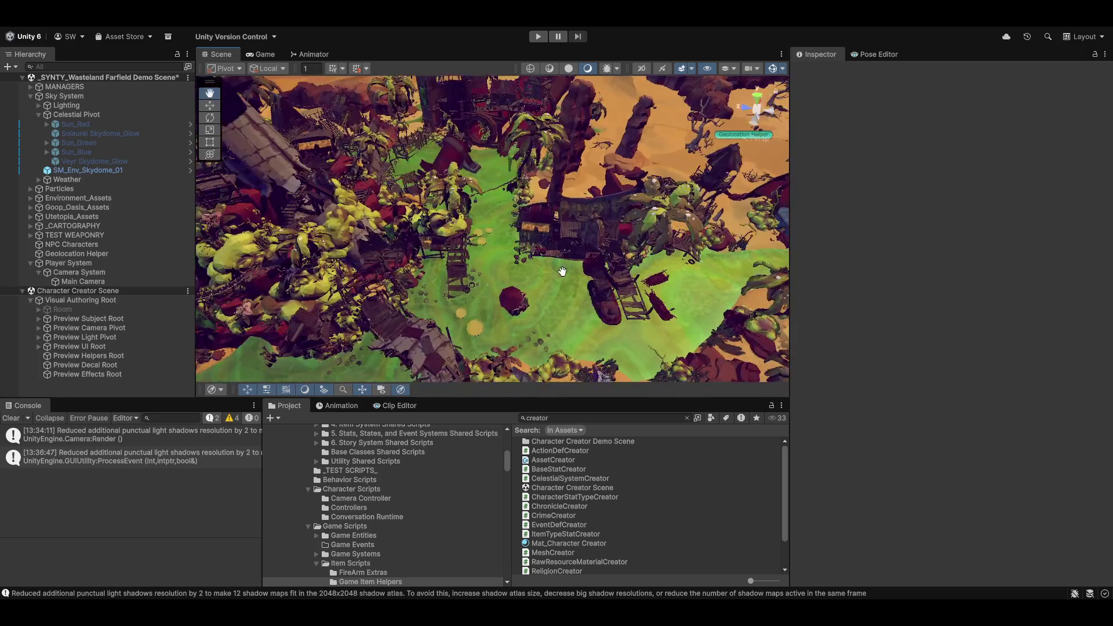
mouse_move(562, 272)
left_mouse_down()
mouse_move(730, 246)
mouse_move(639, 314)
left_mouse_up()
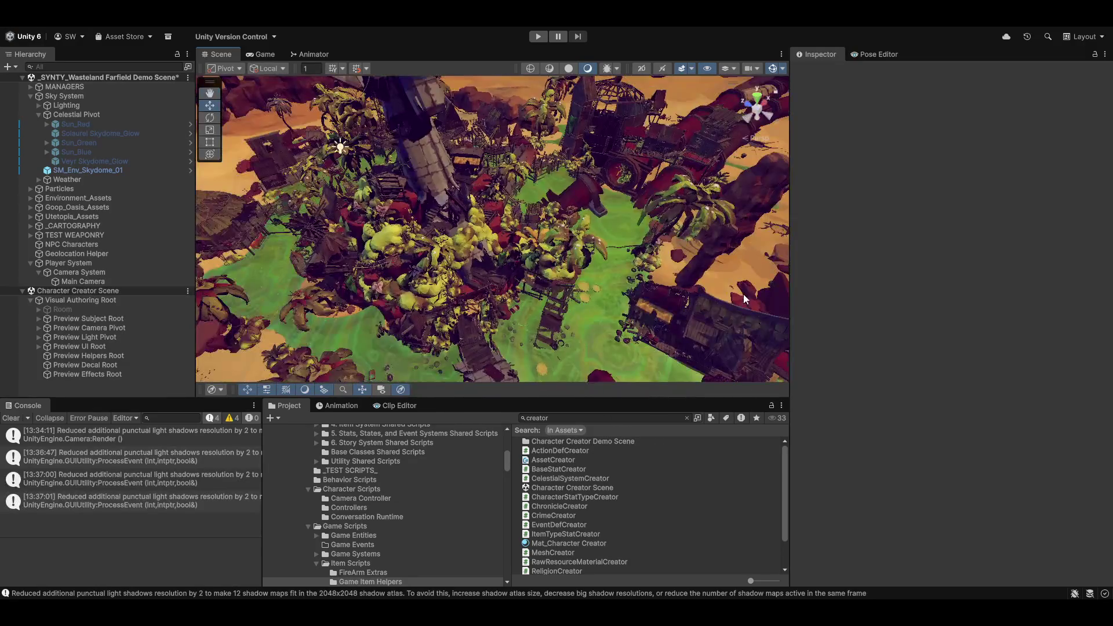
mouse_move(745, 299)
left_mouse_down()
mouse_move(441, 278)
mouse_move(504, 236)
mouse_move(594, 255)
mouse_move(530, 273)
mouse_move(671, 247)
mouse_move(582, 281)
mouse_move(785, 306)
left_mouse_up()
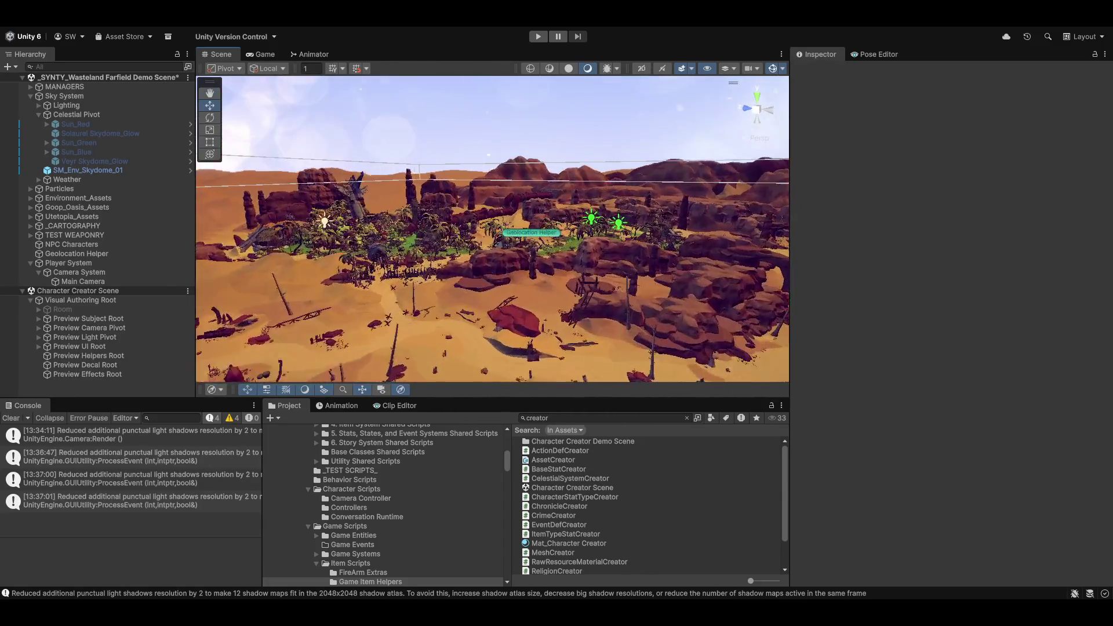
key("alt+Tab")
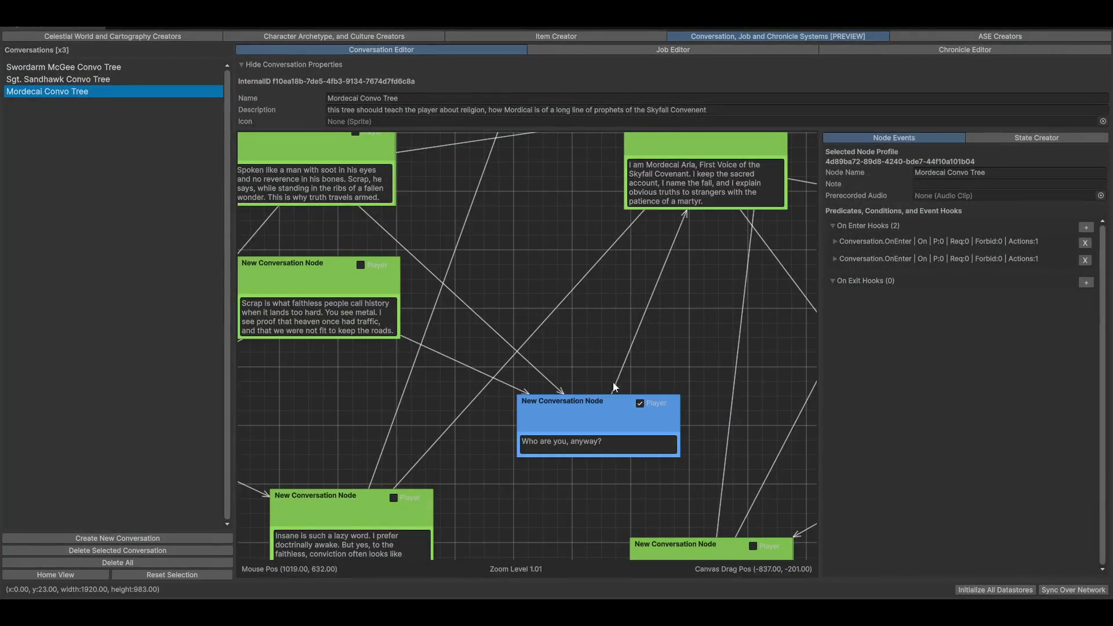
mouse_move(615, 387)
left_mouse_down()
mouse_move(569, 268)
mouse_move(506, 332)
mouse_move(509, 308)
mouse_move(527, 371)
mouse_move(622, 350)
mouse_move(596, 381)
mouse_move(614, 380)
mouse_move(607, 397)
left_mouse_up()
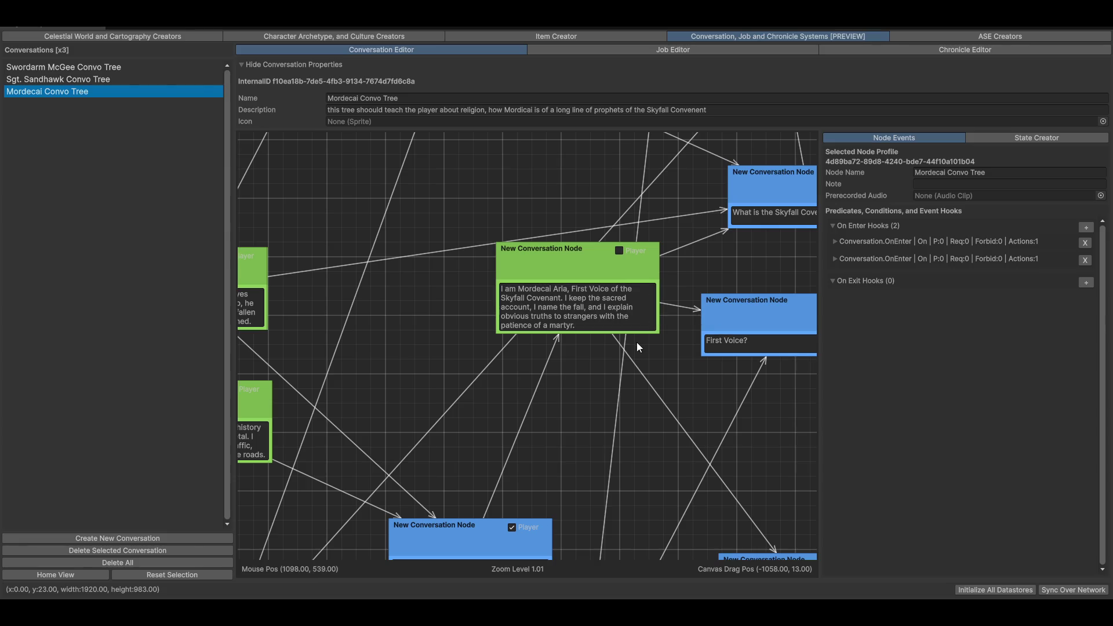
left_click_drag(654, 420, 487, 322)
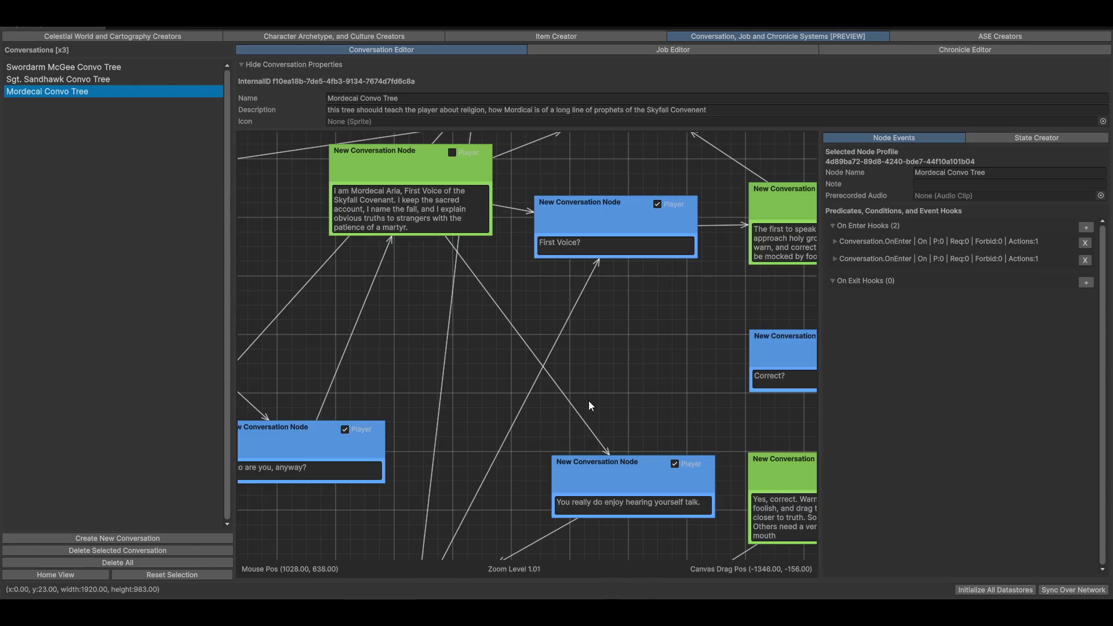
mouse_move(593, 405)
left_mouse_down()
mouse_move(535, 300)
mouse_move(541, 493)
mouse_move(525, 271)
left_mouse_up()
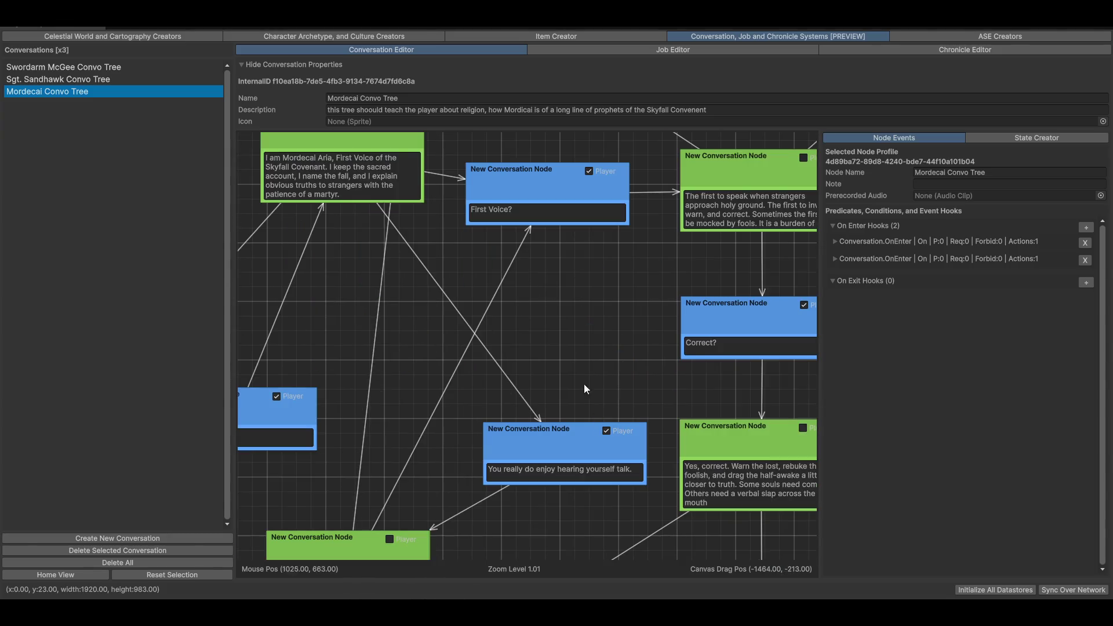
left_click_drag(521, 535, 512, 436)
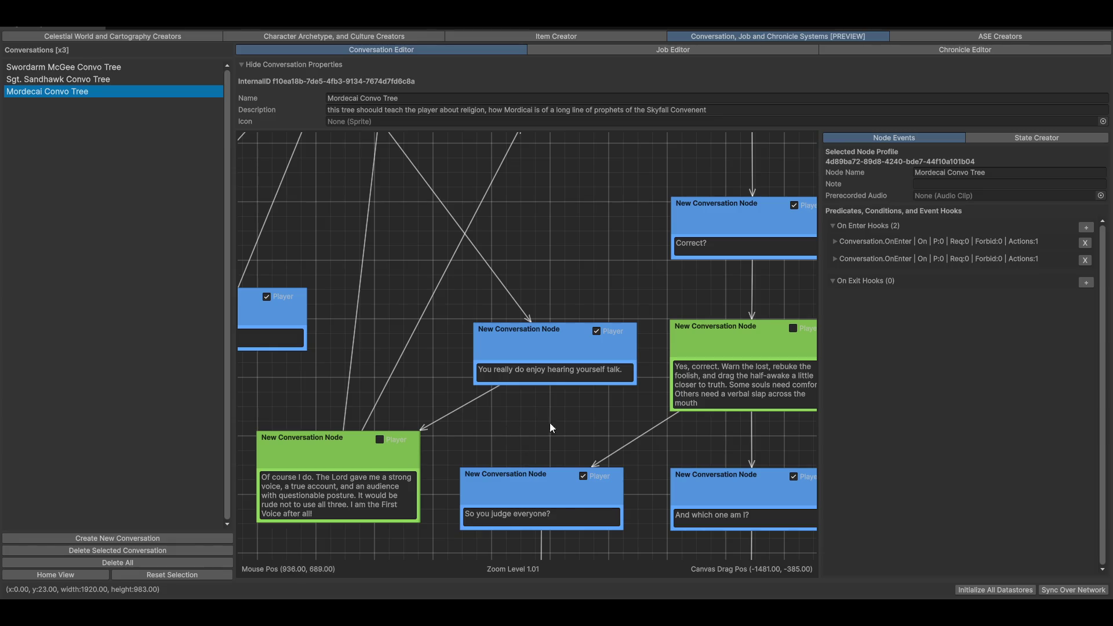
mouse_move(681, 358)
left_mouse_down()
mouse_move(686, 311)
mouse_move(590, 323)
mouse_move(559, 419)
mouse_move(631, 355)
mouse_move(718, 226)
left_mouse_up()
mouse_move(476, 474)
left_mouse_down()
mouse_move(512, 467)
mouse_move(526, 432)
mouse_move(548, 469)
left_mouse_up()
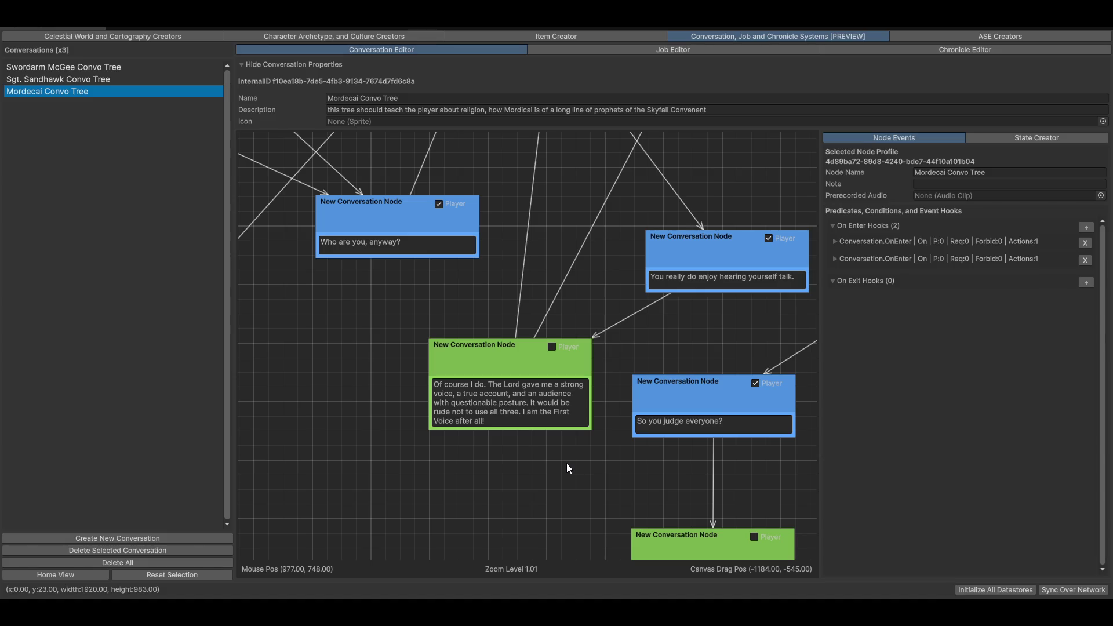
mouse_move(732, 363)
left_mouse_down()
mouse_move(476, 530)
mouse_move(554, 246)
mouse_move(568, 333)
left_mouse_up()
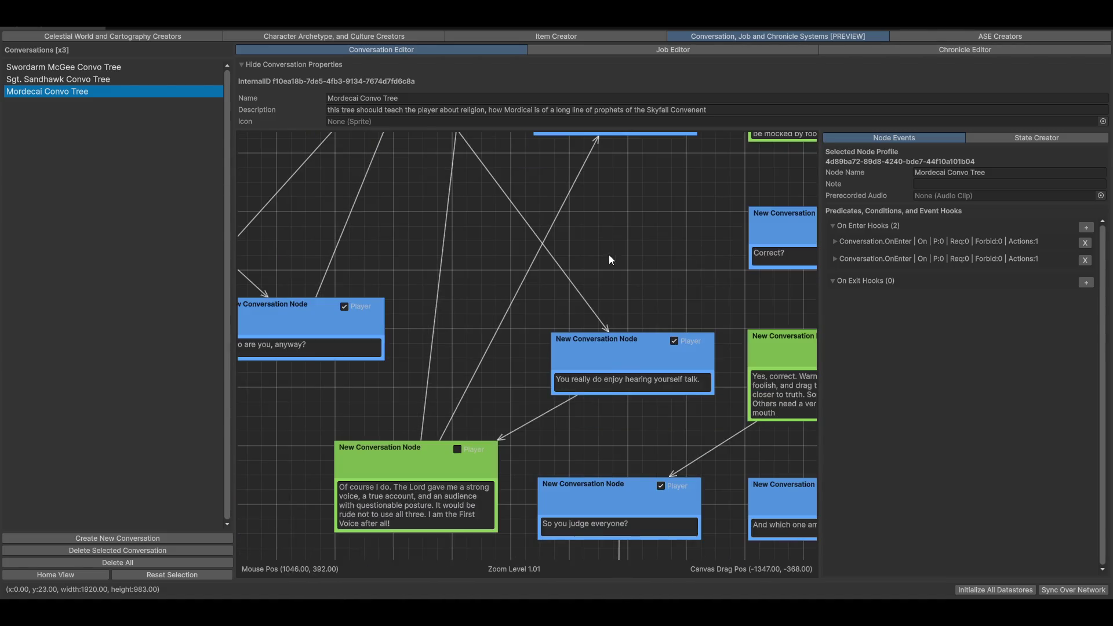
mouse_move(691, 392)
left_mouse_down()
mouse_move(658, 287)
mouse_move(647, 350)
mouse_move(539, 326)
mouse_move(569, 428)
mouse_move(447, 327)
left_mouse_up()
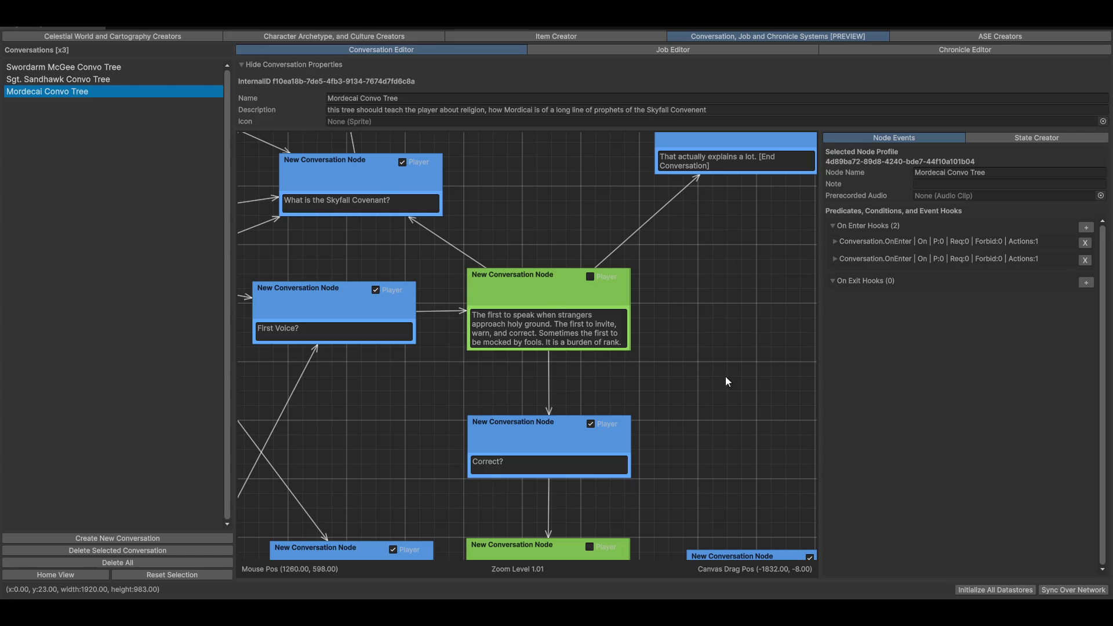
Step: Move the 'Undecided' reply node beneath the 'And which one am I?' question
scroll(592, 447, "down", 3)
mouse_move(593, 446)
left_mouse_down()
mouse_move(598, 253)
mouse_move(511, 299)
left_mouse_up()
mouse_move(673, 341)
left_mouse_down()
mouse_move(697, 273)
mouse_move(696, 359)
left_mouse_up()
mouse_move(519, 407)
left_mouse_down()
mouse_move(565, 405)
mouse_move(492, 380)
mouse_move(565, 379)
mouse_move(564, 389)
left_mouse_up()
left_click_drag(576, 296, 572, 402)
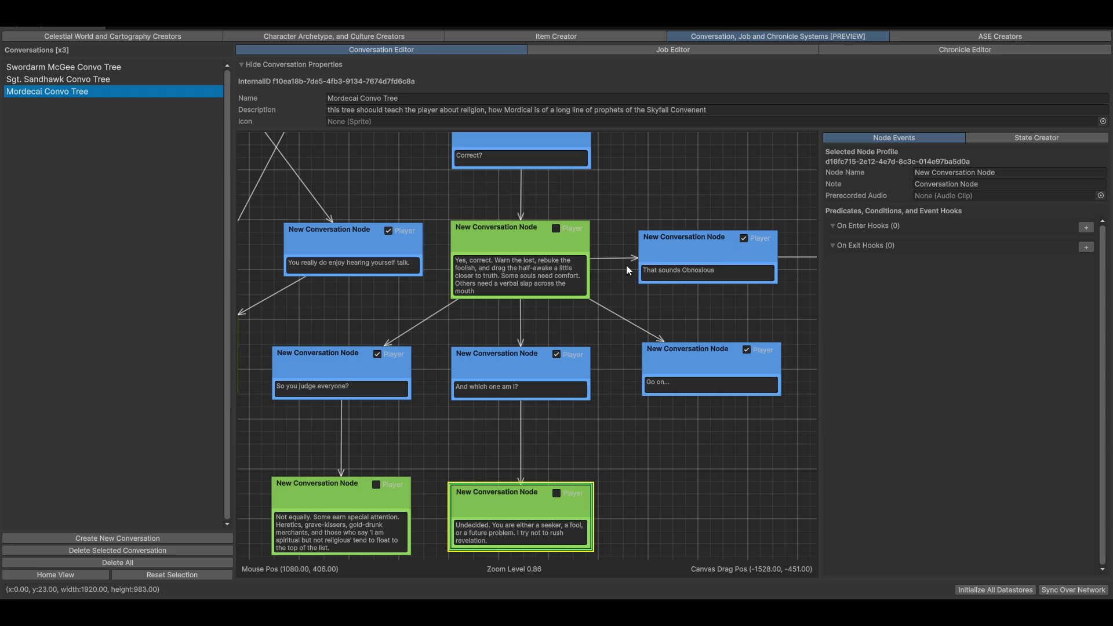
Step: Scroll around the Mordecai Convo Tree to review the religion branches
scroll(547, 384, "left", 5)
scroll(548, 384, "down", 3)
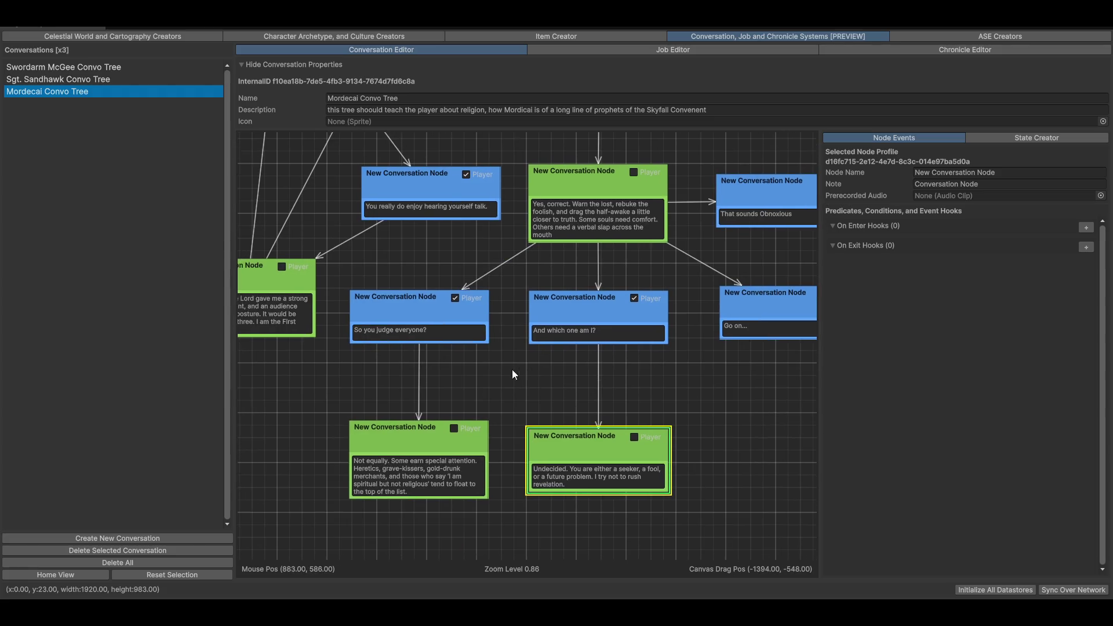
scroll(493, 368, "left", 2)
scroll(493, 367, "down", 1)
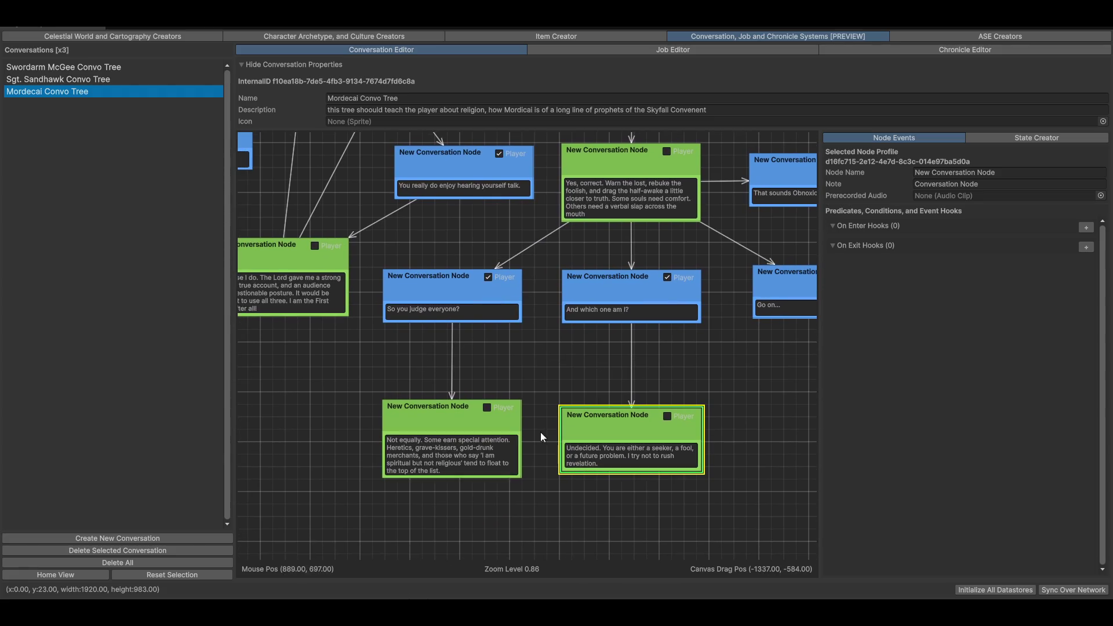
scroll(518, 438, "down", 5)
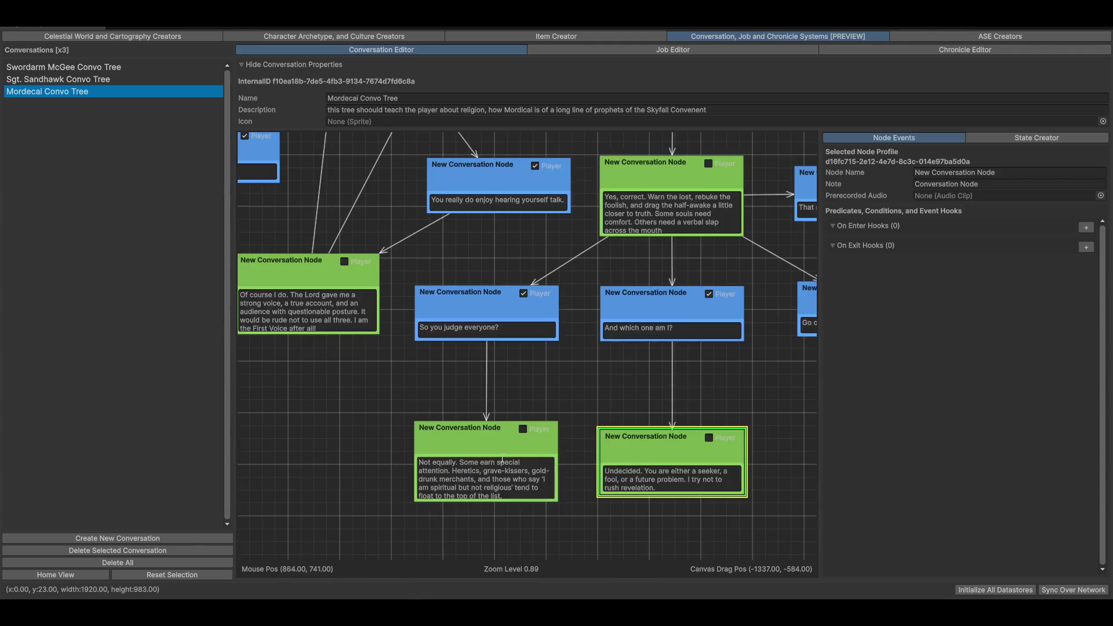
scroll(651, 378, "up", 7)
scroll(652, 378, "right", 6)
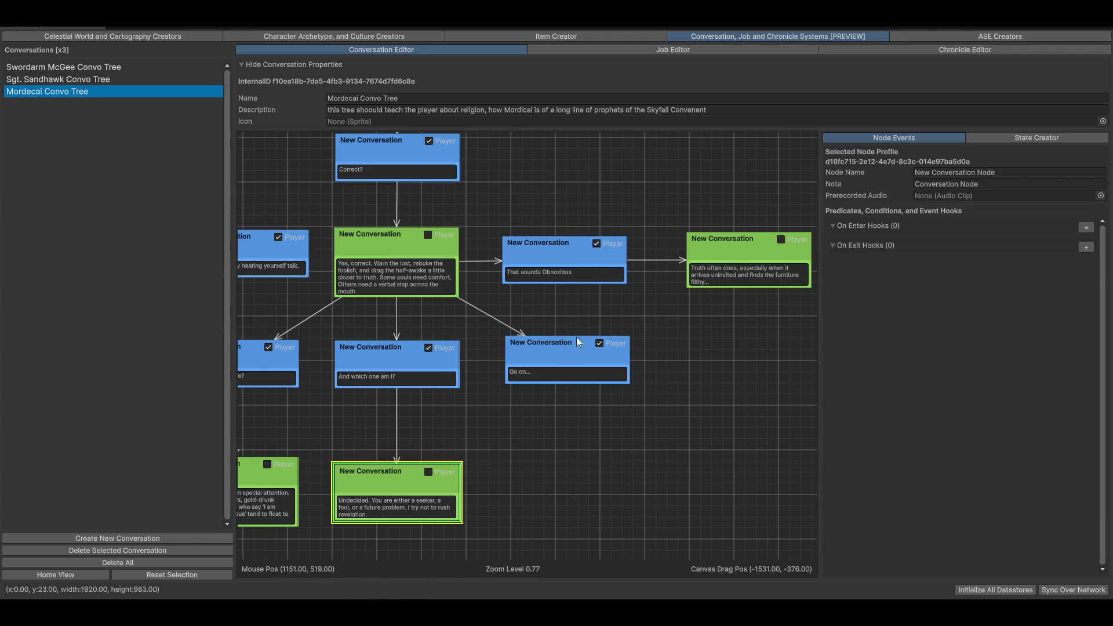
scroll(665, 392, "up", 1)
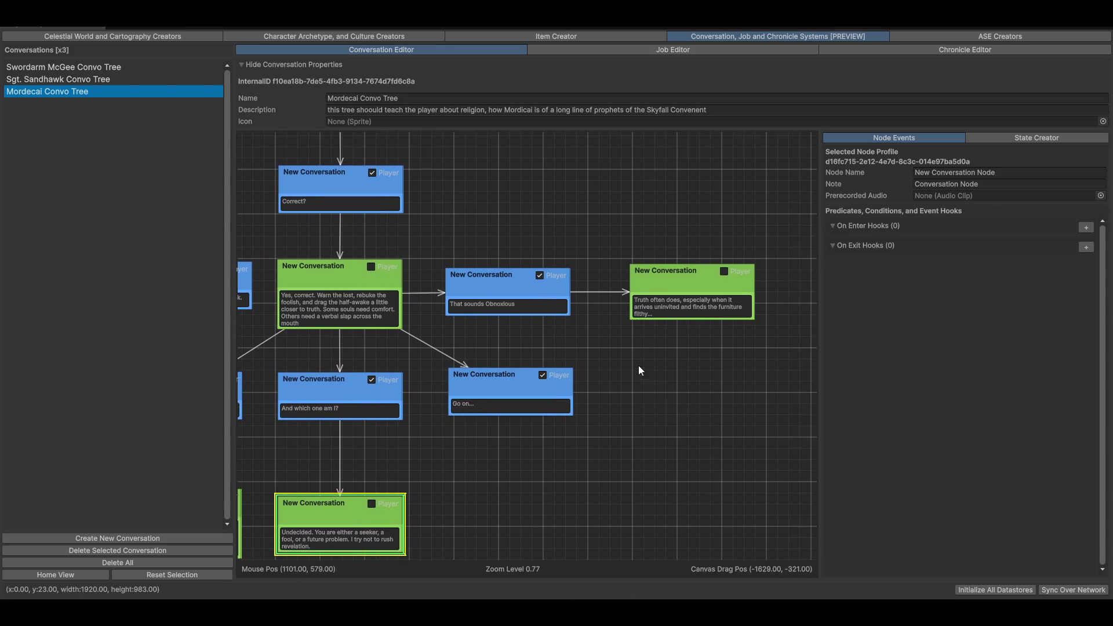
scroll(638, 368, "up", 5)
scroll(617, 400, "left", 3)
scroll(666, 265, "left", 10)
scroll(666, 264, "up", 2)
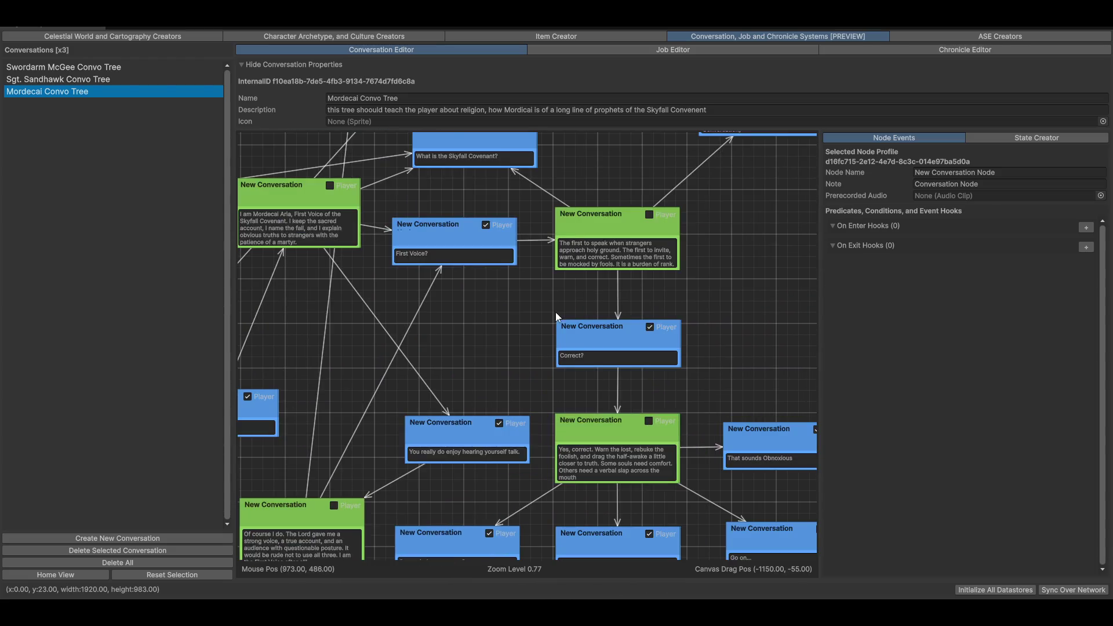
scroll(453, 366, "up", 9)
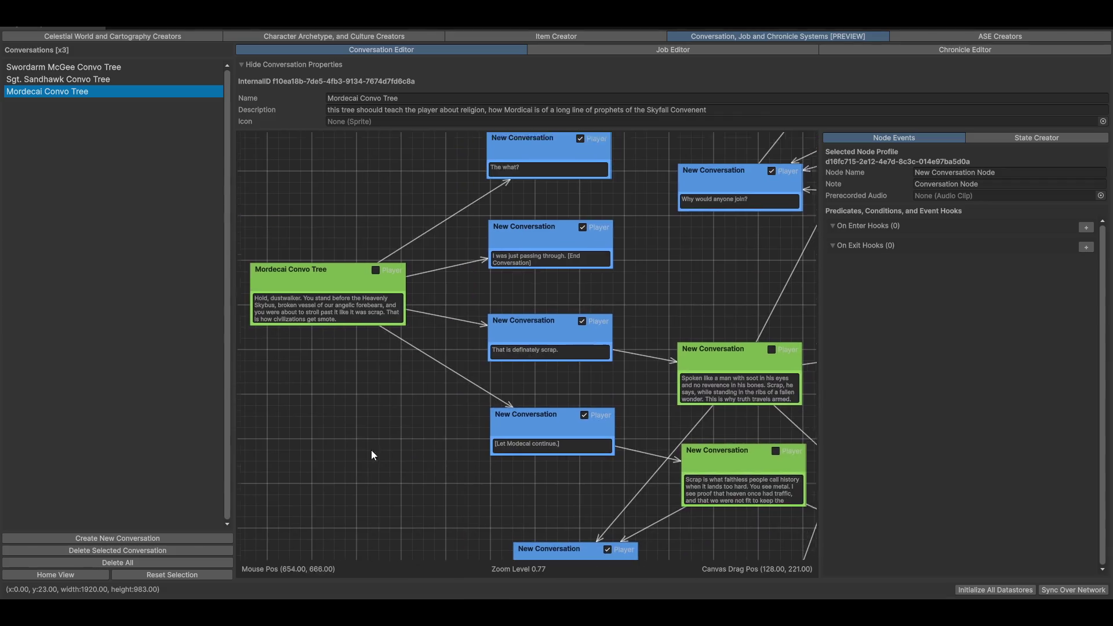
scroll(680, 364, "right", 4)
scroll(605, 369, "up", 9)
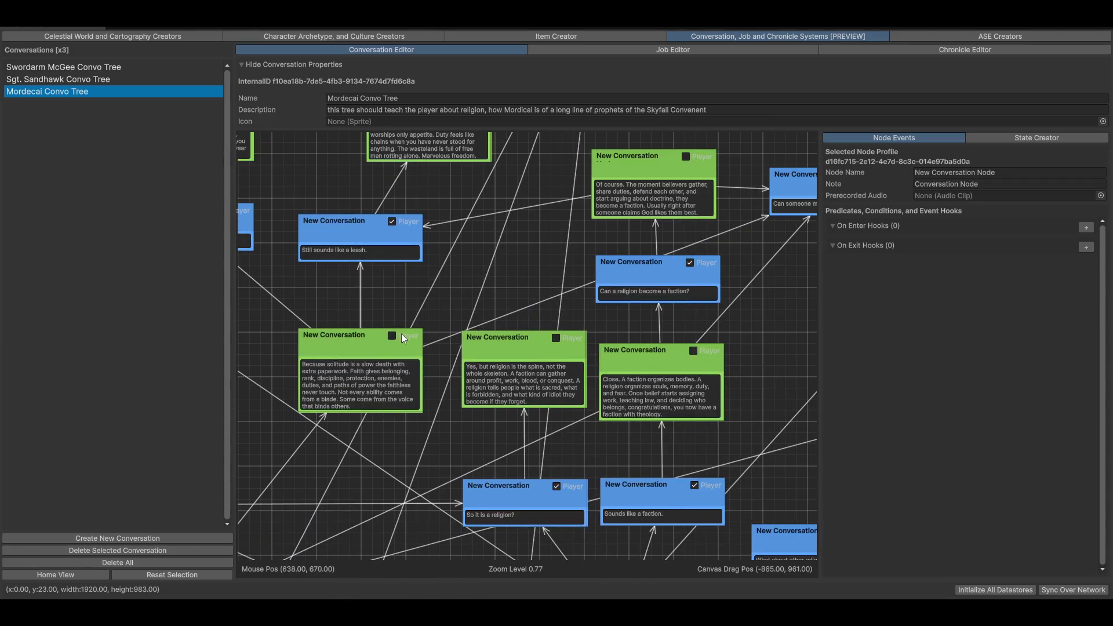
scroll(614, 232, "up", 2)
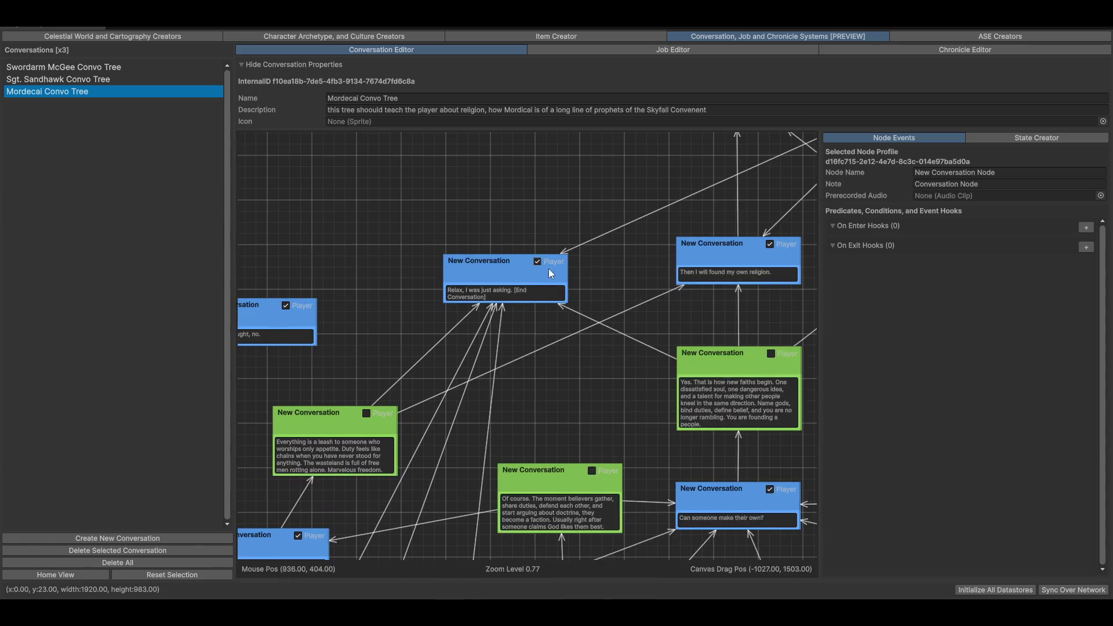
scroll(555, 278, "up", 1)
scroll(523, 316, "right", 8)
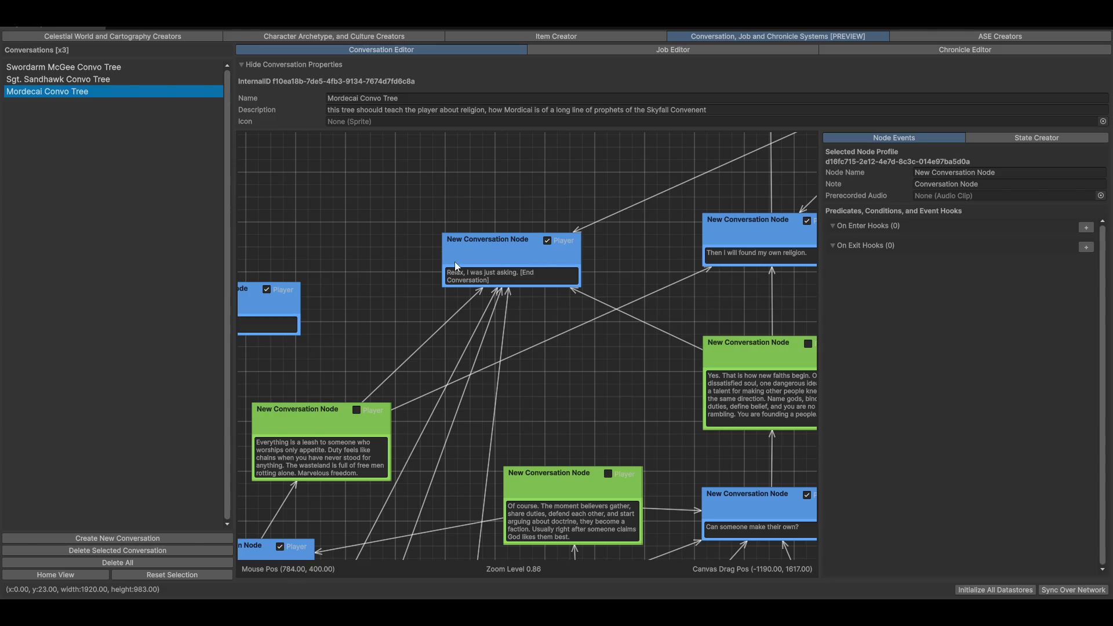
mouse_move(368, 374)
left_mouse_down()
mouse_move(450, 249)
mouse_move(510, 297)
mouse_move(385, 294)
mouse_move(398, 298)
mouse_move(369, 315)
mouse_move(336, 314)
mouse_move(343, 329)
left_mouse_up()
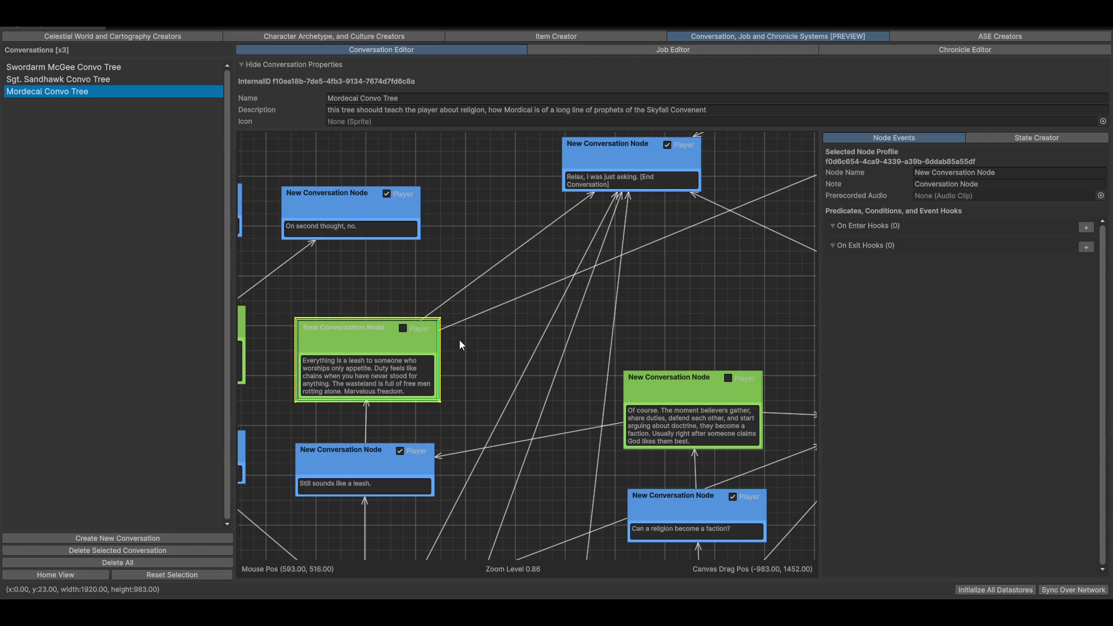
mouse_move(710, 298)
left_mouse_down()
mouse_move(490, 410)
mouse_move(597, 319)
mouse_move(339, 368)
mouse_move(418, 269)
mouse_move(620, 403)
left_mouse_up()
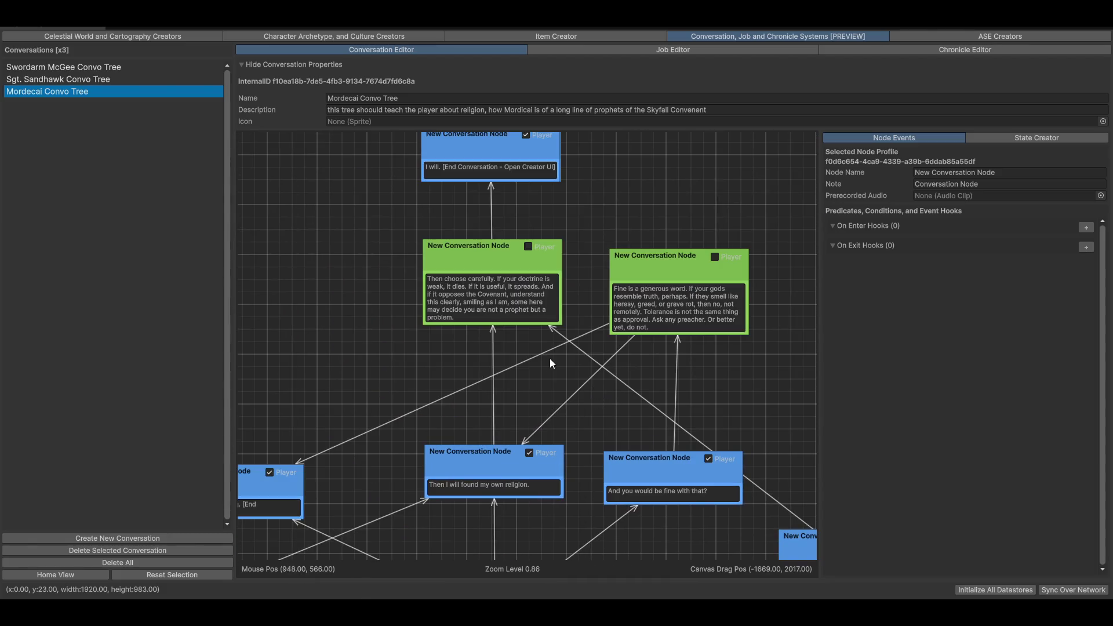
mouse_move(525, 269)
left_mouse_down()
mouse_move(656, 440)
mouse_move(562, 364)
mouse_move(581, 298)
left_mouse_up()
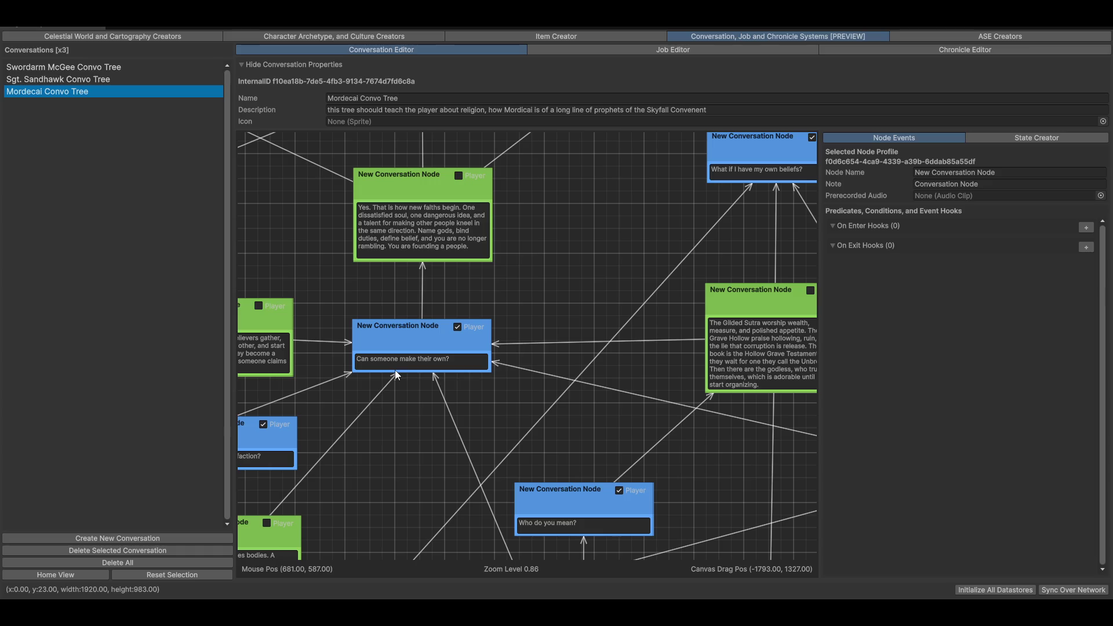
scroll(597, 366, "up", 3)
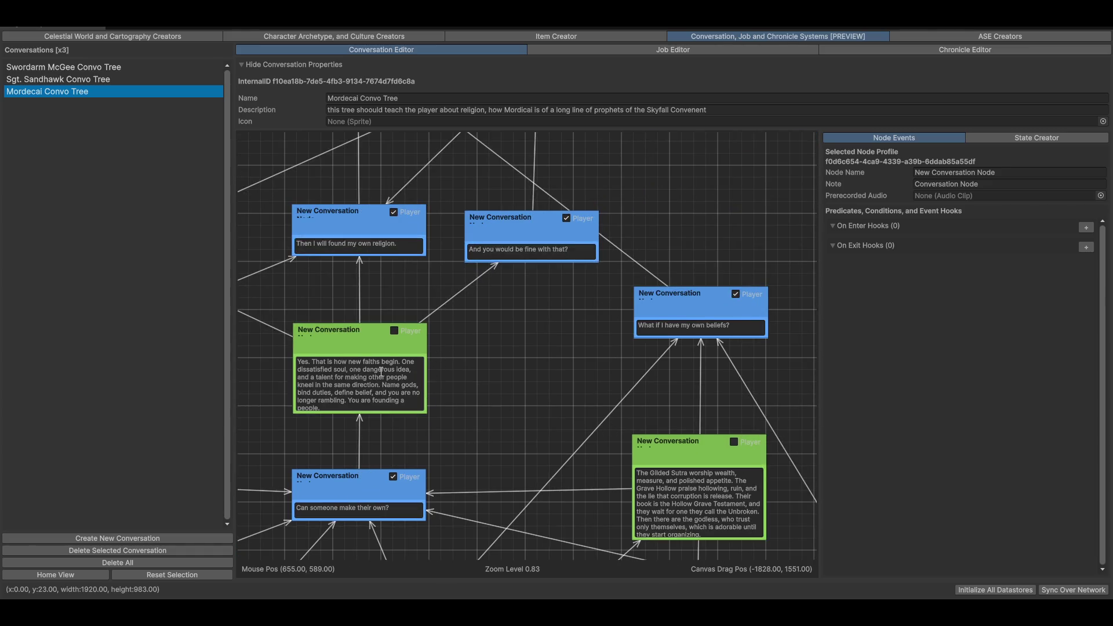
scroll(537, 319, "down", 3)
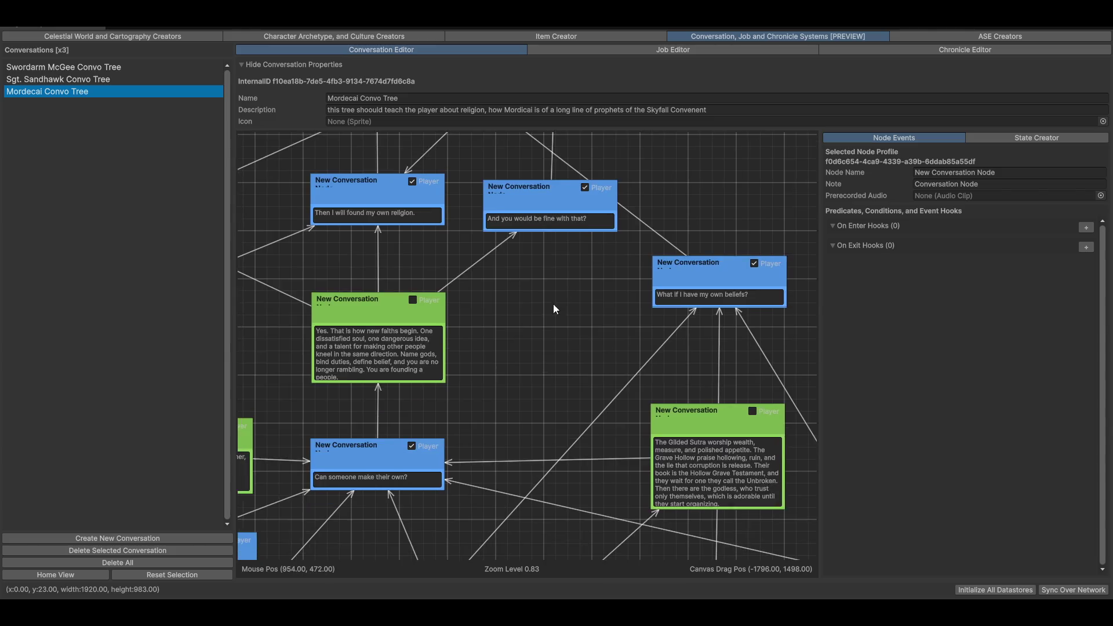
scroll(418, 335, "up", 3)
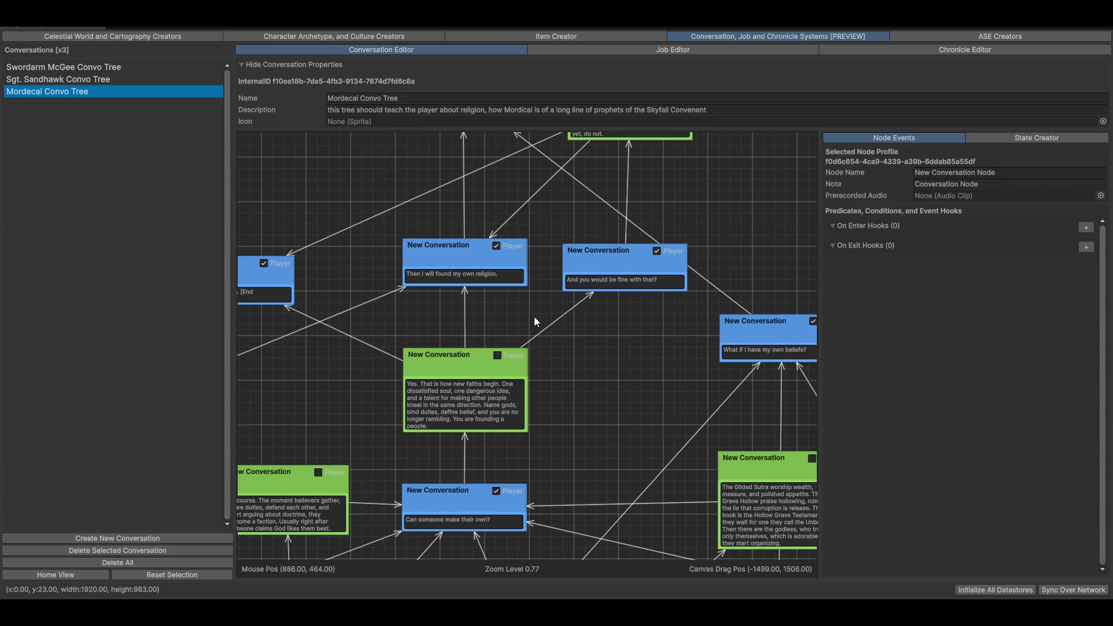
scroll(538, 318, "down", 2)
scroll(500, 326, "up", 3)
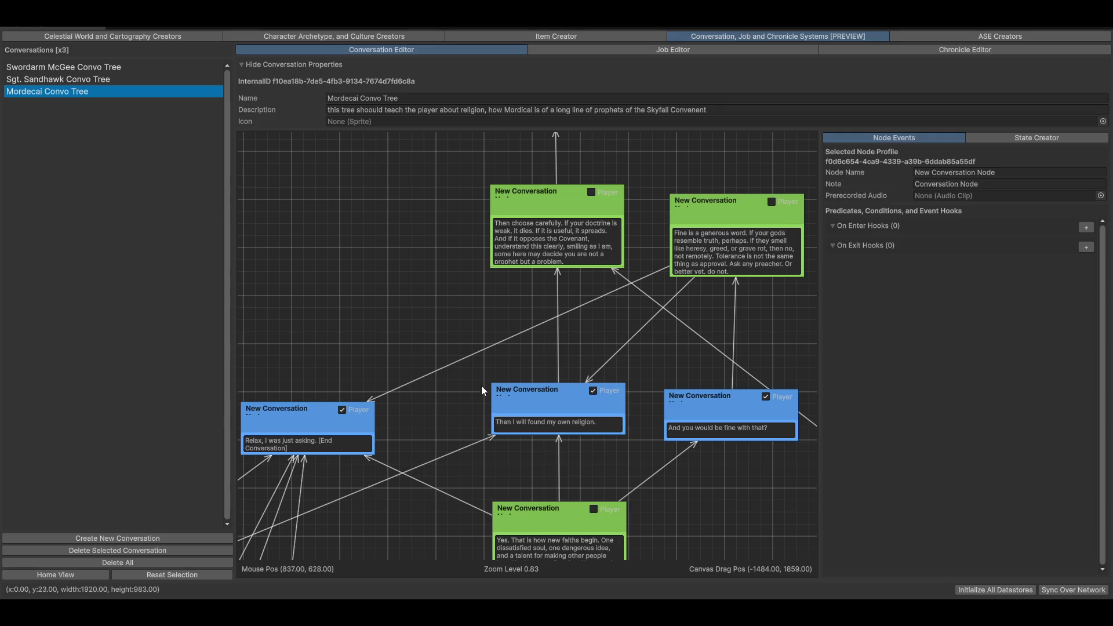
Step: Pan through the Mordecai tree and select the 'Open Creator UI' ending node
scroll(684, 226, "up", 1)
mouse_move(449, 311)
left_mouse_down()
mouse_move(607, 253)
mouse_move(630, 275)
mouse_move(586, 314)
mouse_move(494, 273)
mouse_move(471, 239)
mouse_move(529, 279)
left_mouse_up()
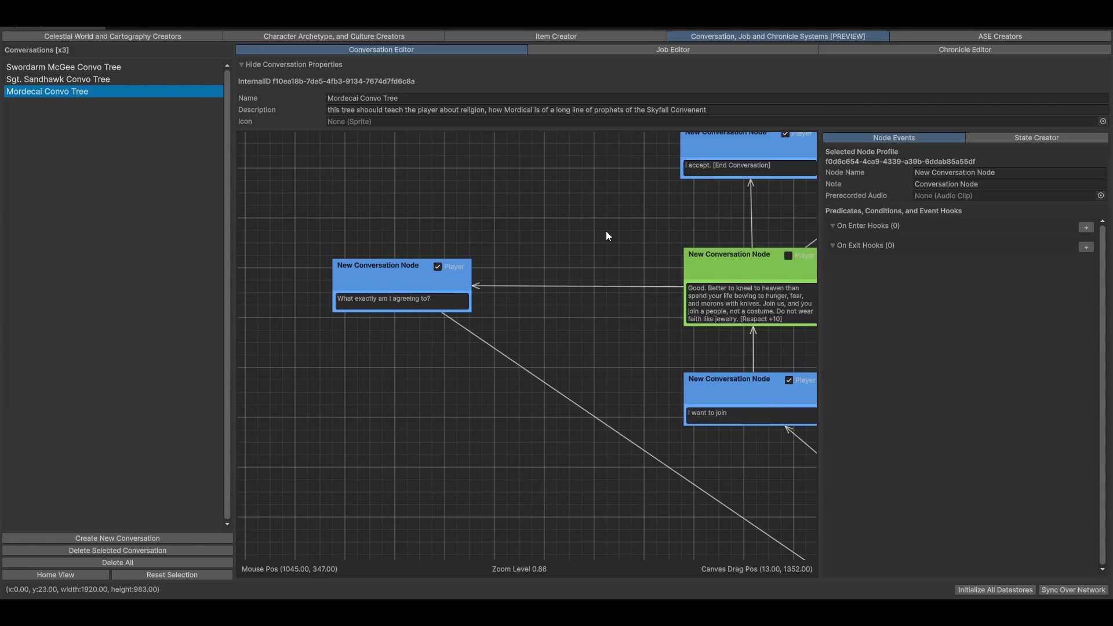
mouse_move(632, 300)
left_mouse_down()
mouse_move(547, 298)
mouse_move(473, 239)
mouse_move(618, 242)
mouse_move(617, 293)
mouse_move(527, 350)
mouse_move(569, 287)
left_mouse_up()
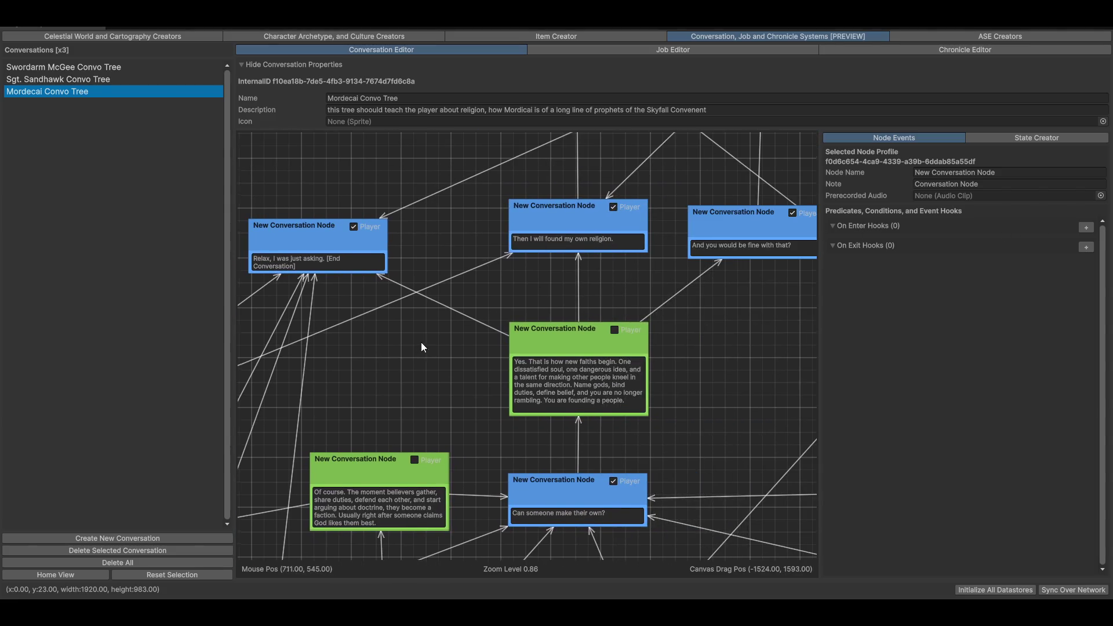
mouse_move(423, 347)
left_mouse_down()
mouse_move(606, 291)
mouse_move(606, 268)
mouse_move(538, 294)
left_mouse_up()
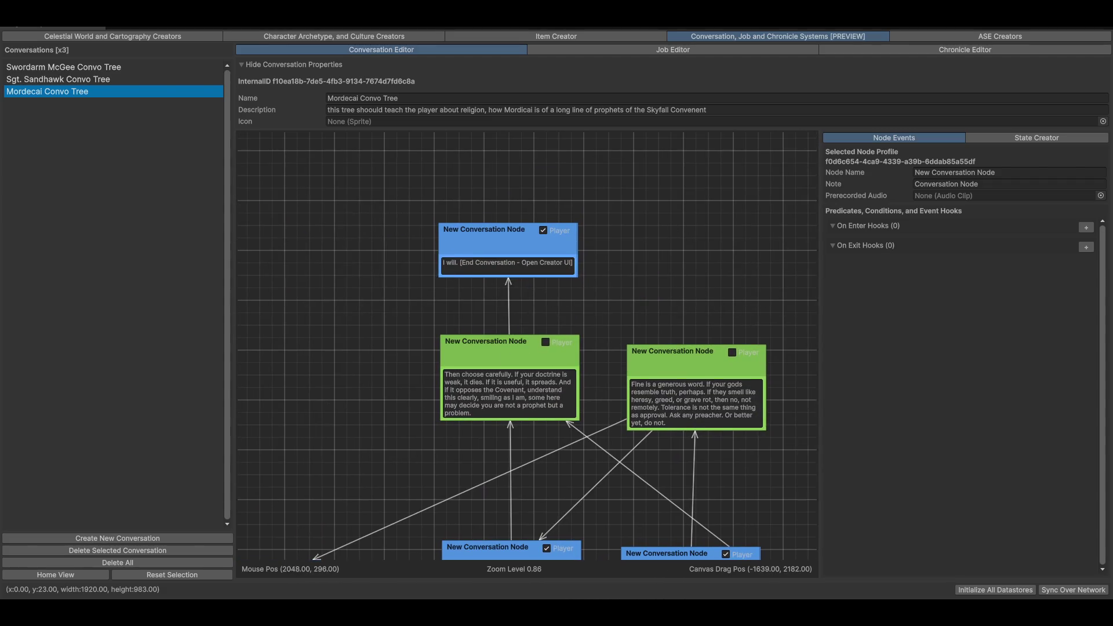
left_click_drag(680, 294, 690, 240)
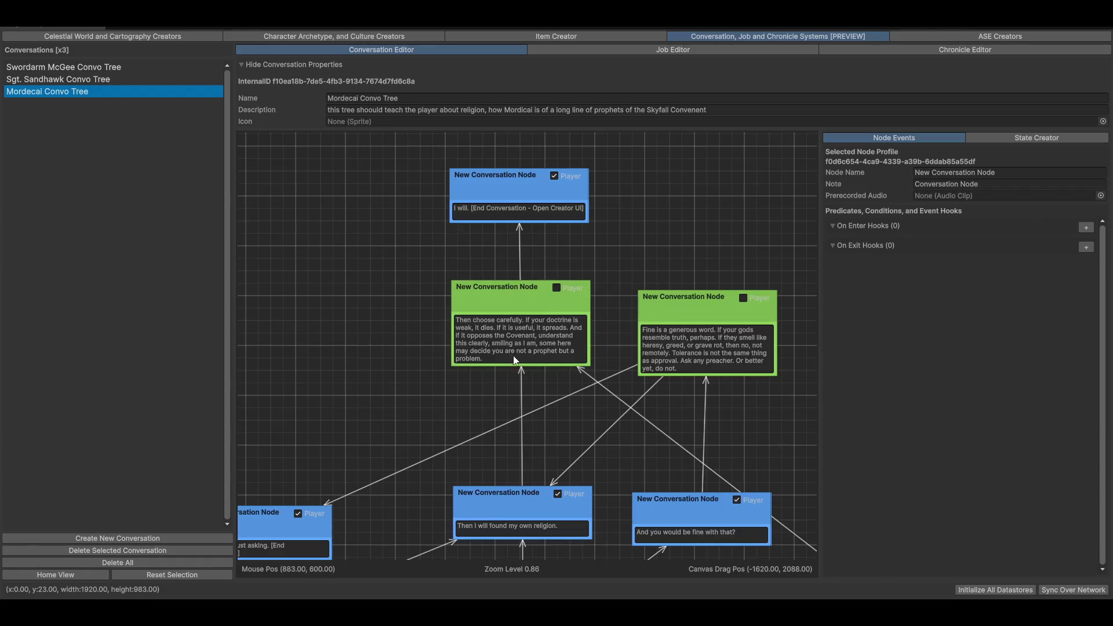
left_click(480, 193)
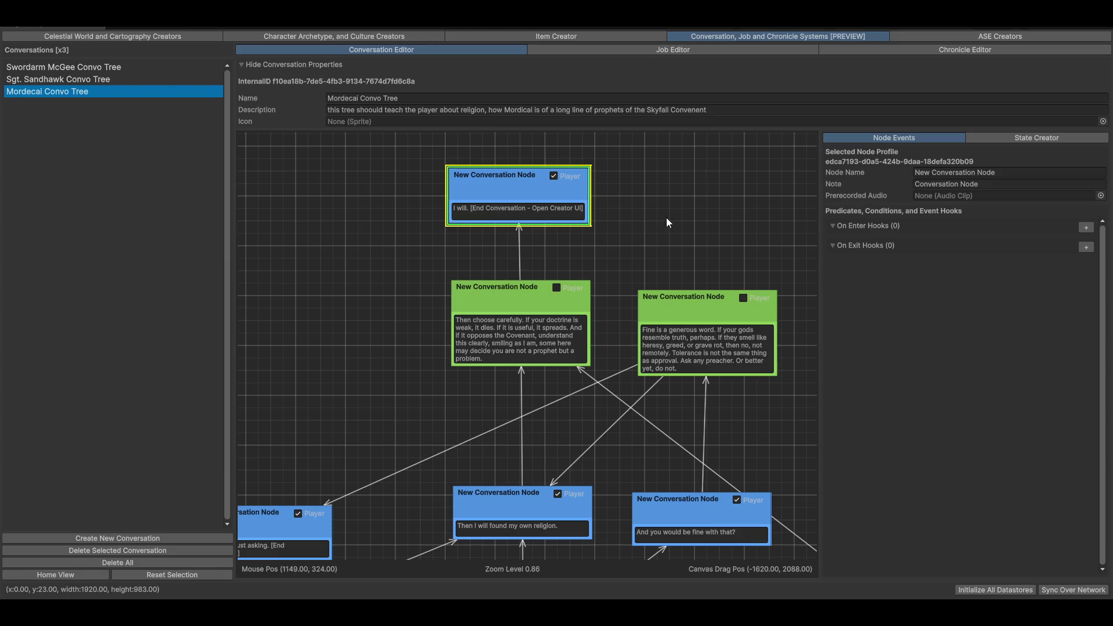
Step: Pan the graph back to the 'Relax, I was just asking' branch
mouse_move(670, 238)
left_mouse_down()
mouse_move(683, 214)
mouse_move(663, 224)
left_mouse_up()
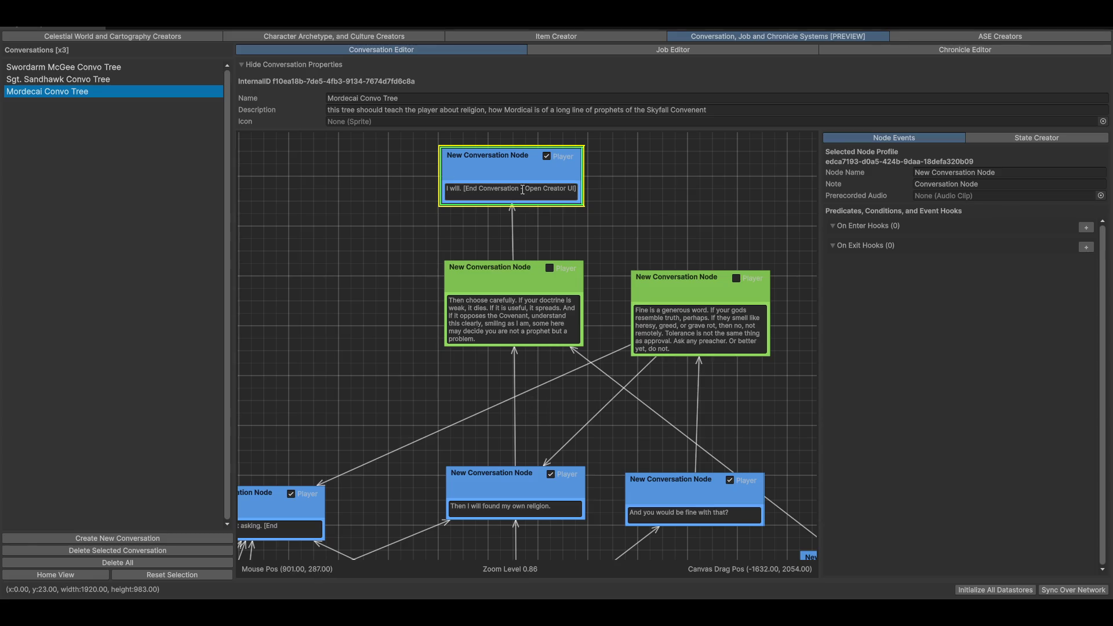
left_click_drag(478, 365, 577, 137)
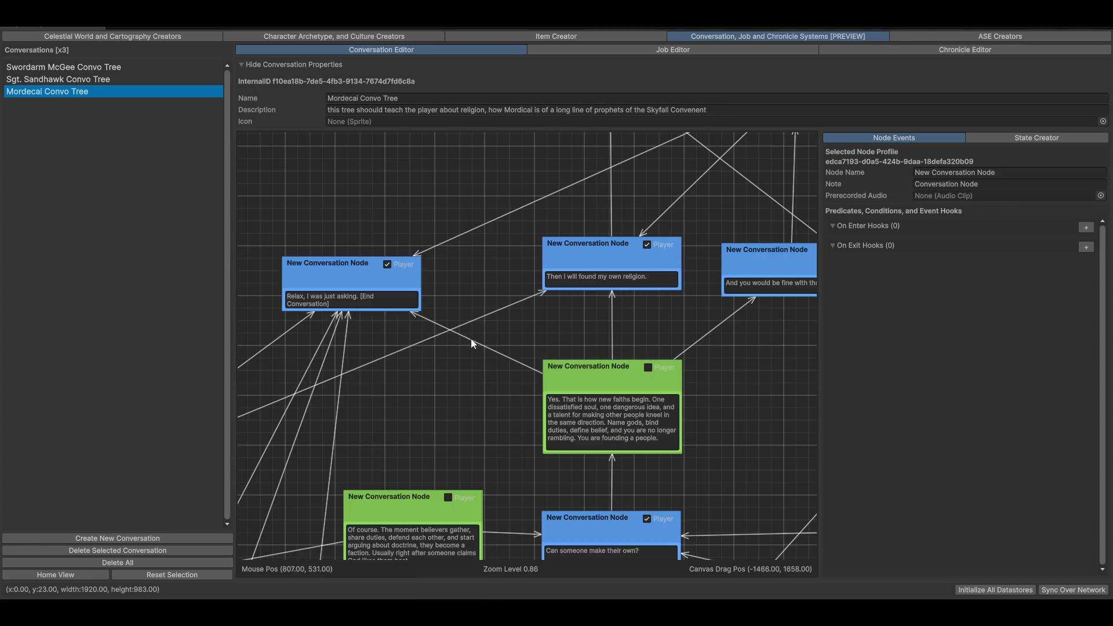
left_click_drag(471, 339, 500, 318)
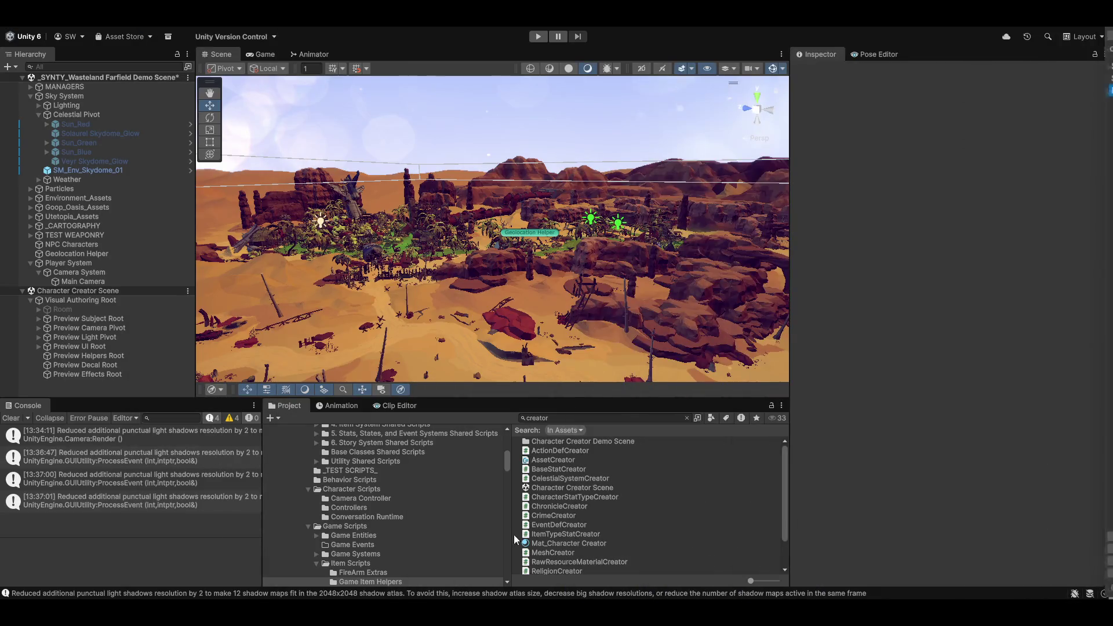
Step: Fly the Scene camera into the oasis, adjusting fly speed, and tilt toward the horizon
key("w")
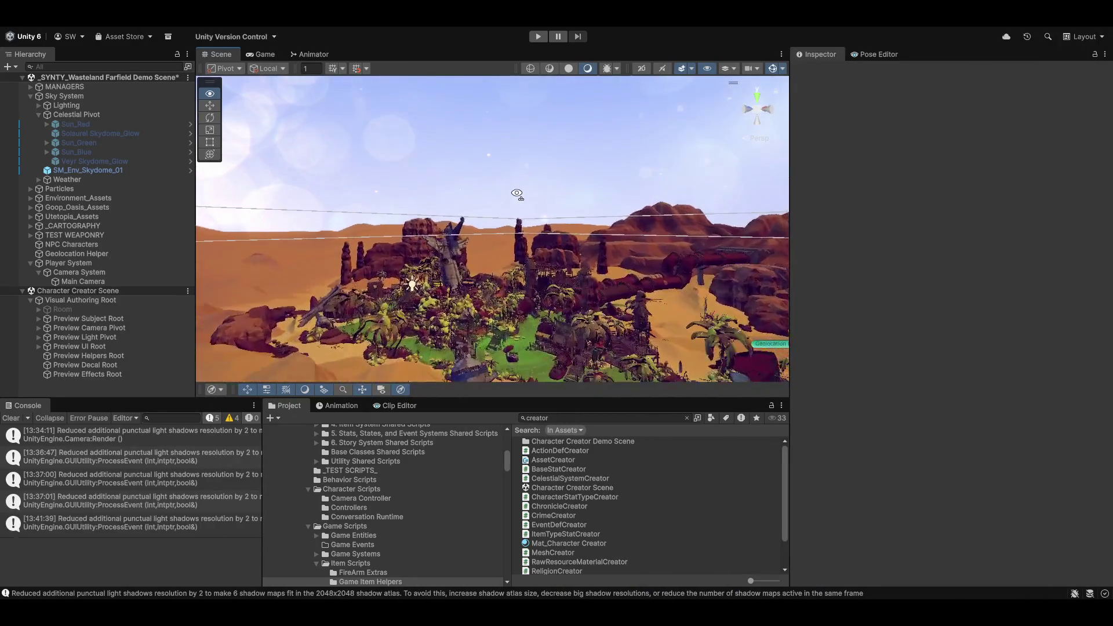
key("s")
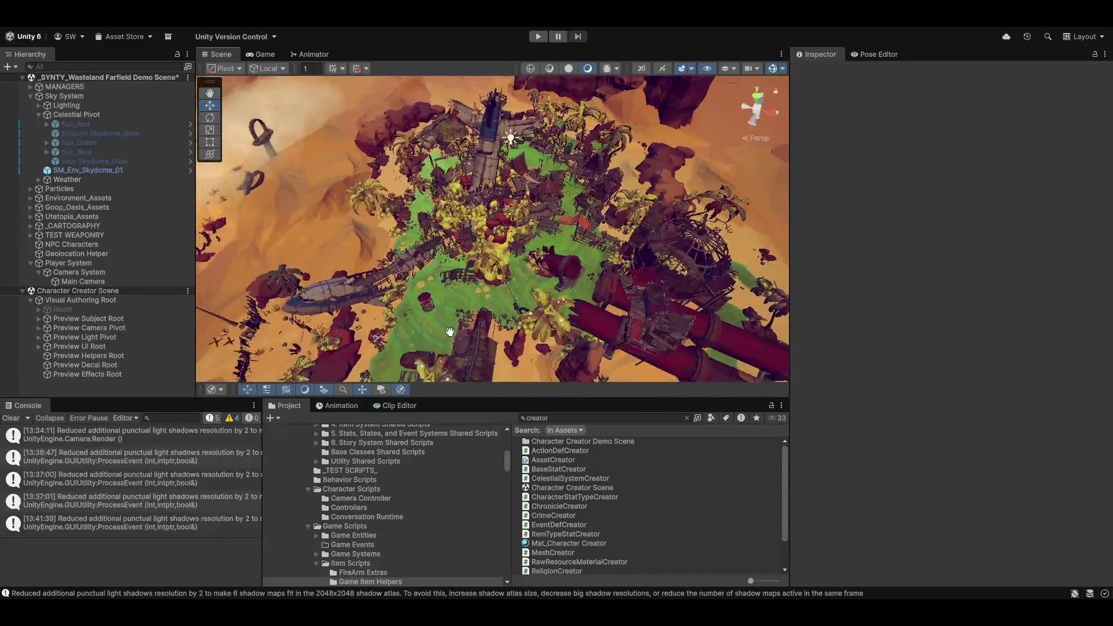
key("w")
key("w")
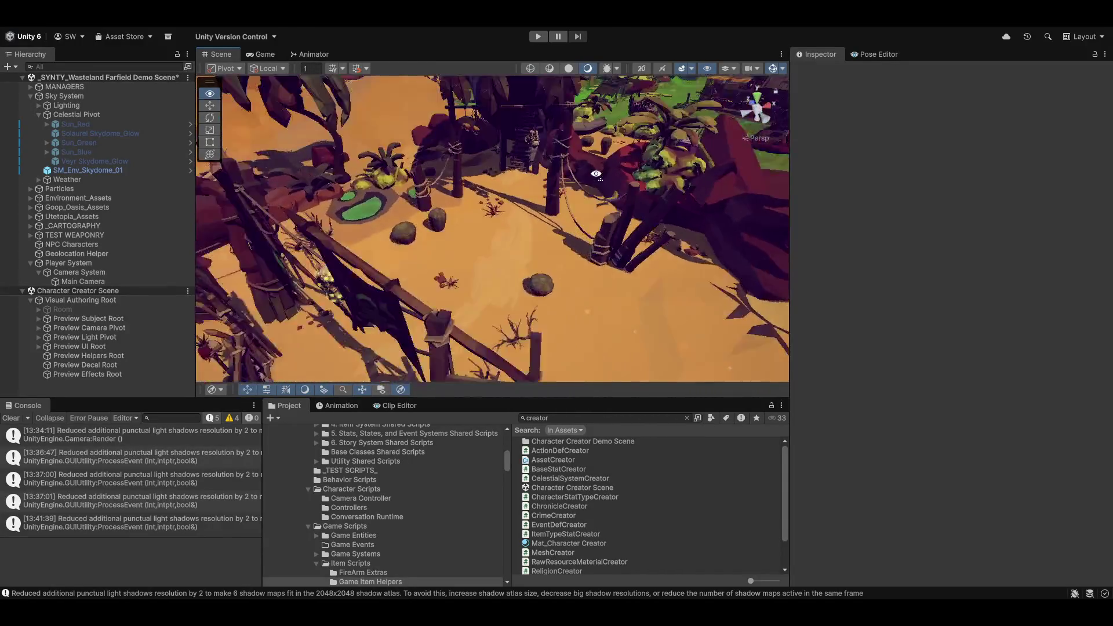
key("w")
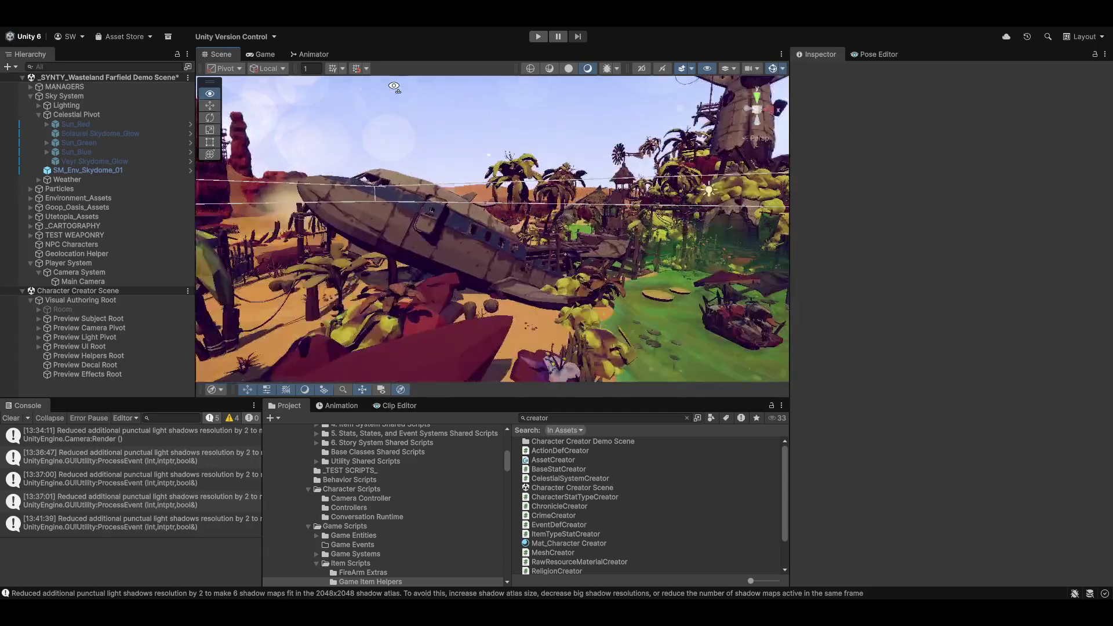
key("w")
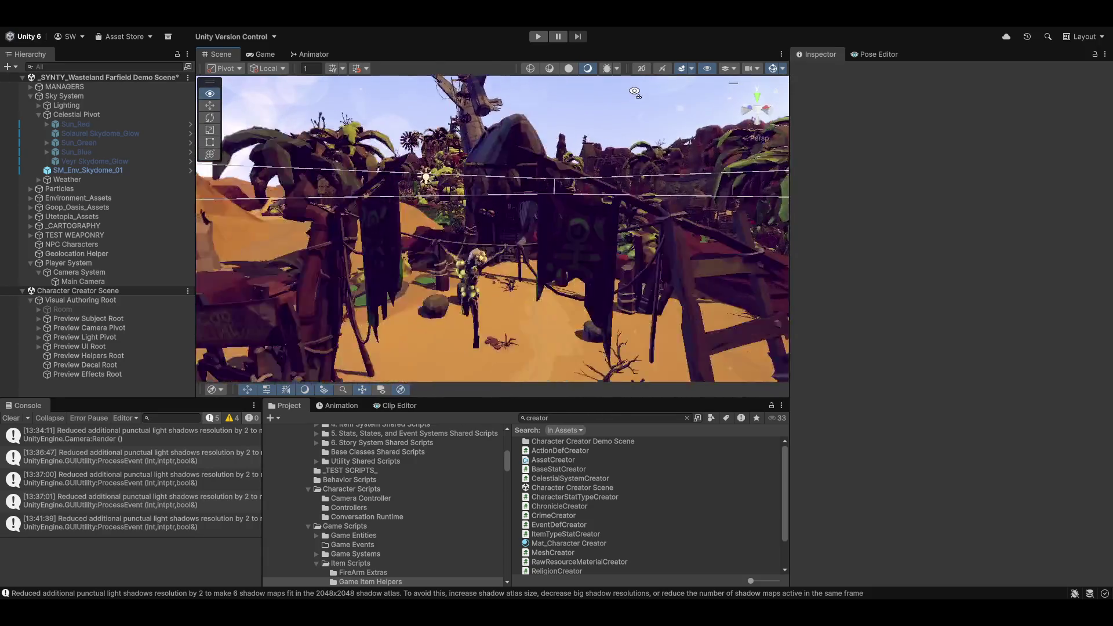
key("w")
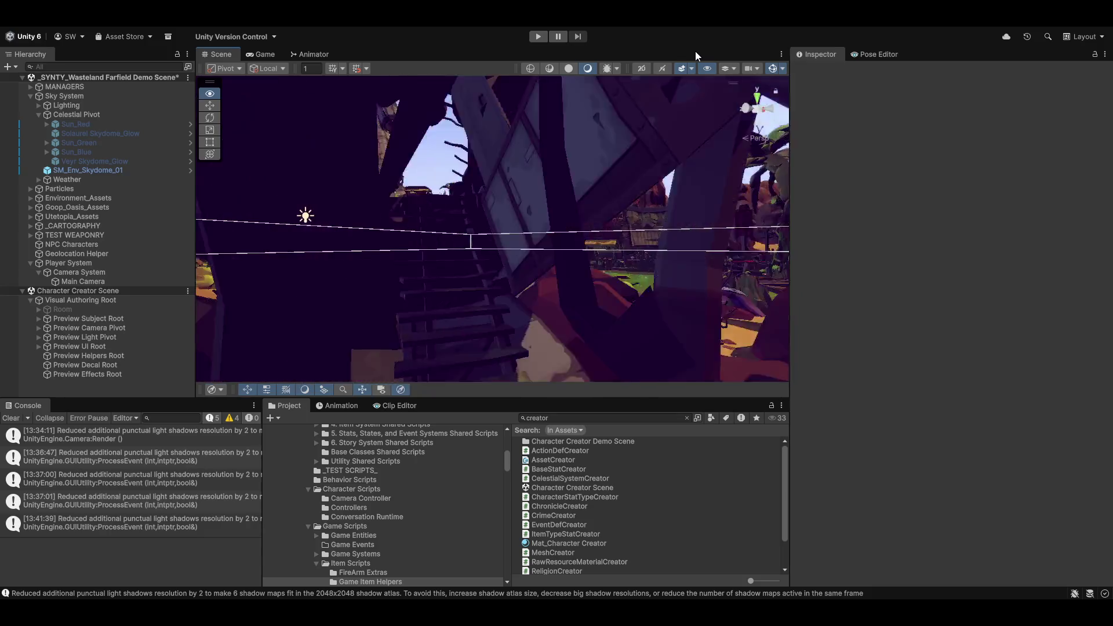
key("s")
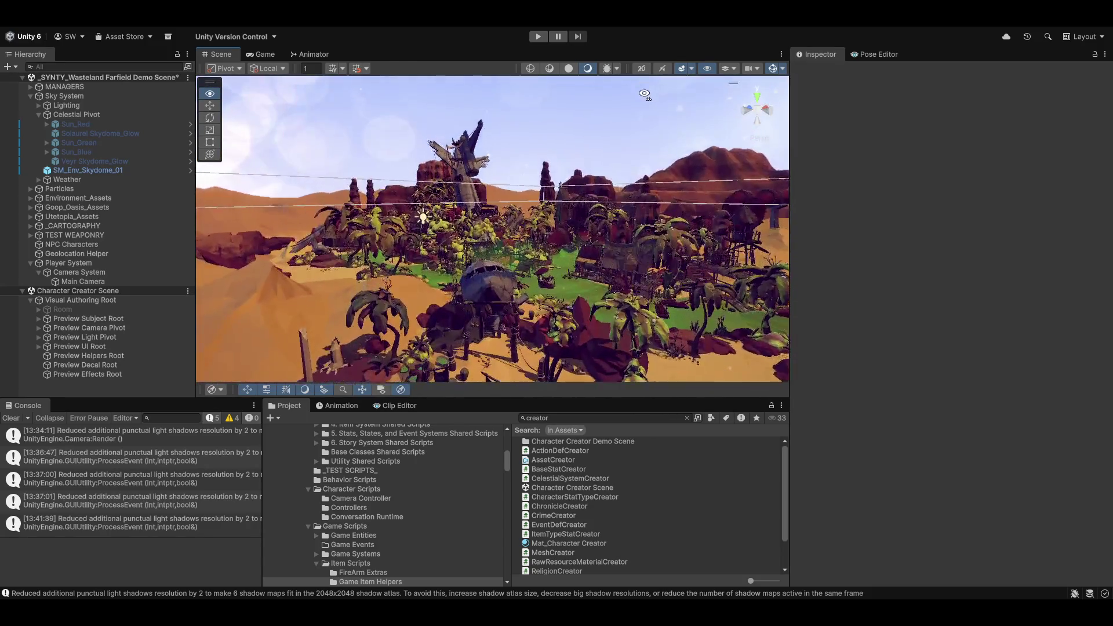
scroll(636, 172, "up", 2)
key("w")
scroll(632, 171, "down", 10)
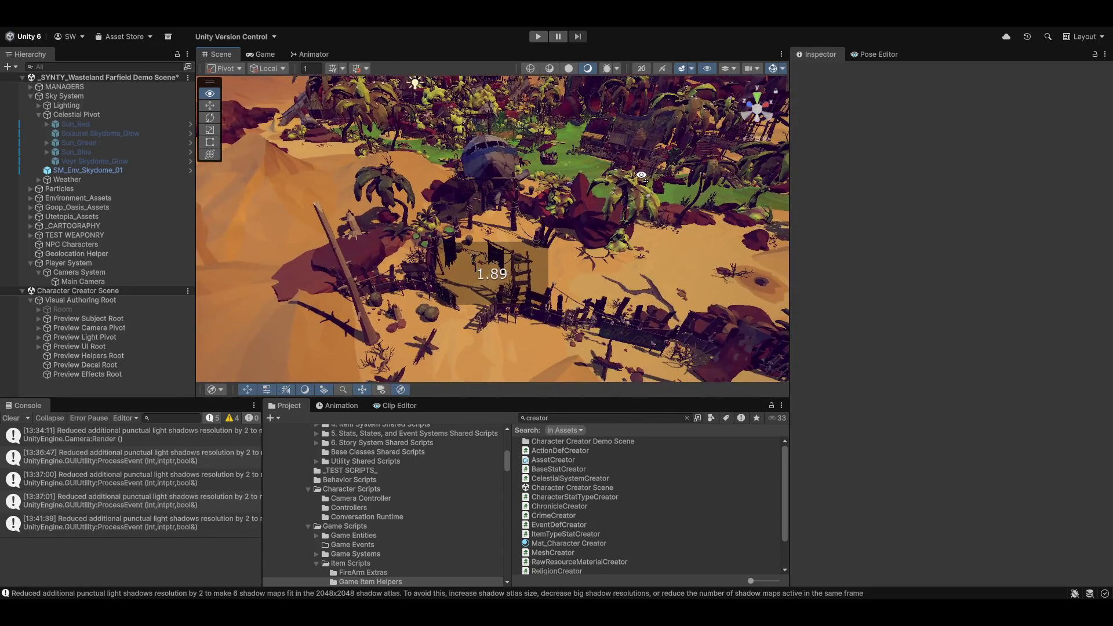
mouse_move(628, 171)
left_mouse_down()
mouse_move(507, 256)
mouse_move(909, 95)
mouse_move(2, 404)
mouse_move(487, 398)
mouse_move(388, 445)
mouse_move(443, 463)
mouse_move(449, 359)
mouse_move(509, 306)
mouse_move(492, 251)
mouse_move(507, 273)
mouse_move(427, 223)
left_mouse_up()
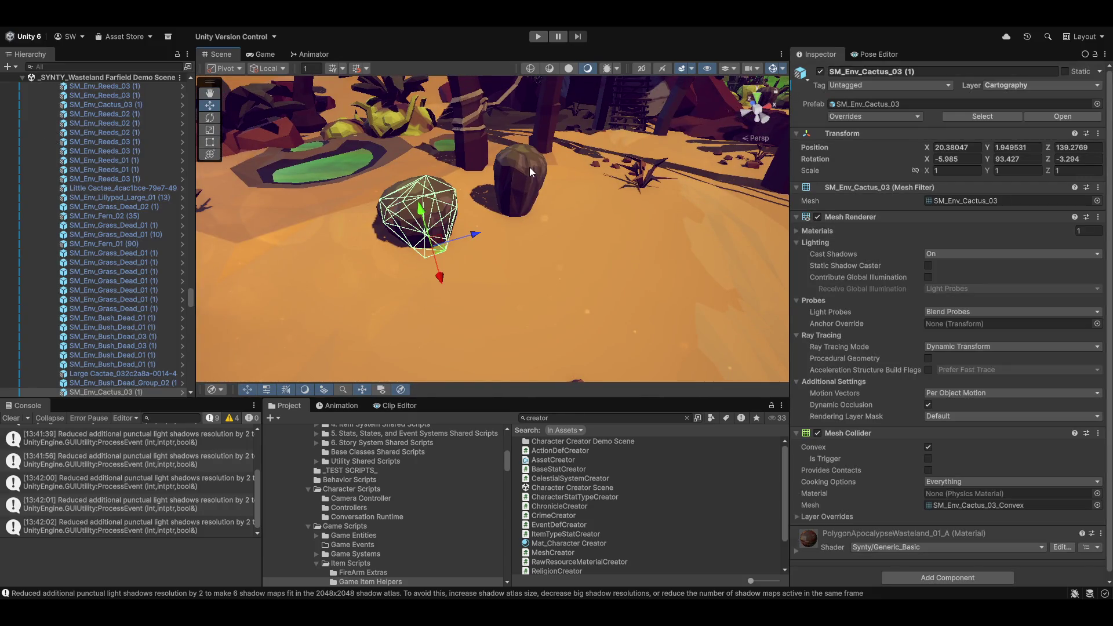
Step: Click around the oasis and pan the Scene view until the Large Cactae cactus is selected
left_click(530, 167)
key("ctrl+z")
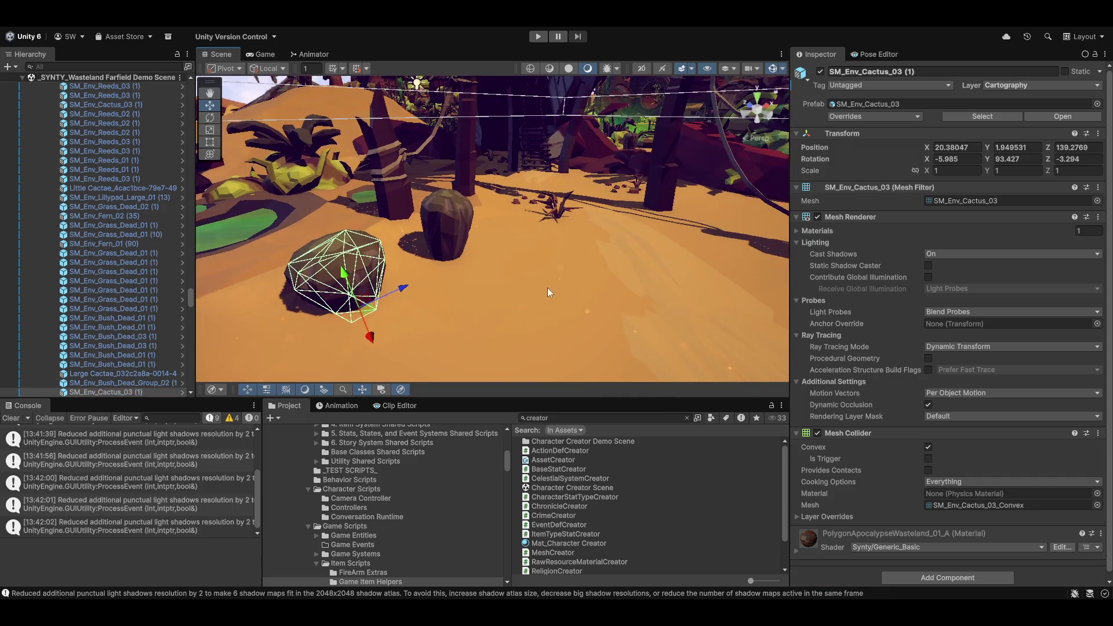
left_click_drag(601, 299, 579, 304)
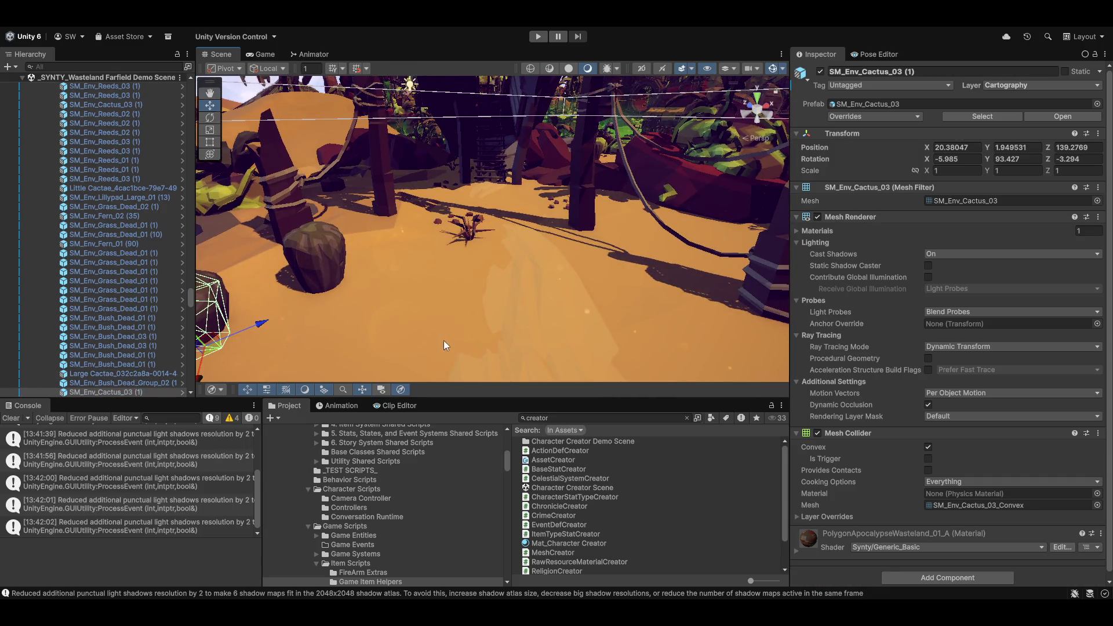
left_click(476, 323)
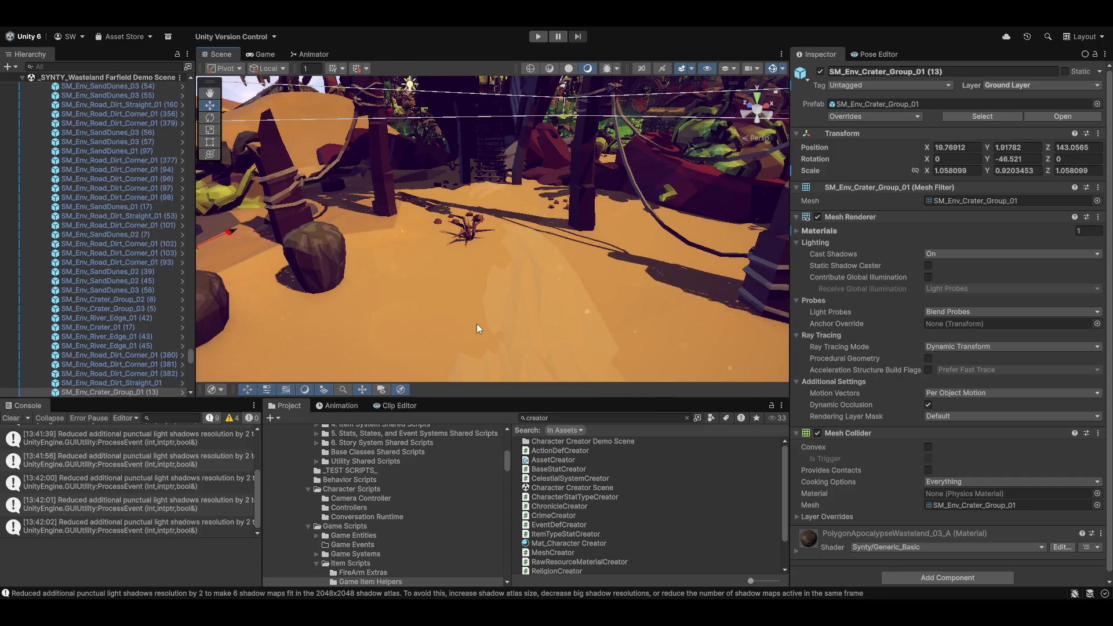
mouse_move(477, 324)
left_mouse_down()
mouse_move(475, 289)
mouse_move(496, 314)
left_mouse_up()
left_click(434, 212)
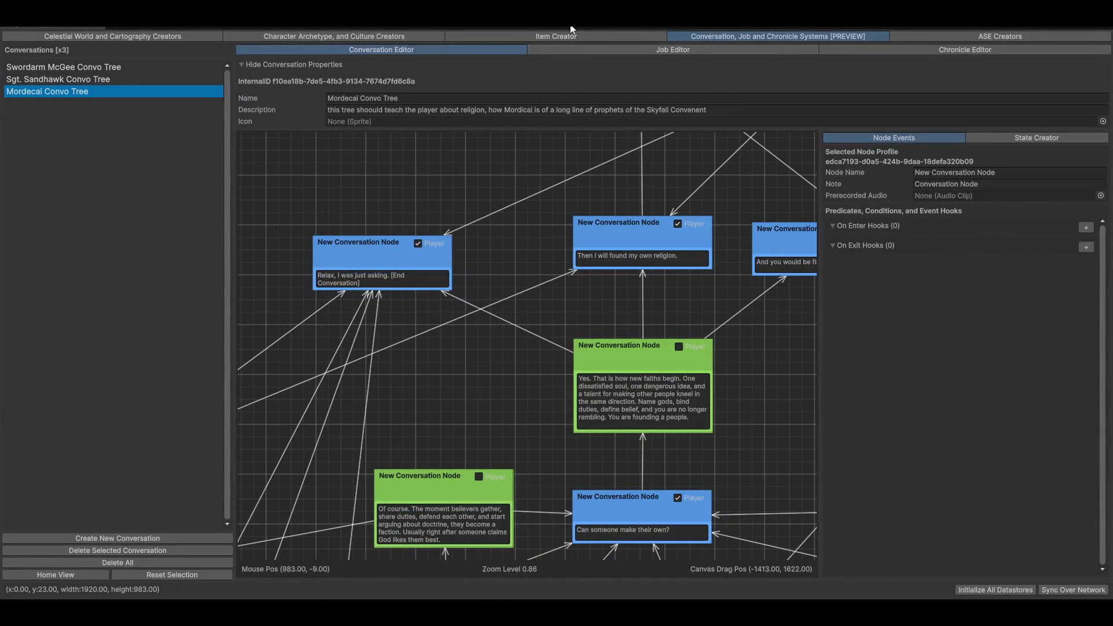
Step: In the Item Creator, check Little Cactae, then show Large Cactae (Calories 100, Hydration 50)
left_click(553, 36)
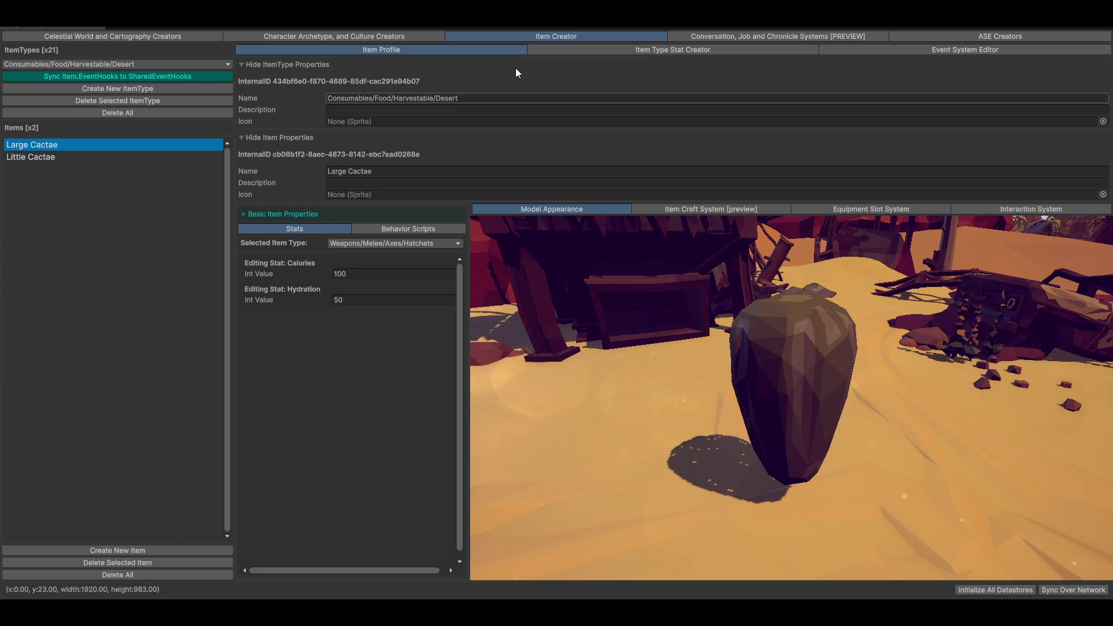
left_click(25, 160)
left_click(29, 144)
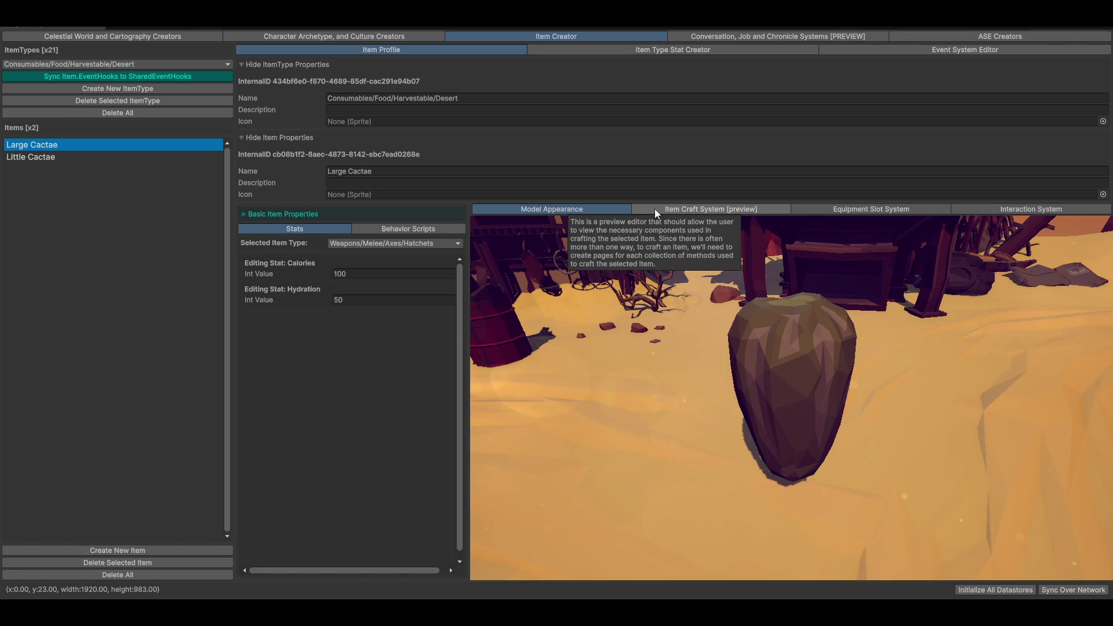
Step: Create a new crafting graph for Large Cactae in the Item Craft System
left_click(666, 208)
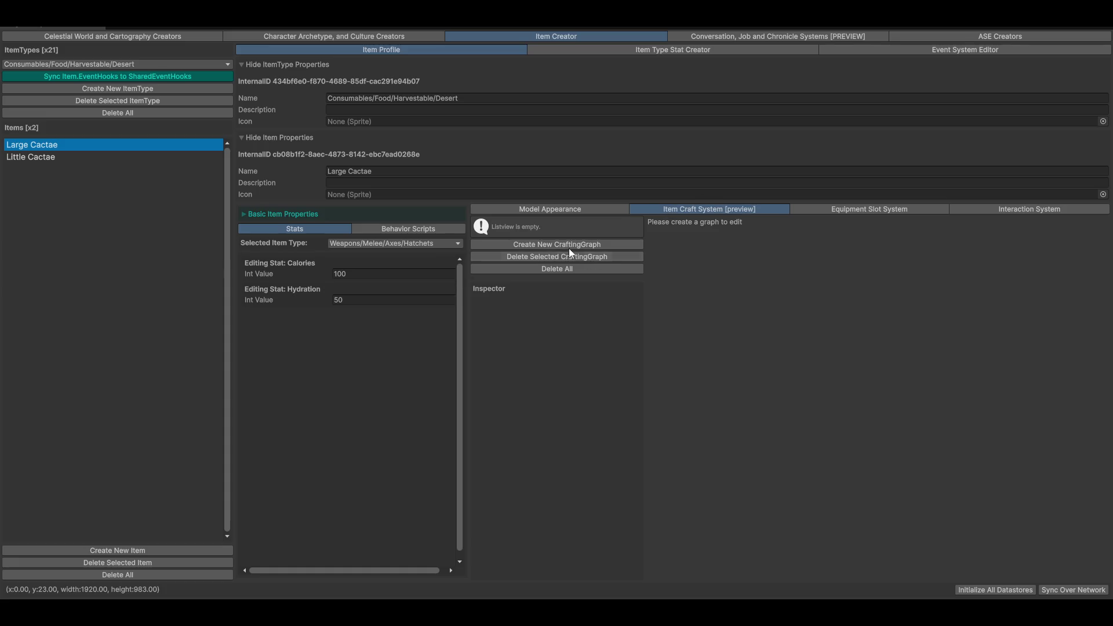
left_click(540, 248)
mouse_move(716, 371)
left_mouse_down()
mouse_move(834, 439)
mouse_move(864, 493)
left_mouse_up()
Step: Name the graph's node Cooking and move it lower on the canvas
left_click(840, 271)
left_click(854, 258)
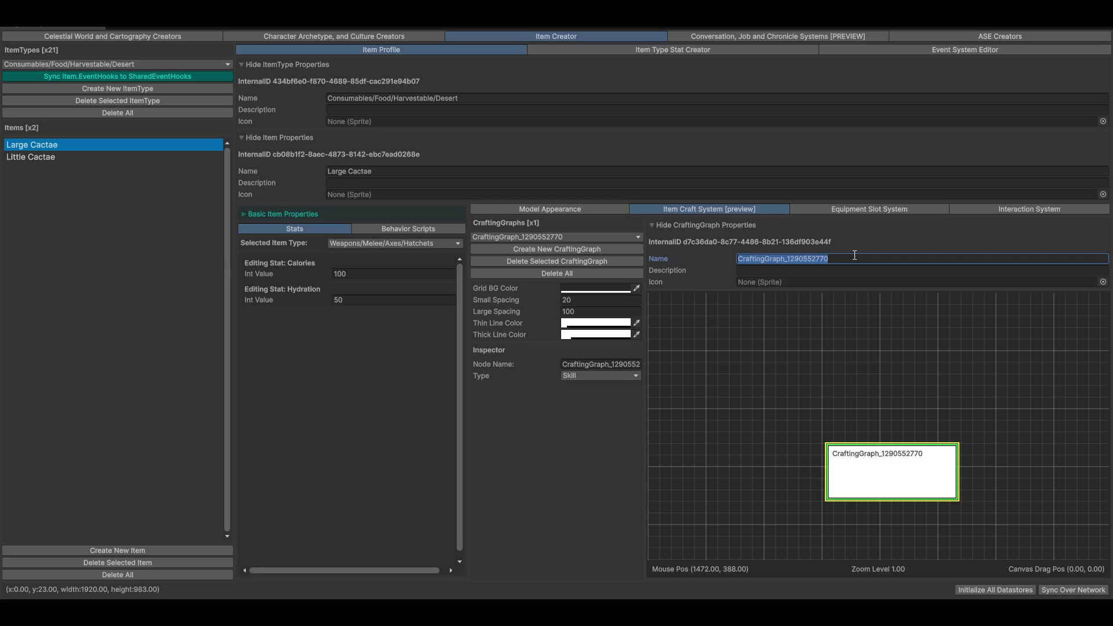
type("Cooking")
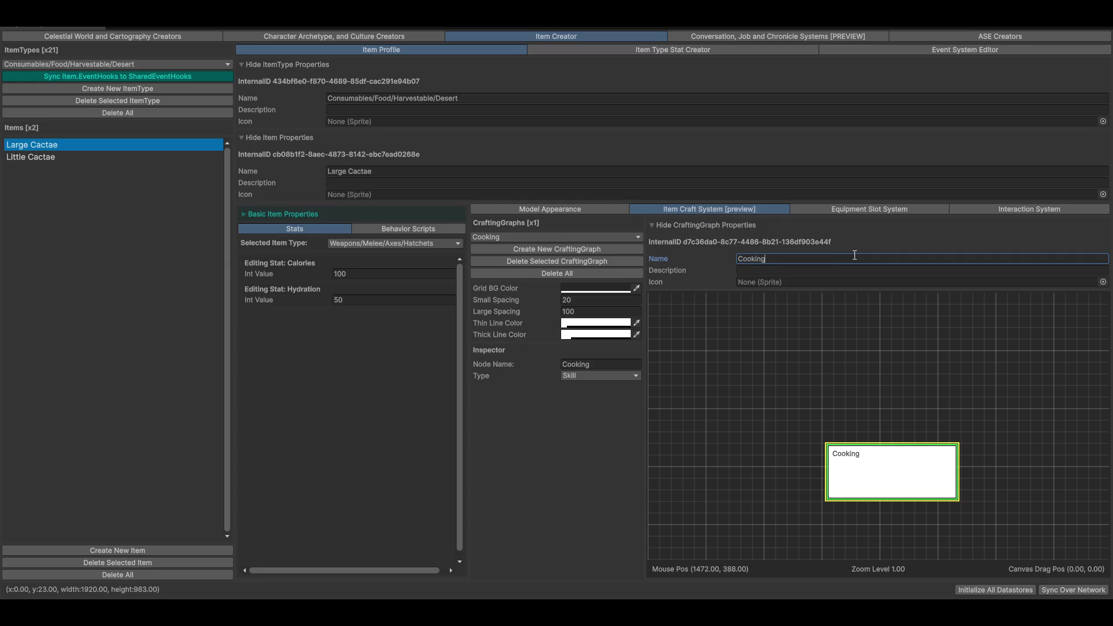
scroll(867, 395, "down", 1)
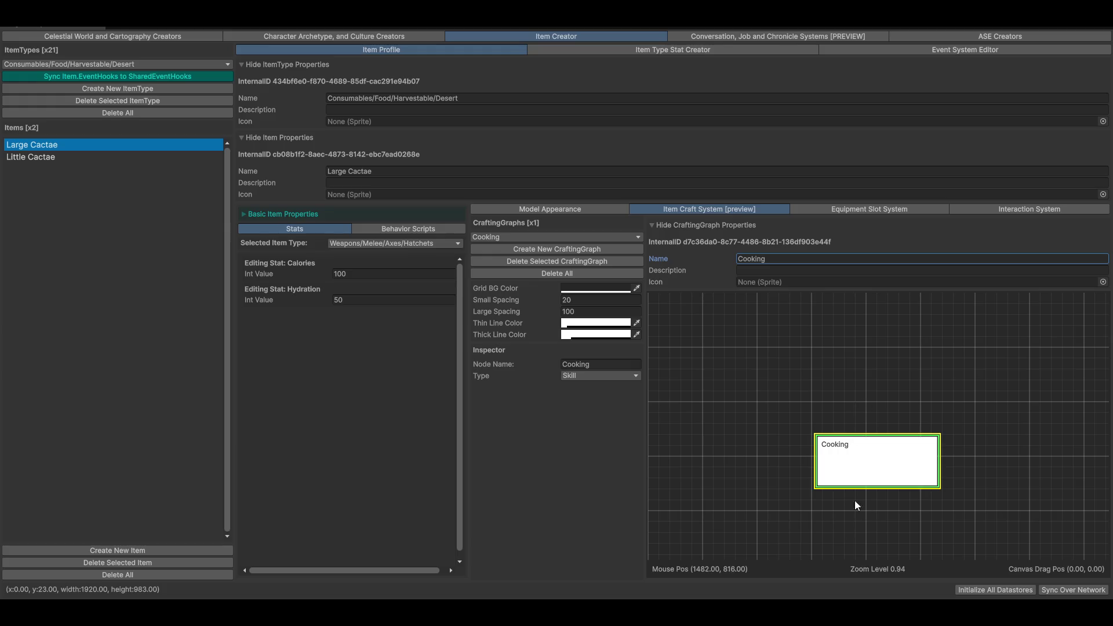
mouse_move(854, 476)
left_mouse_down()
mouse_move(865, 491)
mouse_move(857, 527)
left_mouse_up()
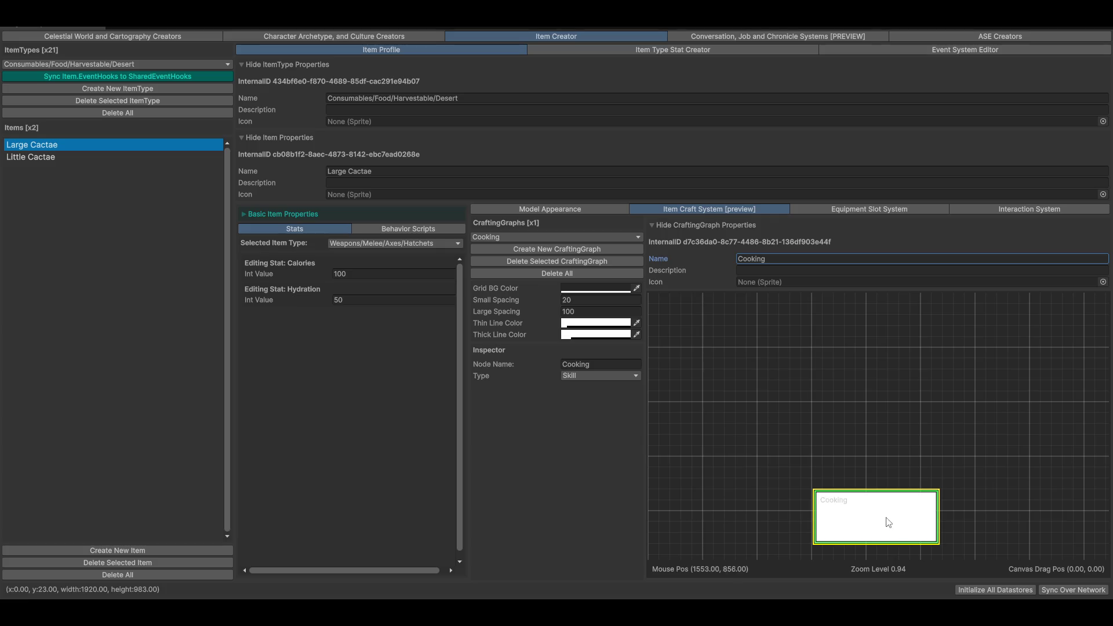
left_click_drag(830, 429, 783, 452)
Step: Add an Action node named 'Make Cactus Stew' to the Cooking graph
right_click(800, 361)
mouse_move(826, 370)
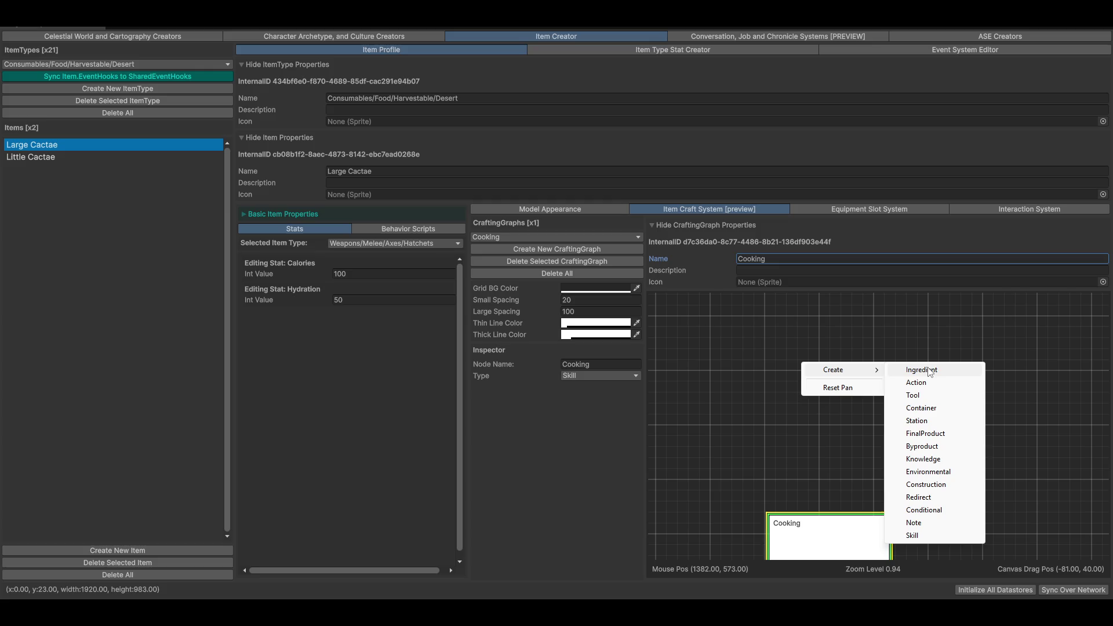
left_click(919, 383)
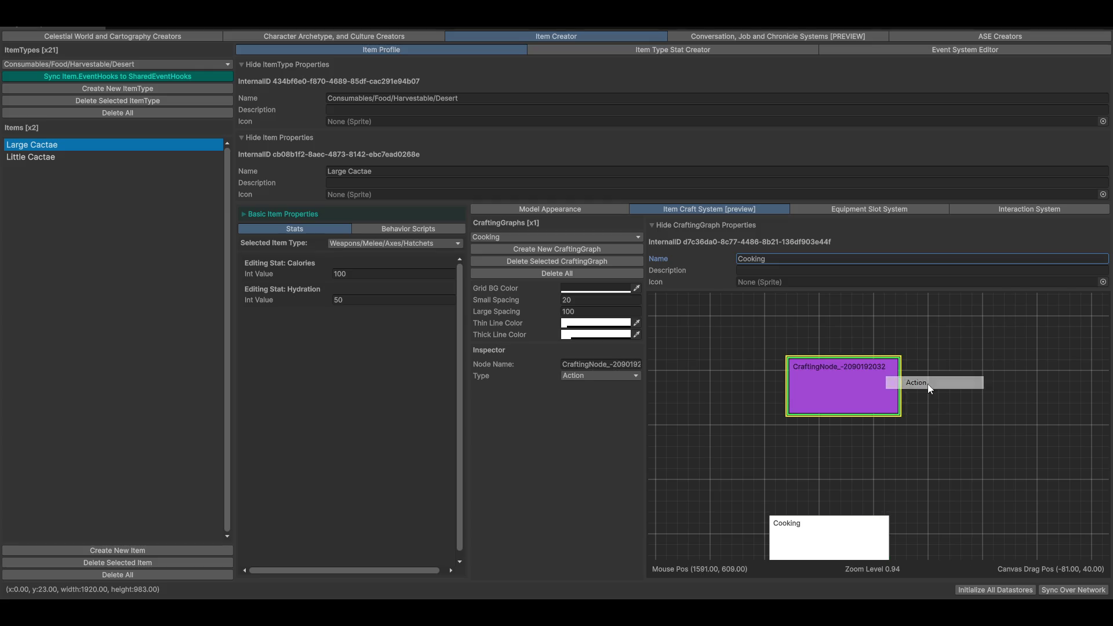
left_click_drag(810, 388, 937, 408)
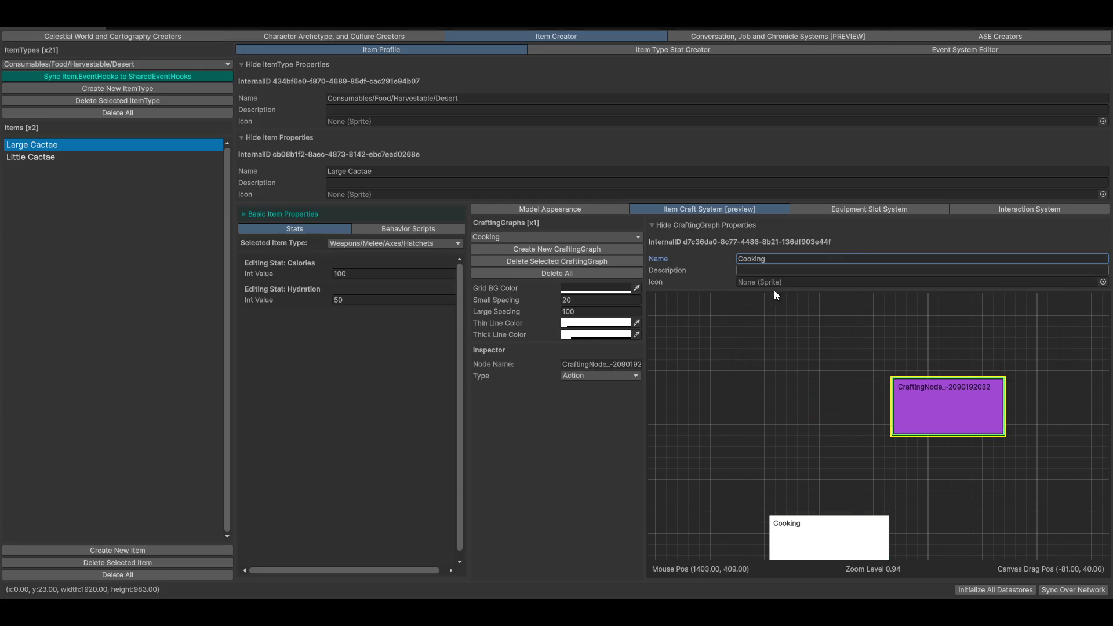
left_click(628, 367)
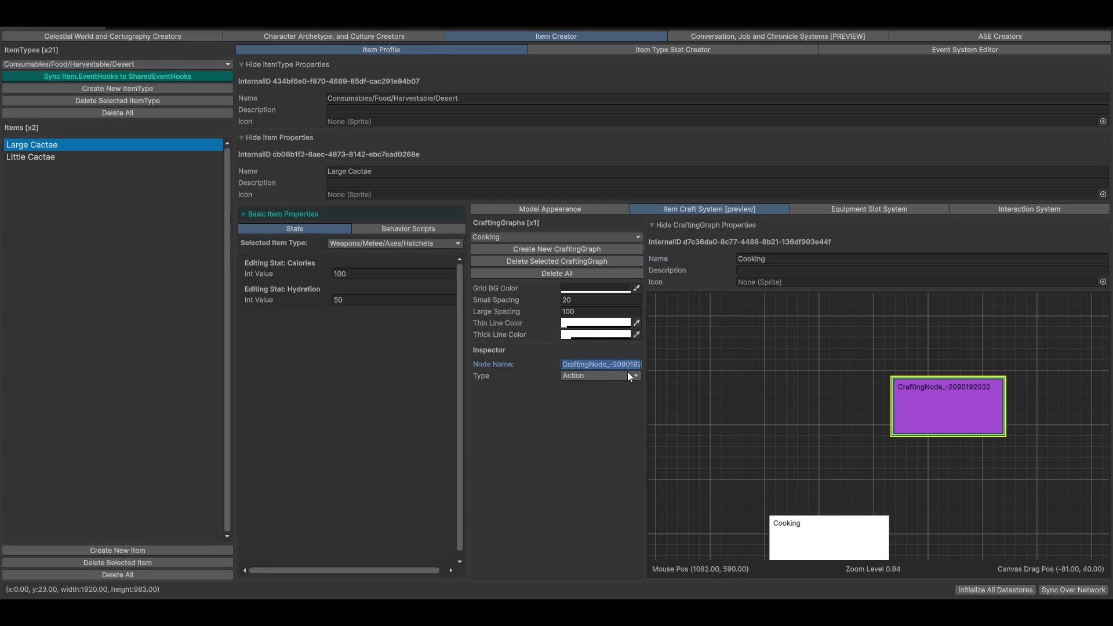
type("Make Cactus")
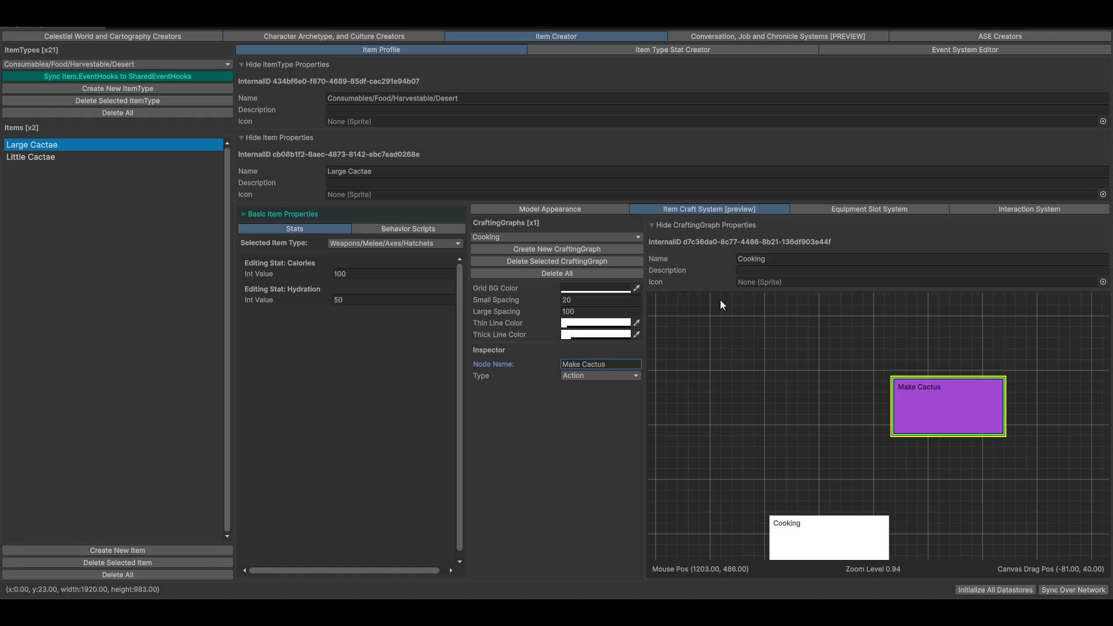
mouse_move(900, 398)
left_mouse_down()
mouse_move(954, 385)
mouse_move(932, 382)
left_mouse_up()
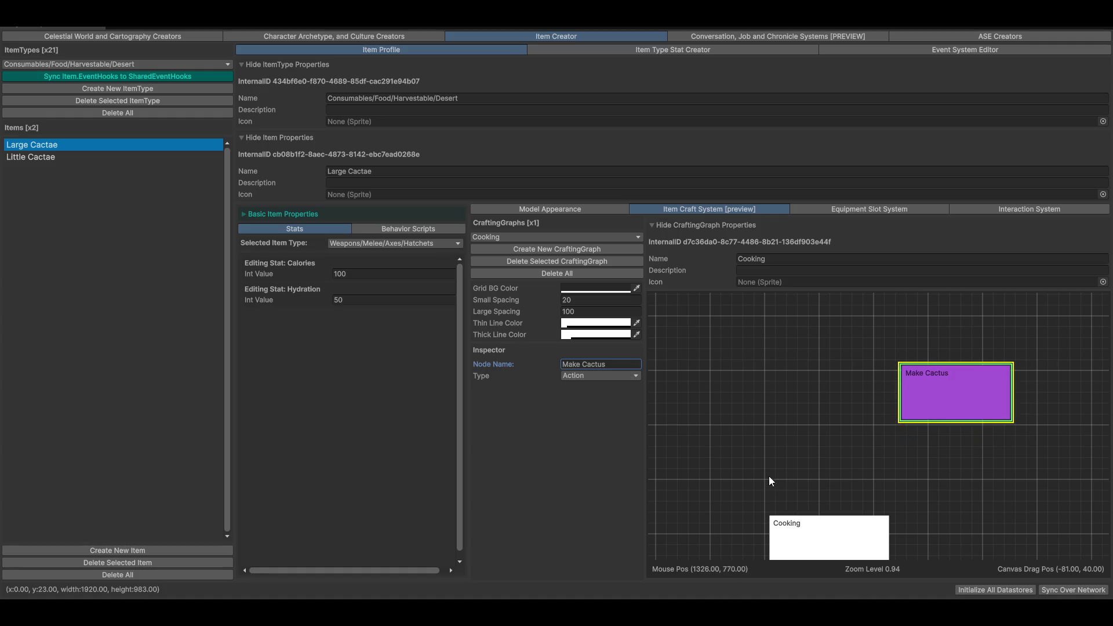
Step: Link the Cooking node to Make Cactus Stew and finish editing the node's name
mouse_move(811, 545)
left_mouse_down()
mouse_move(944, 403)
mouse_move(820, 437)
mouse_move(790, 474)
left_mouse_up()
scroll(929, 517, "down", 2)
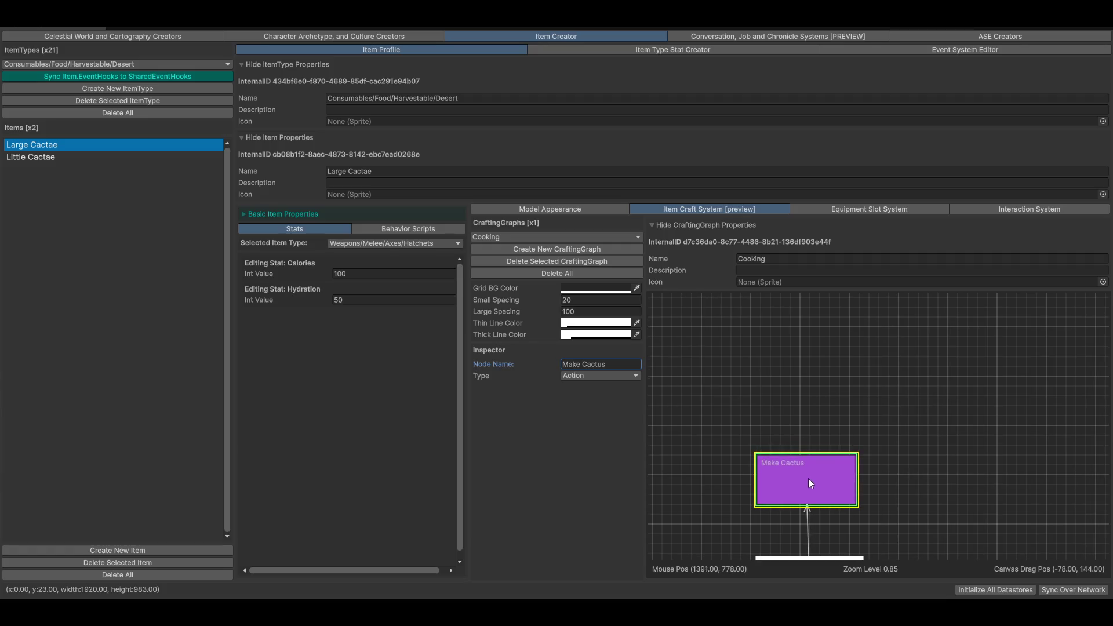
right_click(701, 336)
left_click(825, 477)
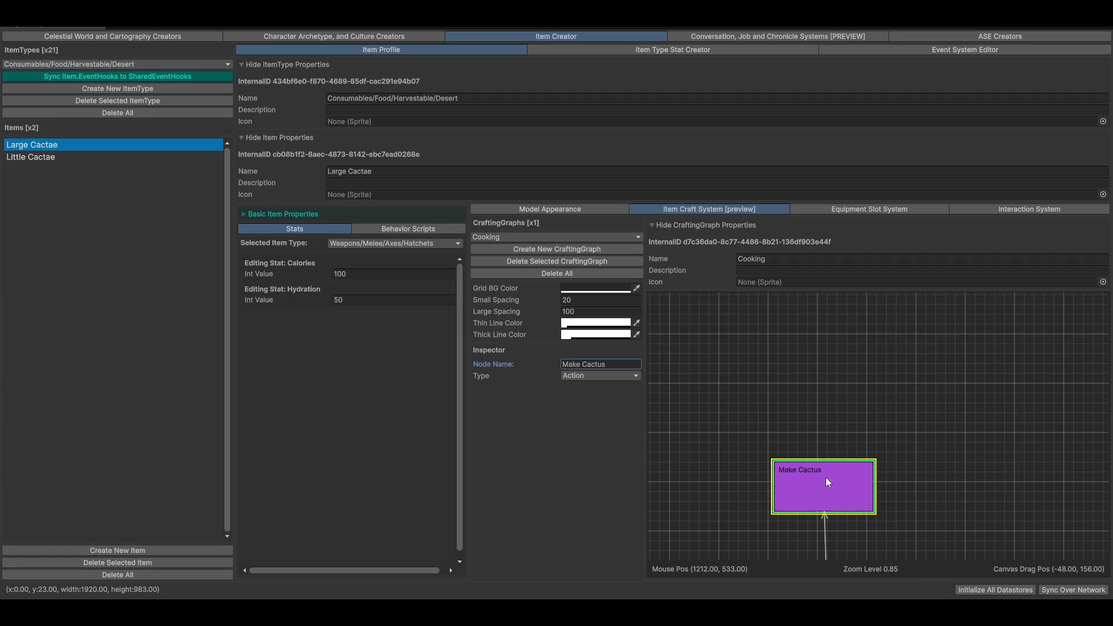
left_click_drag(591, 366, 636, 364)
left_click(636, 364)
type("Stew")
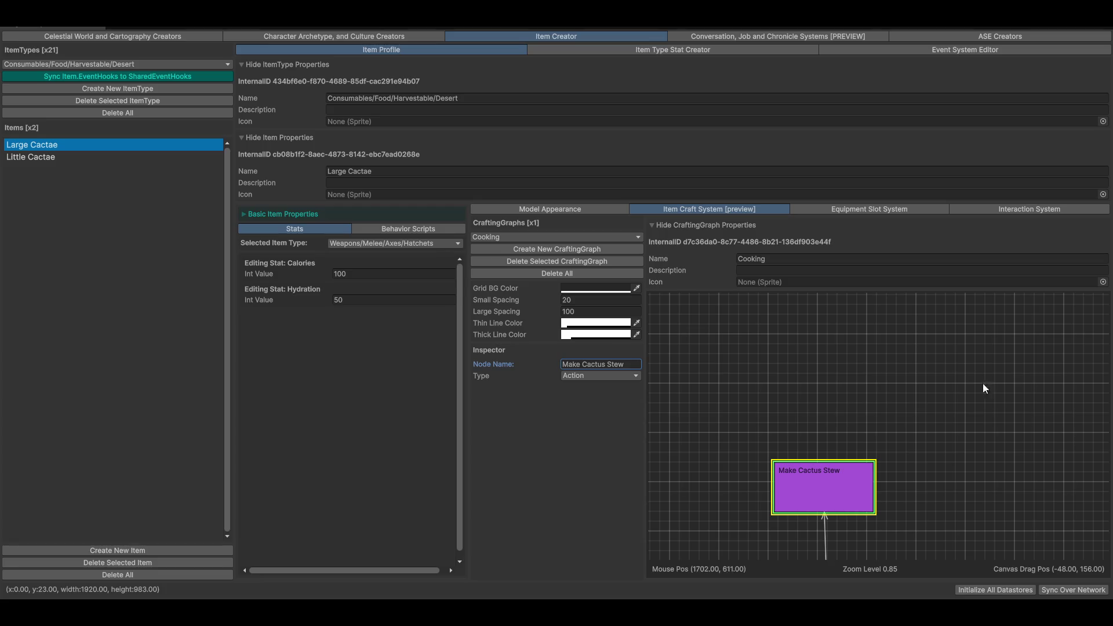
left_click_drag(958, 371, 971, 325)
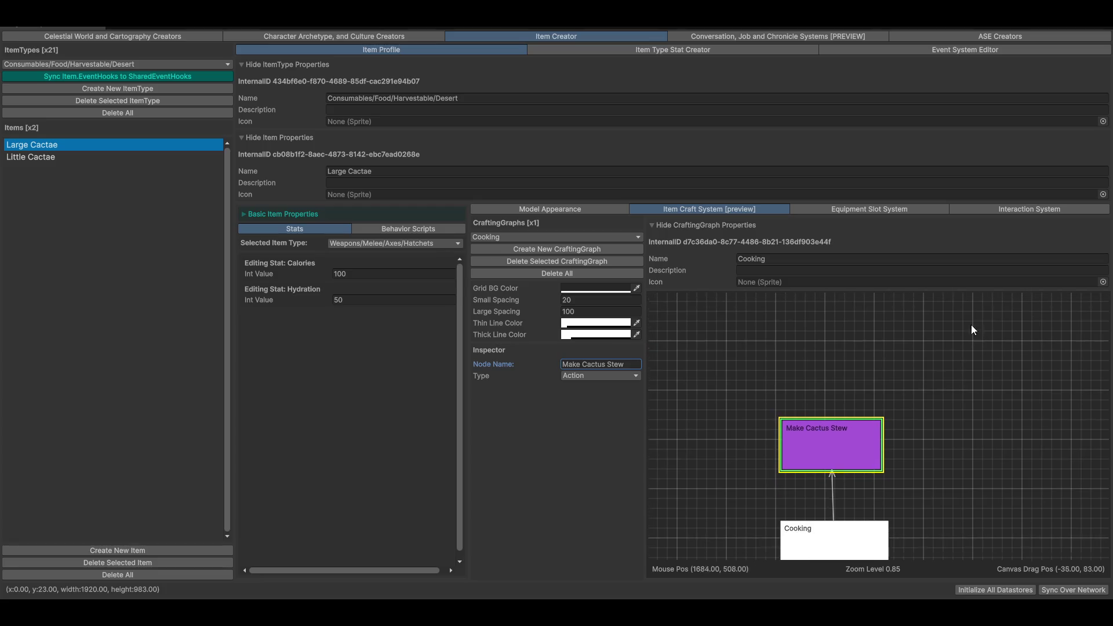
Step: Add two green Ingredient nodes to the Cooking graph
right_click(905, 334)
mouse_move(925, 342)
left_click(1008, 341)
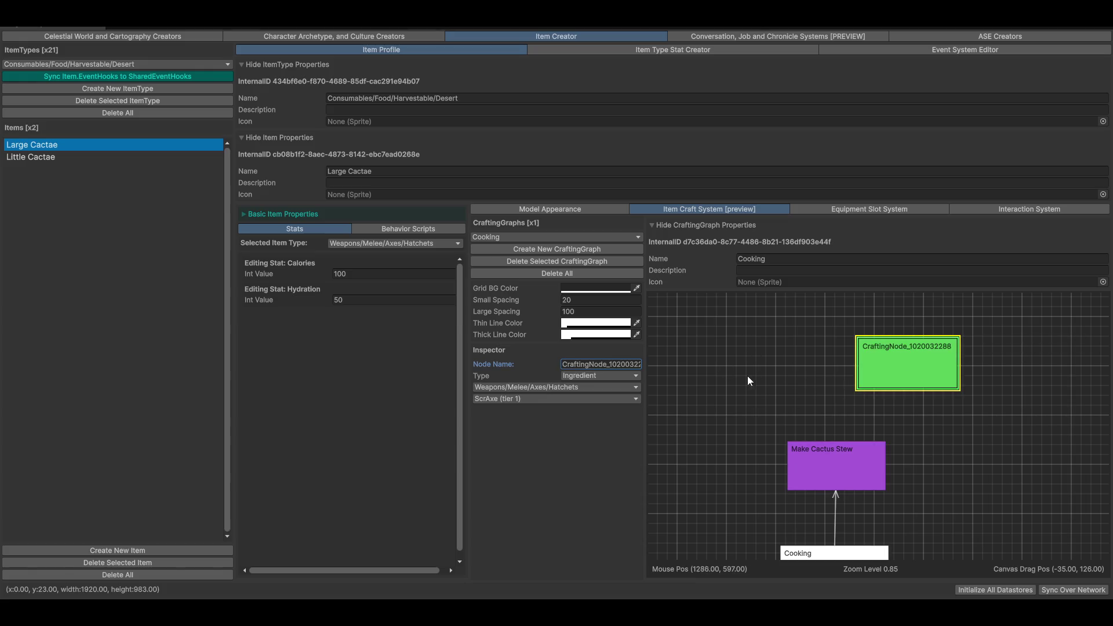
right_click(737, 335)
mouse_move(773, 344)
left_click(858, 344)
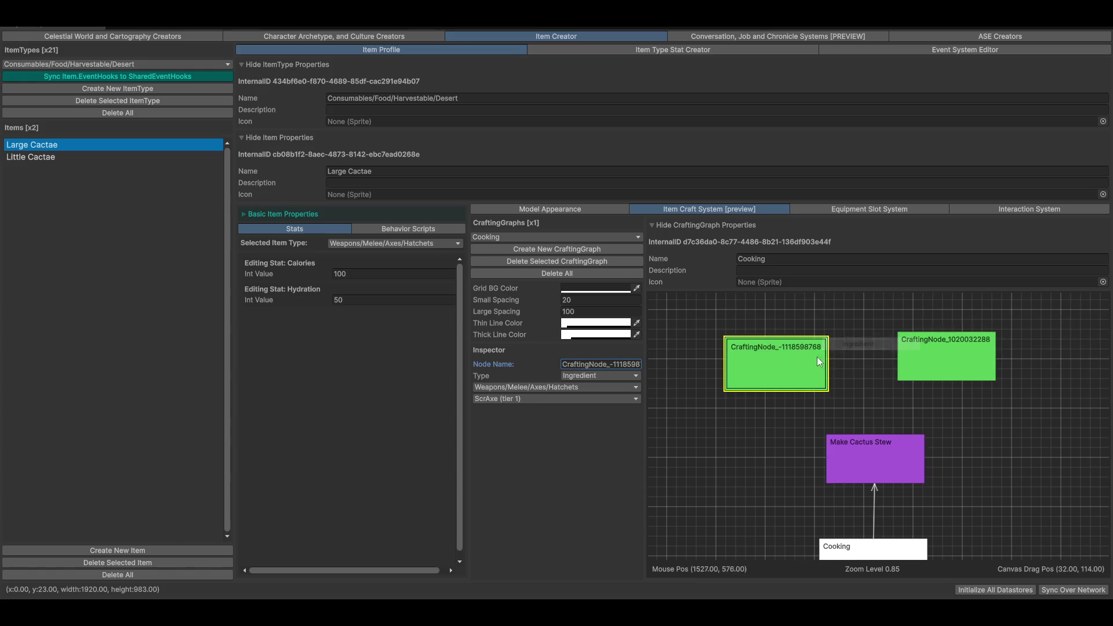
left_click_drag(816, 356, 767, 370)
Step: Link both Ingredient nodes from Make Cactus Stew and arrange them side by side above it
left_click(864, 458)
left_click_drag(942, 356, 868, 459)
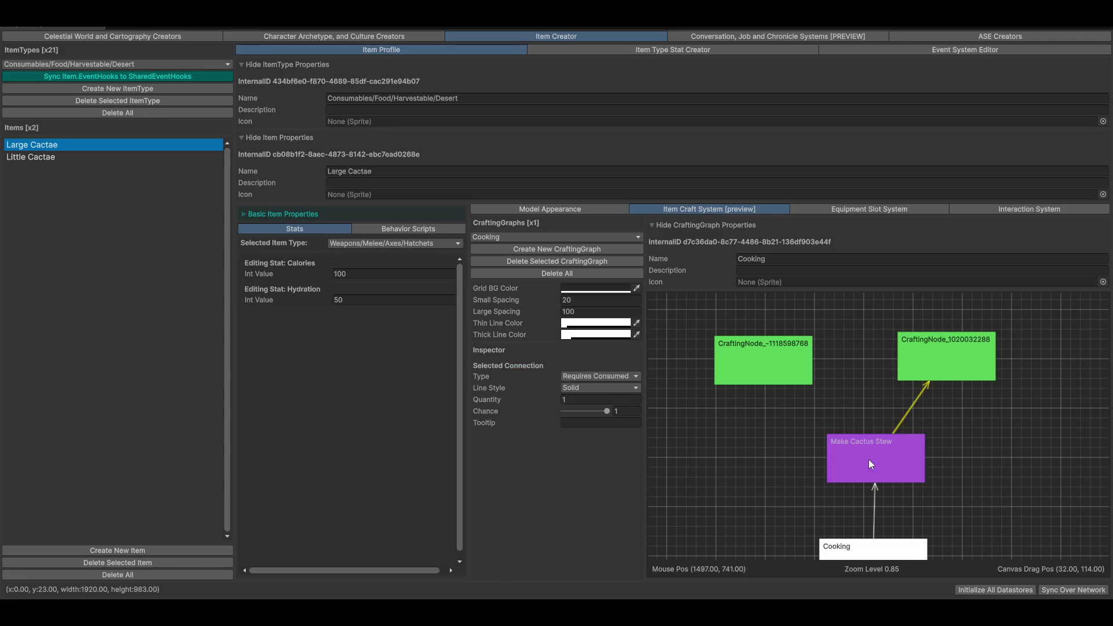
left_click(868, 459)
left_click(777, 353)
left_click_drag(783, 361, 868, 459)
left_click(990, 348)
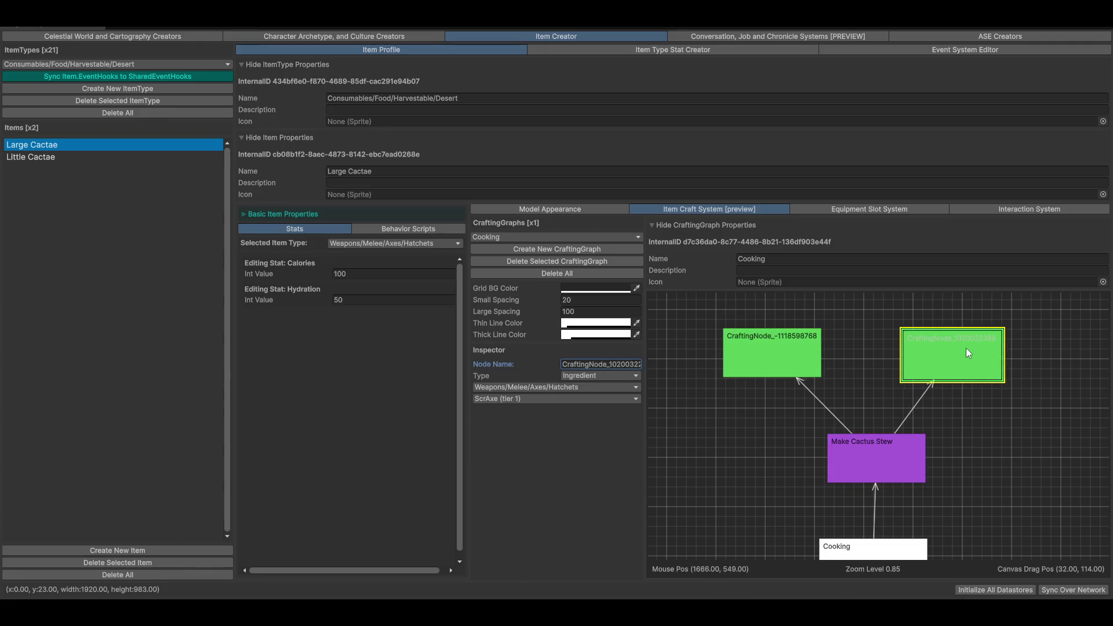
scroll(974, 409, "down", 3)
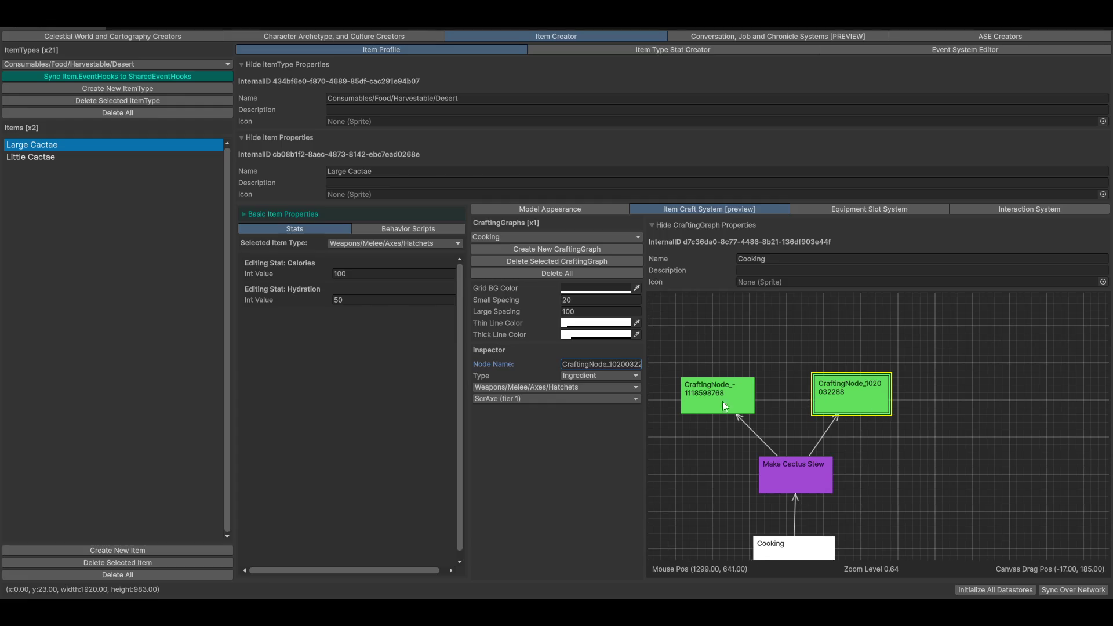
left_click_drag(725, 401, 728, 419)
left_click_drag(851, 402, 840, 421)
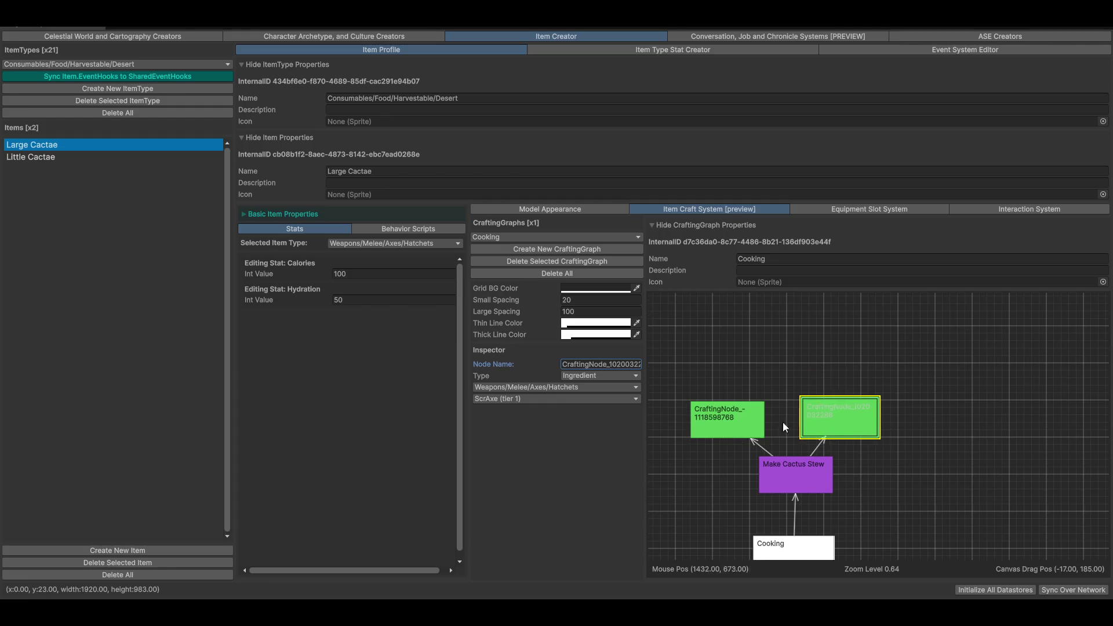
left_click_drag(732, 418, 739, 419)
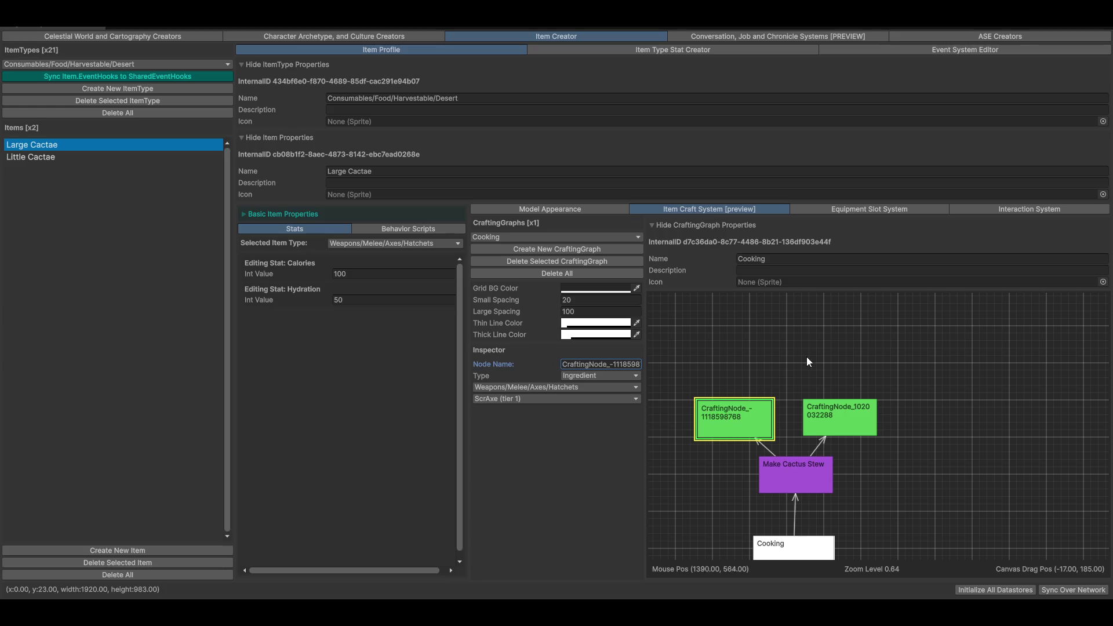
left_click_drag(806, 358, 827, 374)
Step: Add a blue Station node and place it above the ingredient nodes
right_click(766, 346)
mouse_move(799, 352)
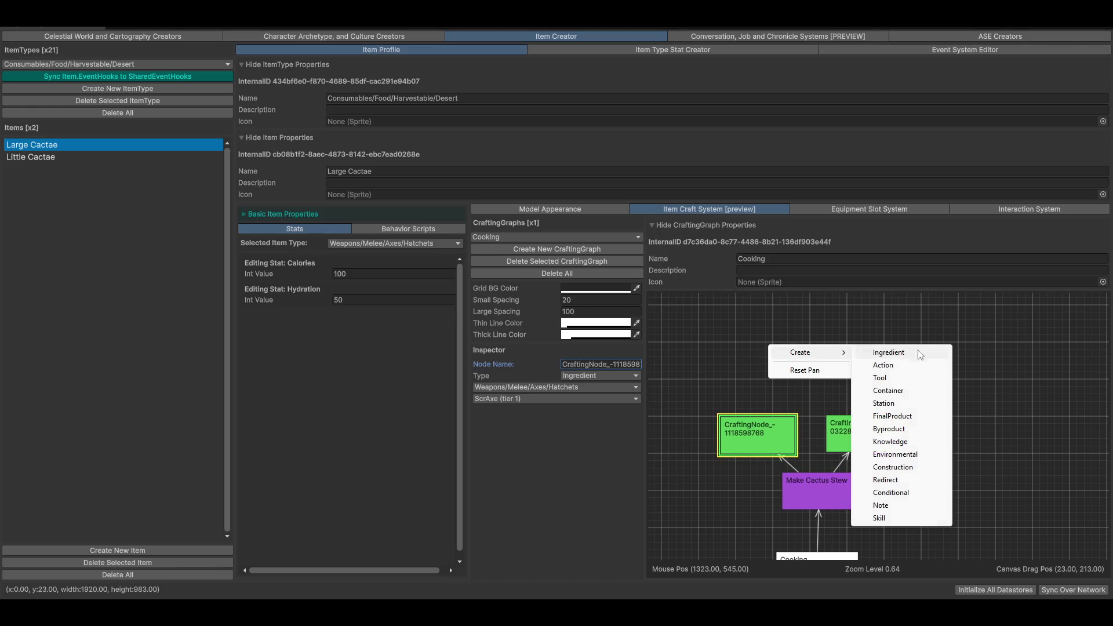
left_click(898, 403)
left_click_drag(783, 390, 823, 345)
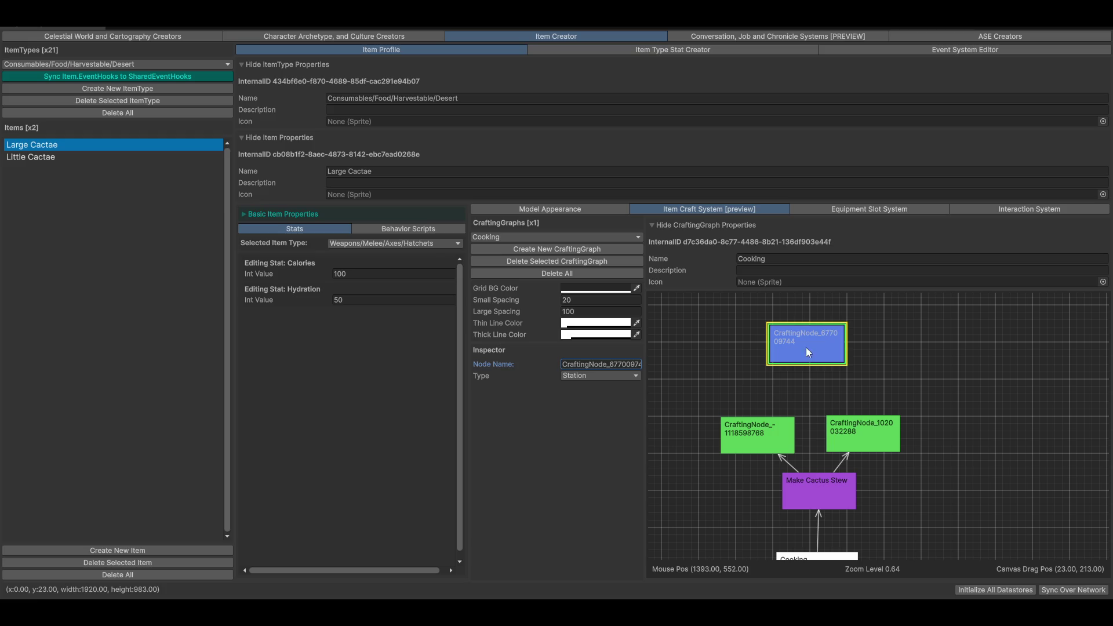
mouse_move(806, 346)
left_mouse_down()
mouse_move(809, 373)
mouse_move(862, 408)
left_mouse_up()
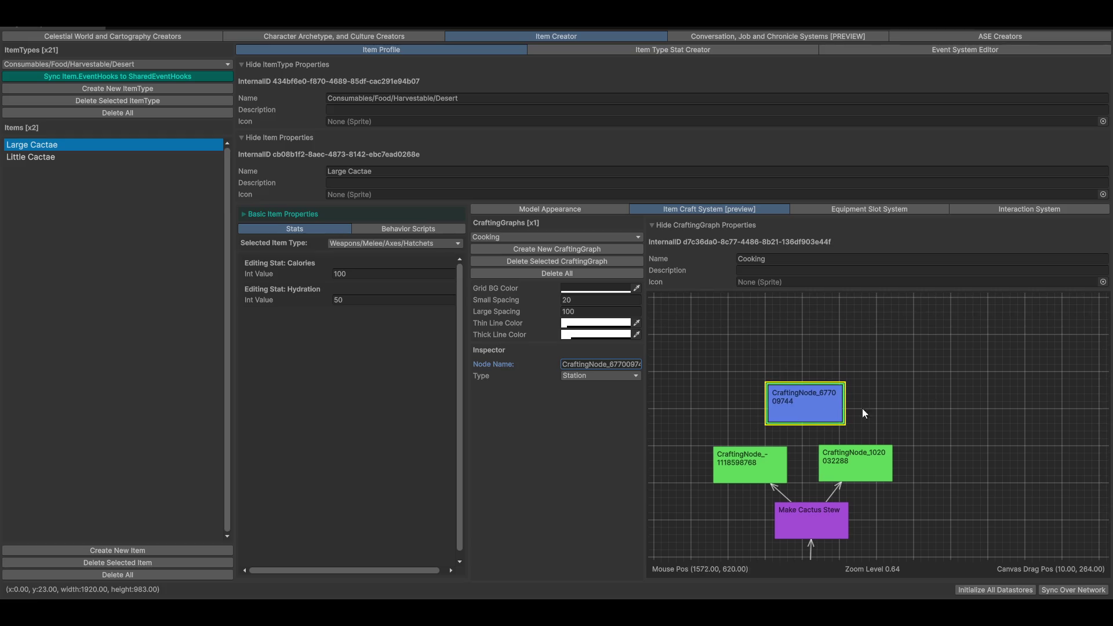
Step: Add a yellow Tool node at the upper right of the graph
right_click(924, 391)
mouse_move(979, 397)
left_click(1027, 426)
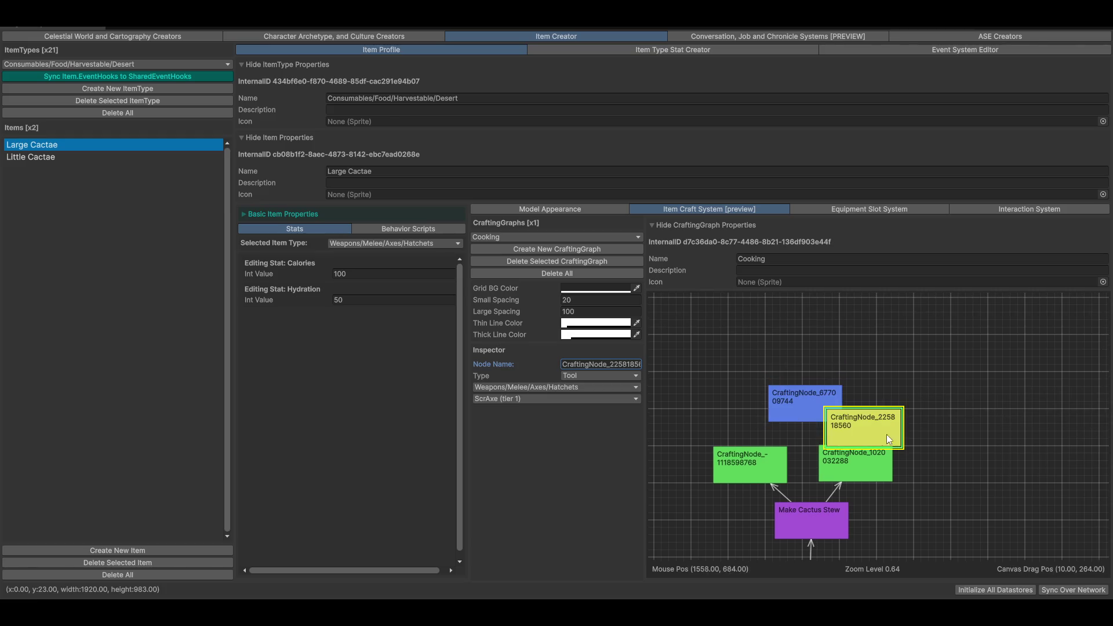
mouse_move(885, 434)
left_mouse_down()
mouse_move(876, 313)
mouse_move(806, 339)
mouse_move(950, 380)
left_mouse_up()
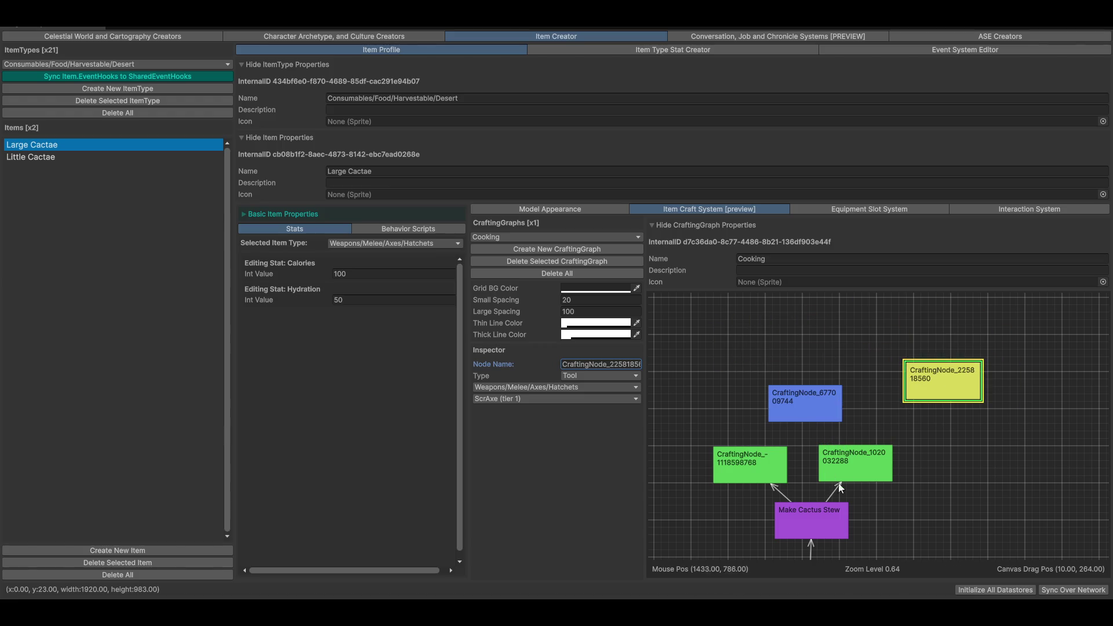
left_click_drag(834, 422, 853, 418)
Step: Inspect the left ingredient's item and open the item type categories list
left_click(773, 467)
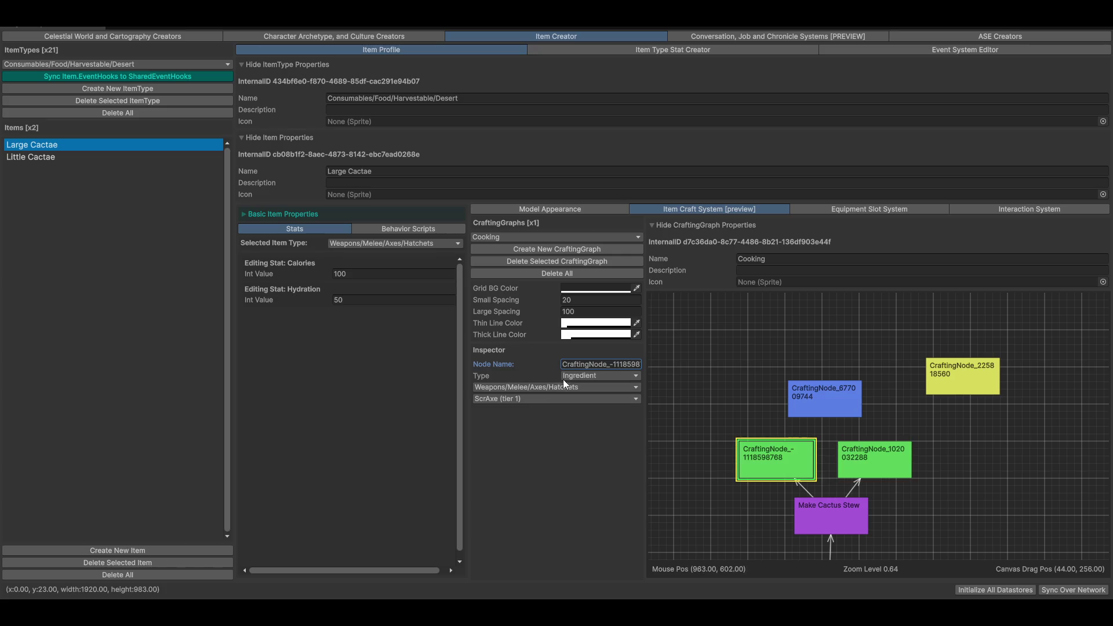
left_click(551, 400)
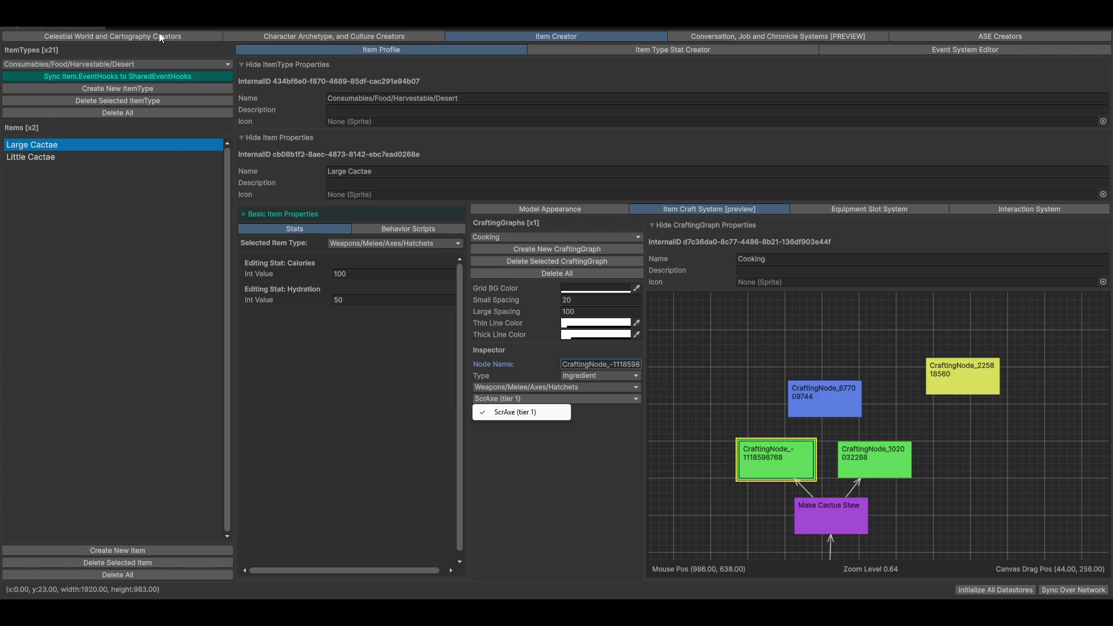
left_click(146, 65)
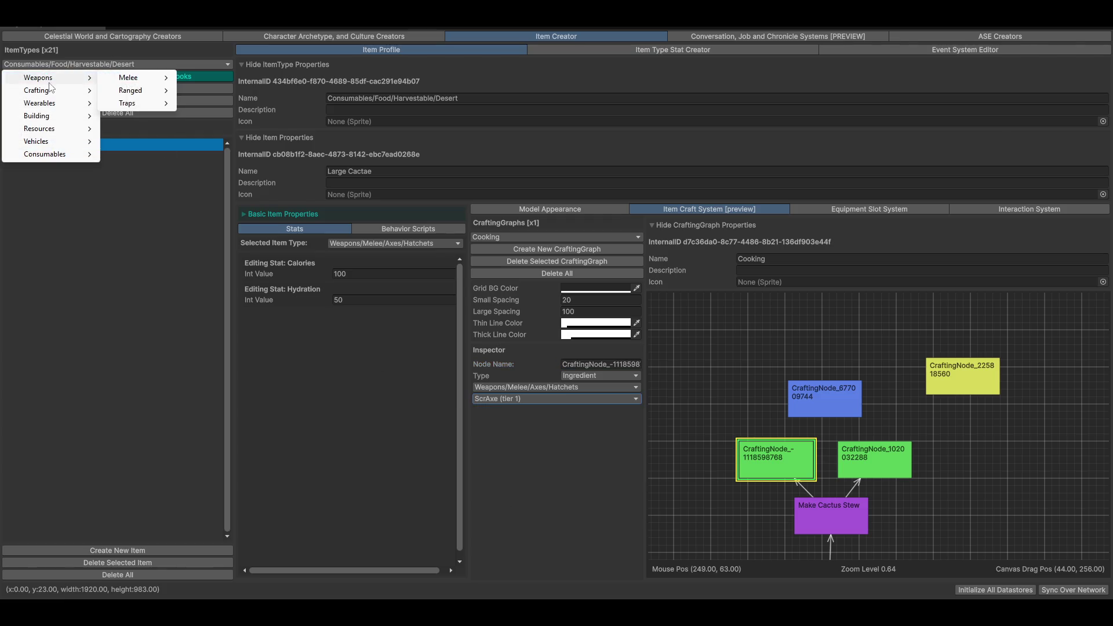
Step: Create a new Crafting/Resource Items item named Bottle of Water and show its 3D model preview
left_click(152, 91)
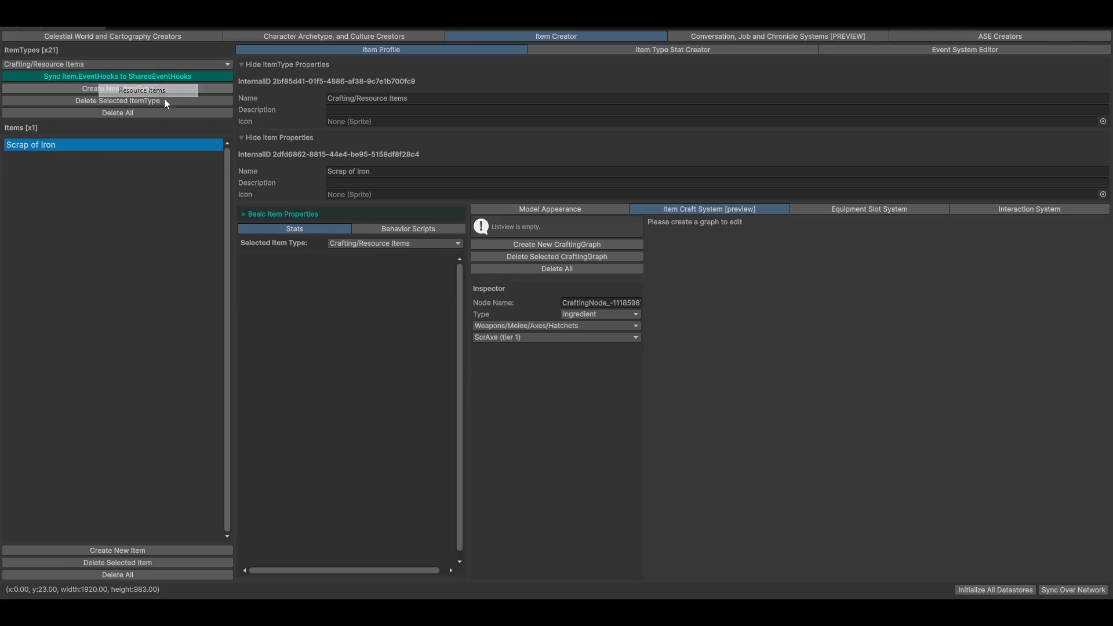
left_click(92, 550)
left_click(446, 172)
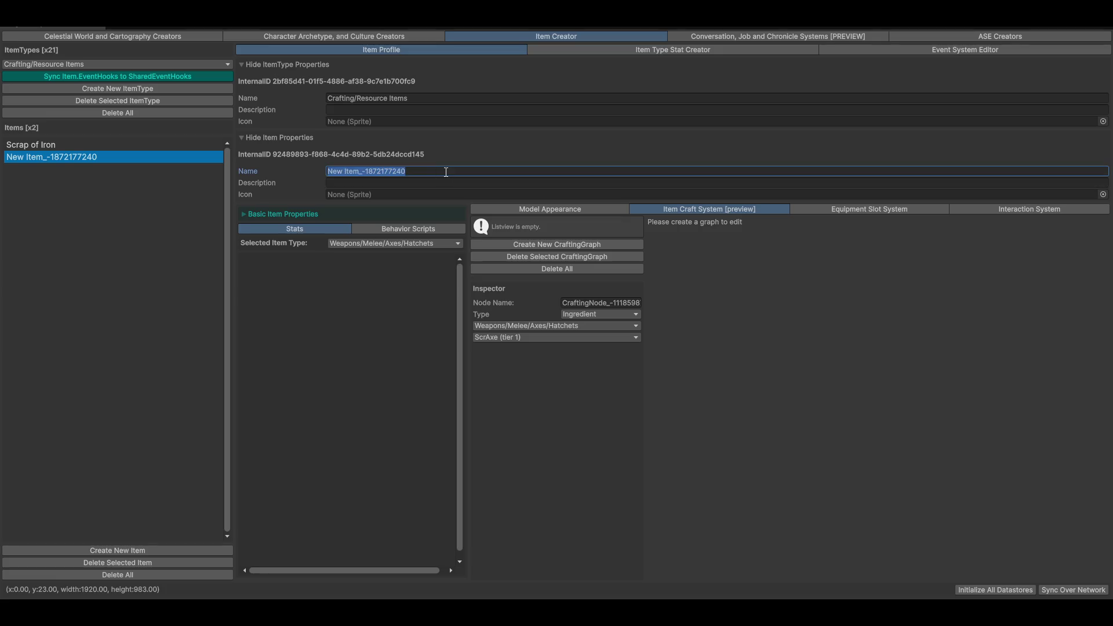
type("Bottle of Water")
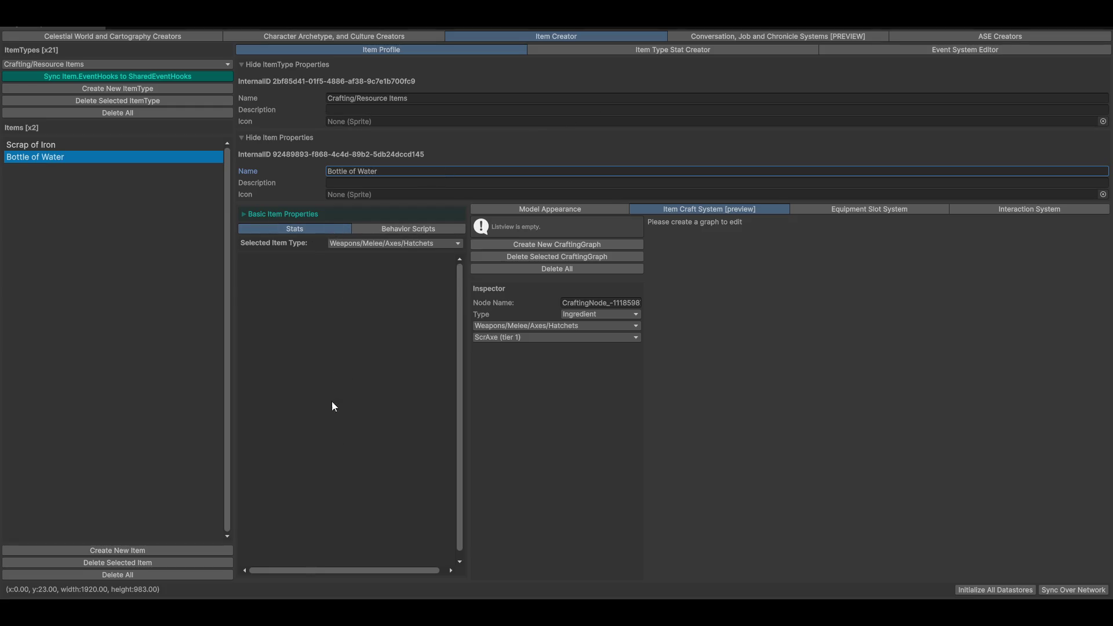
left_click(551, 210)
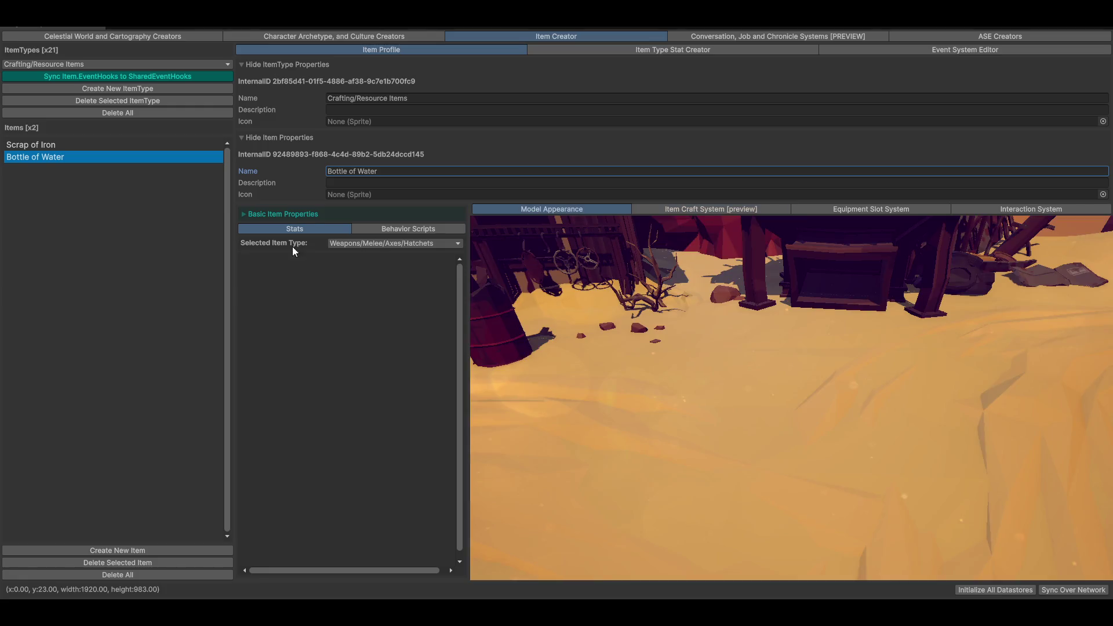
Step: Search 'bottle' and assign SM_Gen_Prop_Bottle_02 as the Bottle of Water model, then check the preview
left_click(310, 214)
left_click(458, 307)
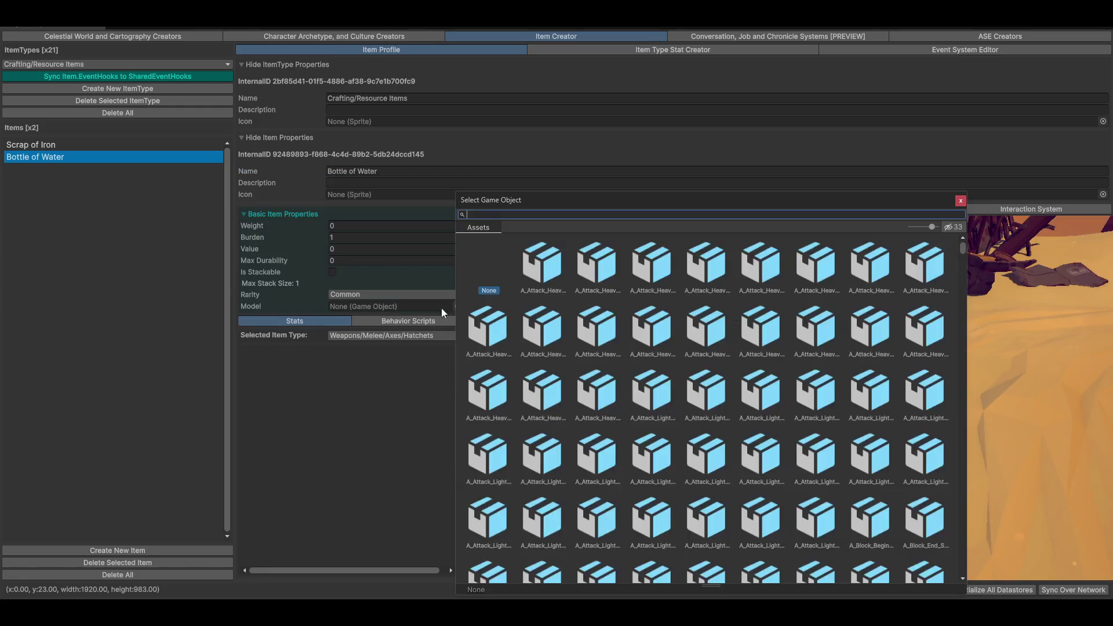
type("bottle")
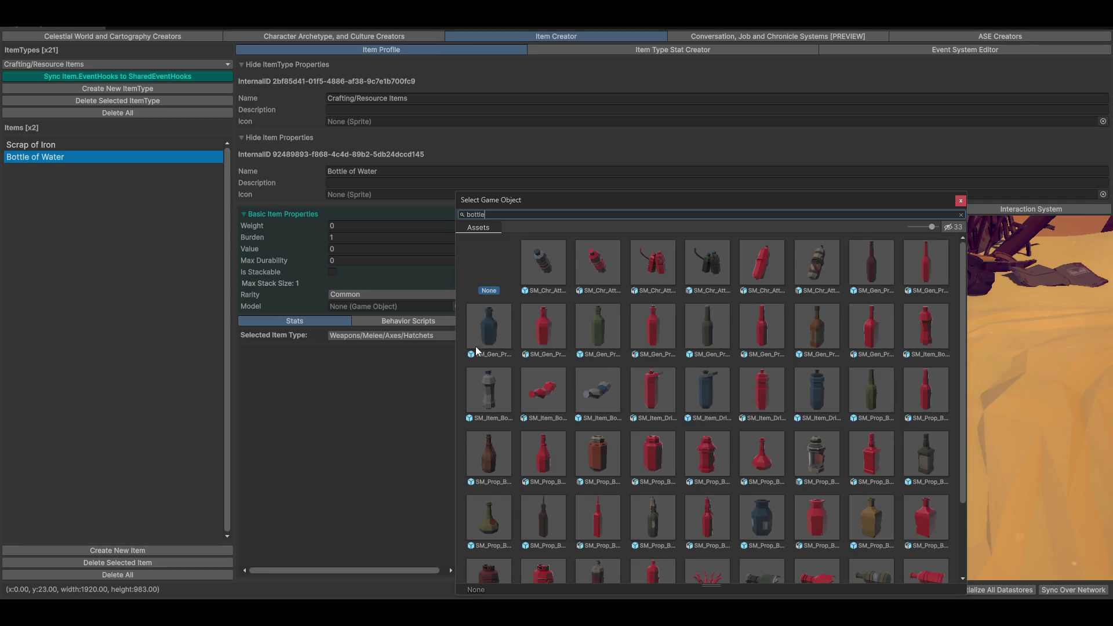
double_click(490, 325)
mouse_move(798, 422)
left_mouse_down()
mouse_move(713, 399)
mouse_move(816, 416)
left_mouse_up()
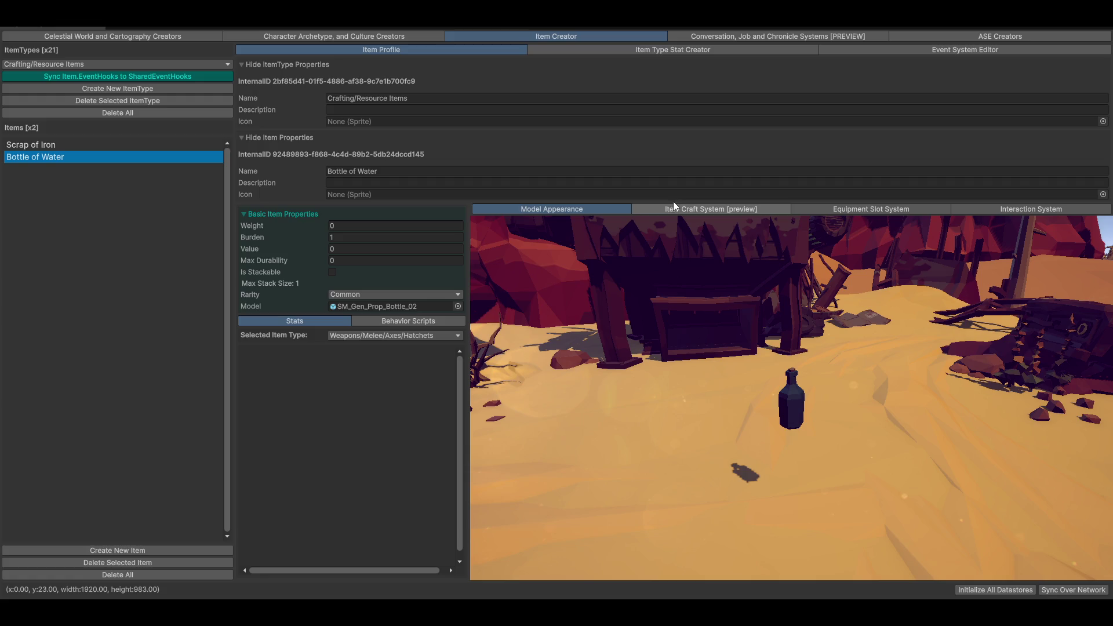
Step: Select the Large Cactae item under Consumables/Food/Harvestable/Desert
left_click(87, 64)
mouse_move(74, 156)
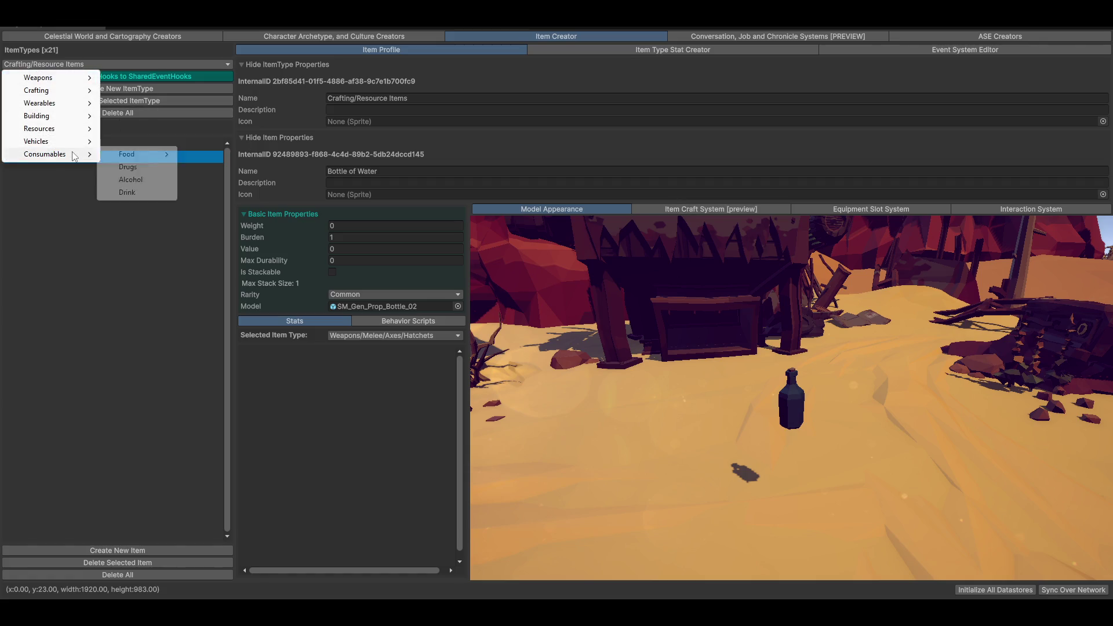
mouse_move(124, 155)
mouse_move(242, 155)
left_click(310, 154)
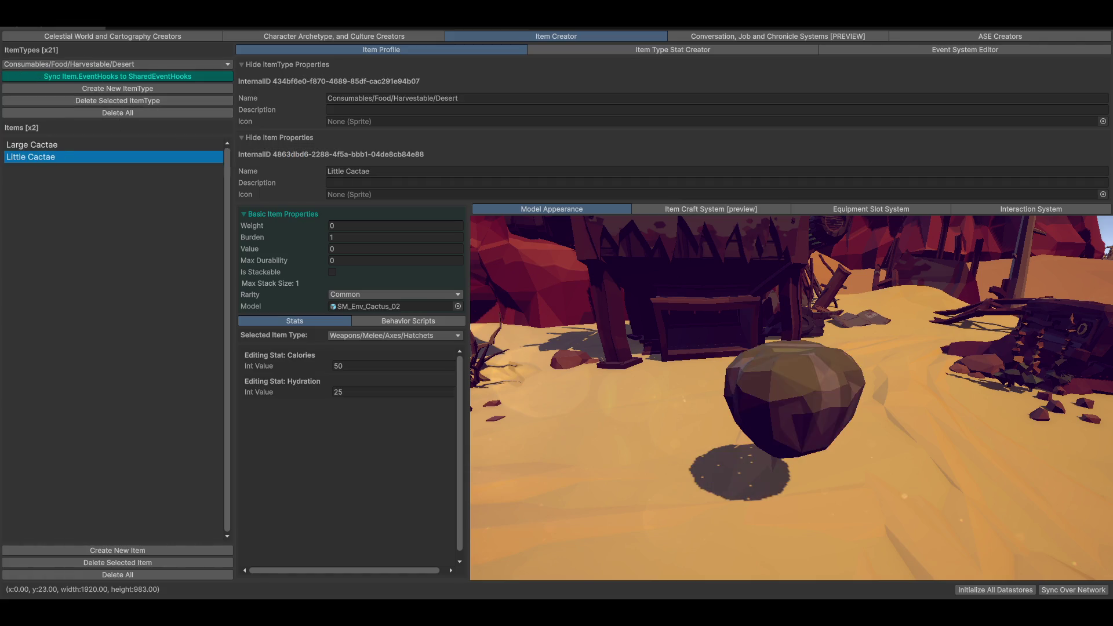
left_click(44, 147)
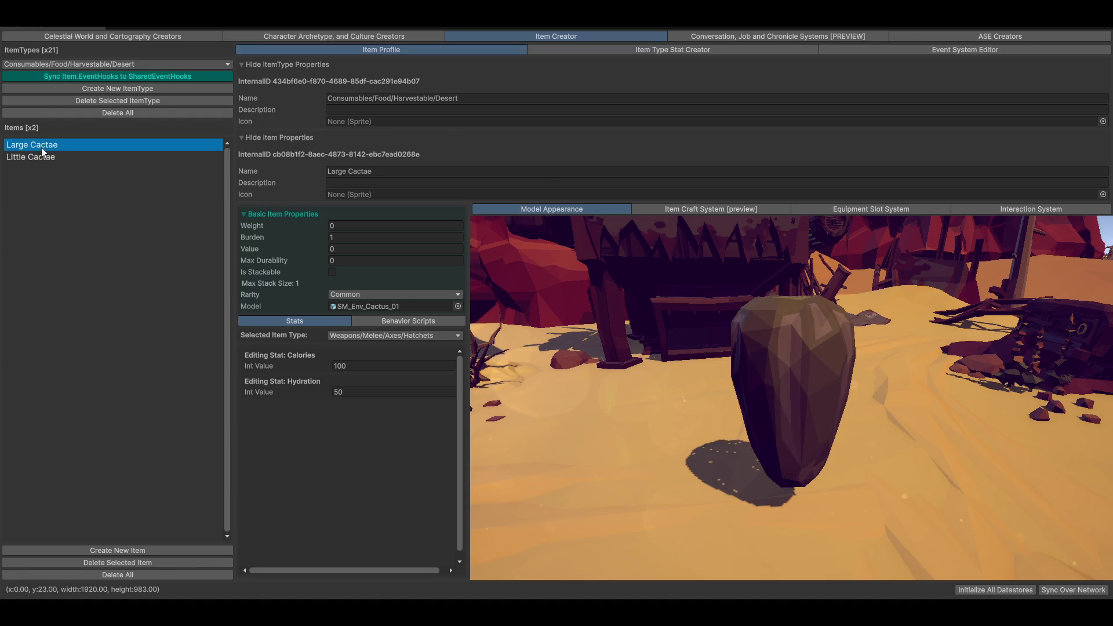
Step: In the Cooking graph, set the left ingredient node's category to Consumables/Food/Harvestable/Desert
left_click(763, 210)
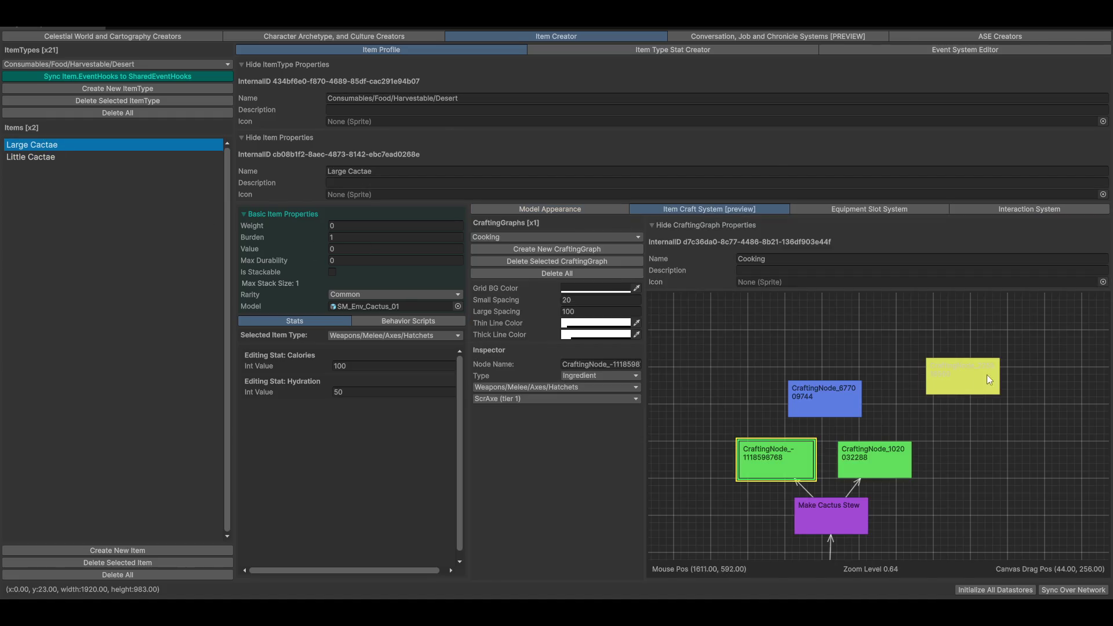
scroll(974, 383, "up", 1)
left_click_drag(966, 458, 980, 448)
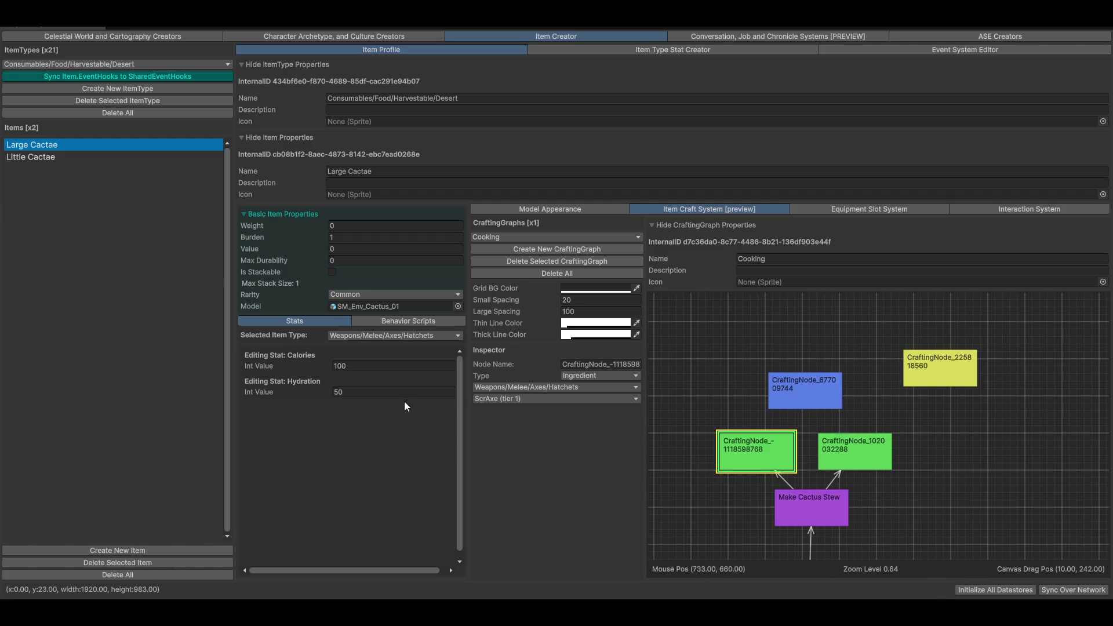
left_click(544, 387)
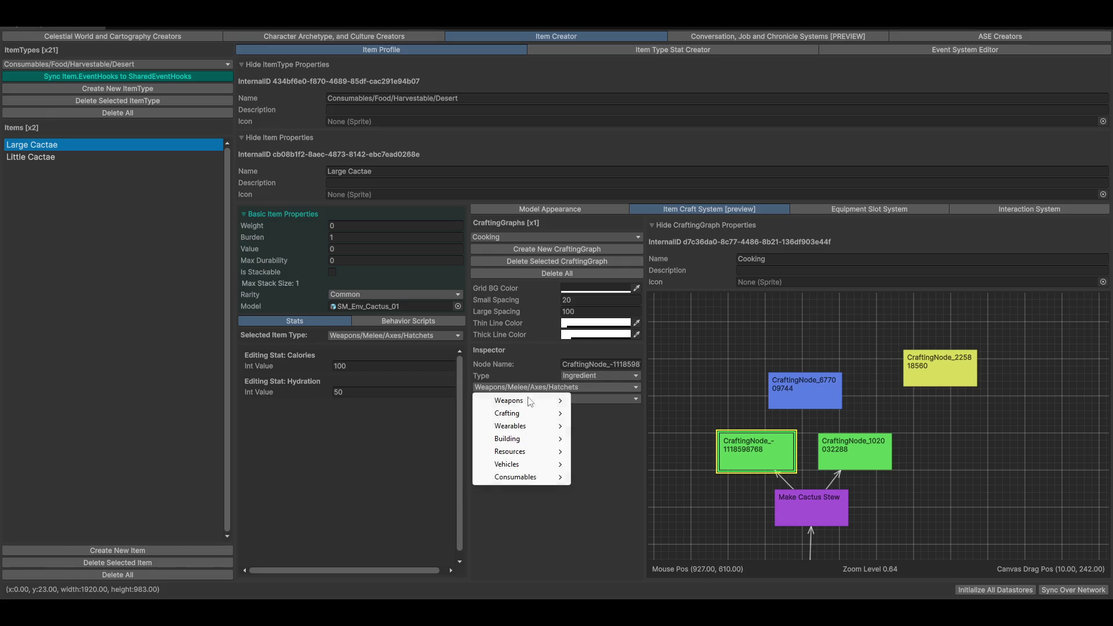
mouse_move(524, 479)
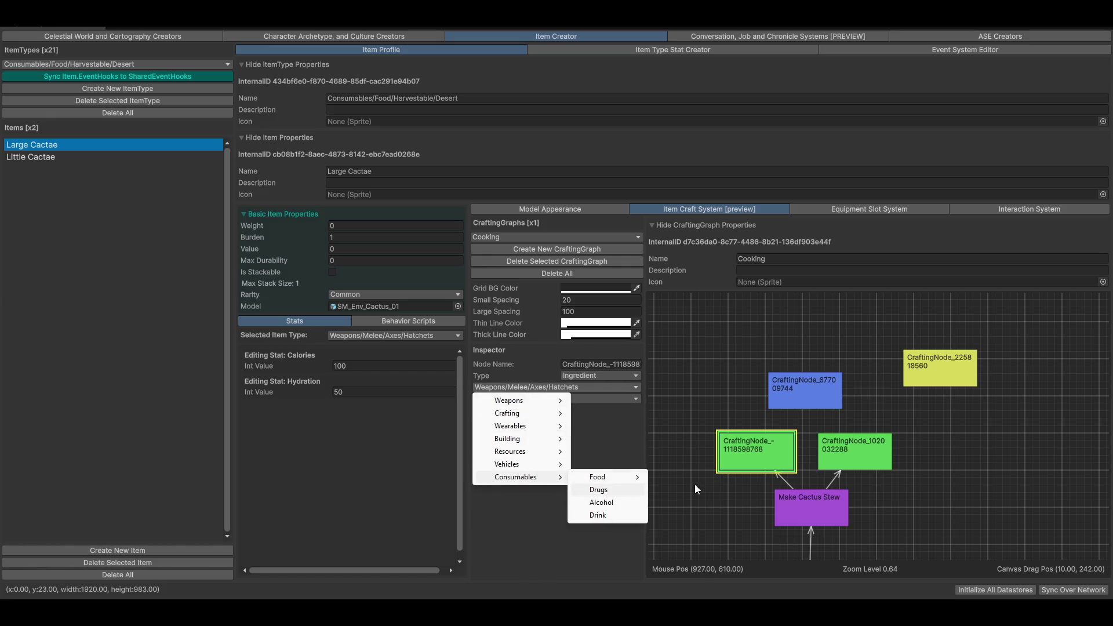
mouse_move(608, 481)
mouse_move(693, 482)
left_click(763, 481)
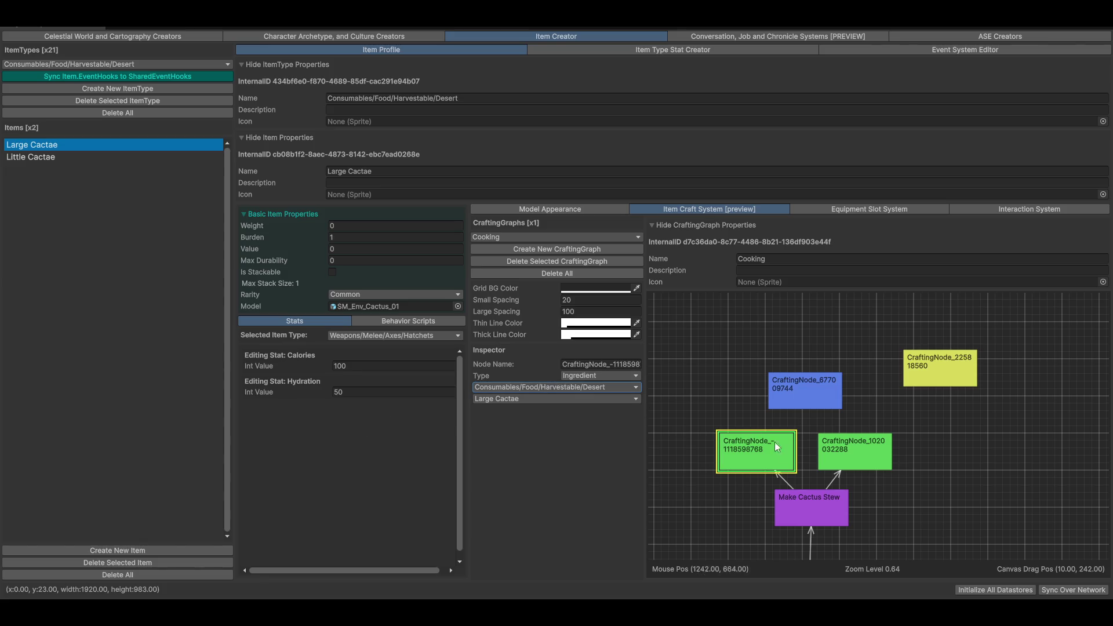
Step: Rename the left ingredient node to This Cactus
left_click(872, 452)
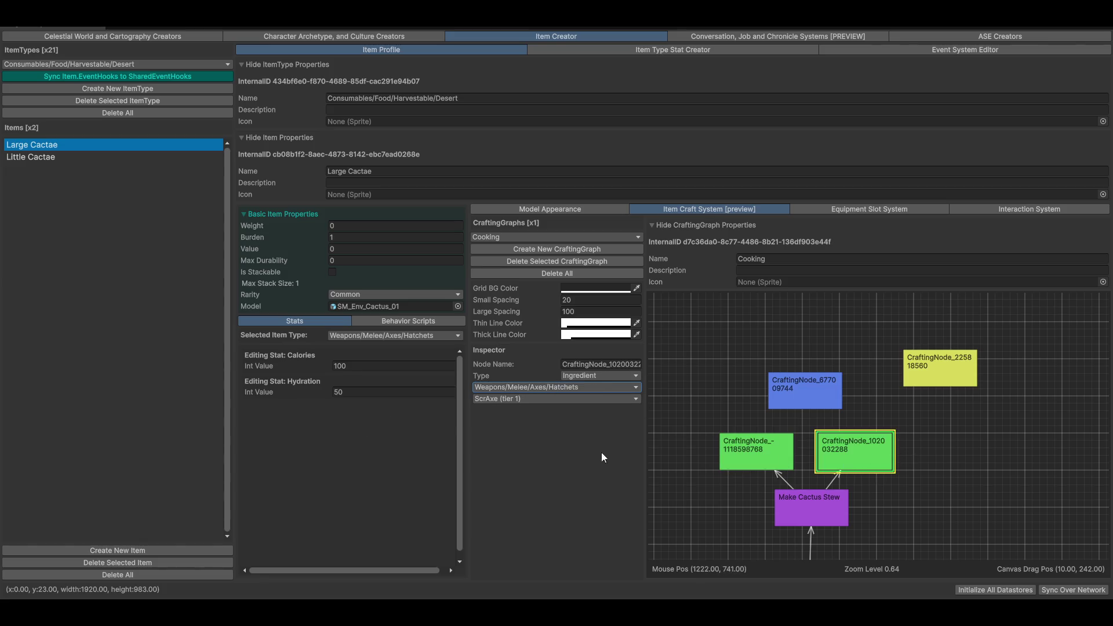
left_click(740, 455)
double_click(639, 365)
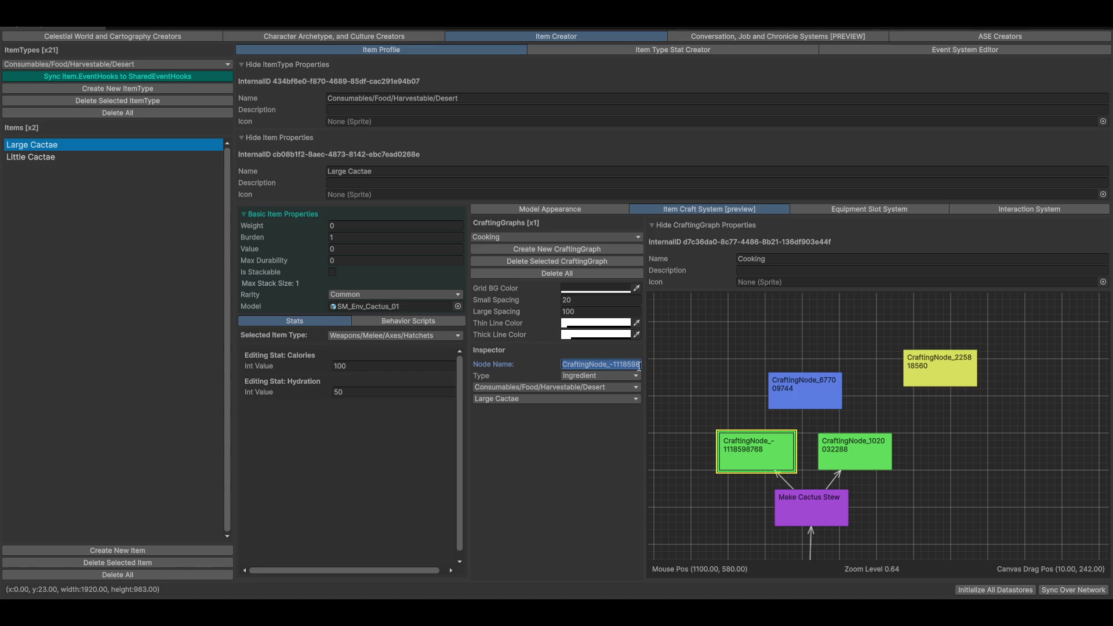
type("This Cactus")
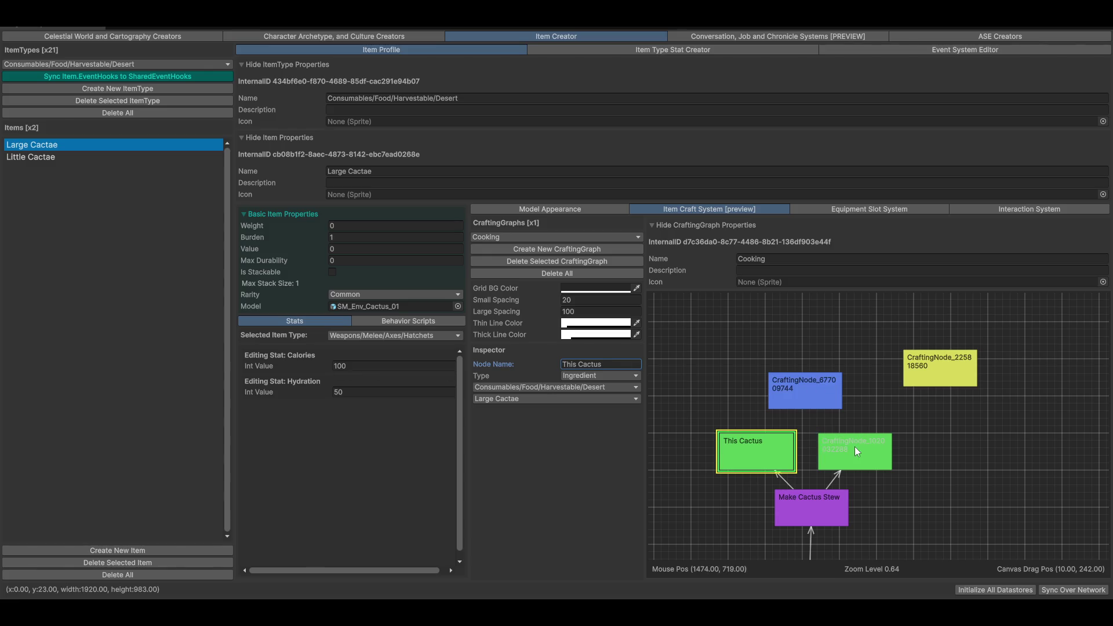
Step: Set the right ingredient node to Crafting/Resource Items > Bottle of Water and rename it Bottle Of Water
left_click_drag(855, 448, 873, 447)
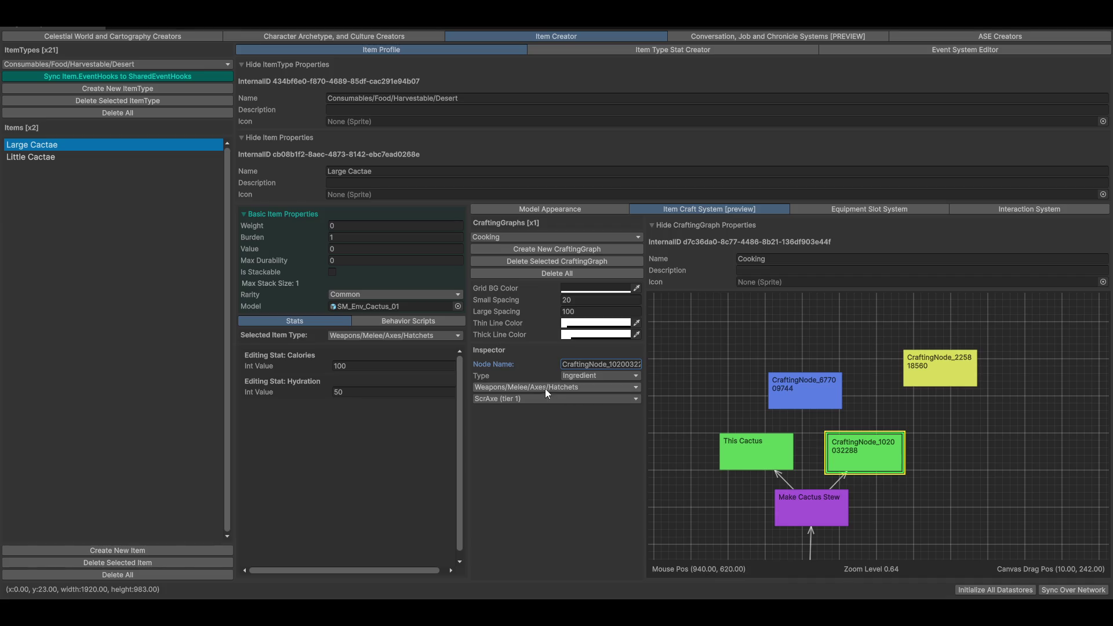
left_click(501, 387)
mouse_move(504, 478)
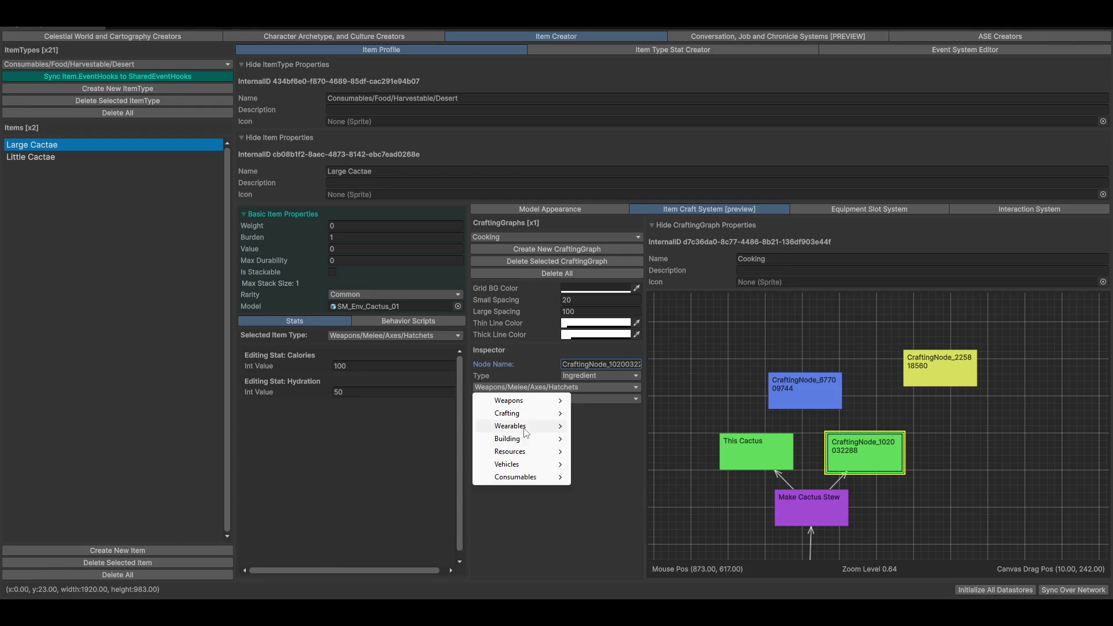
mouse_move(524, 429)
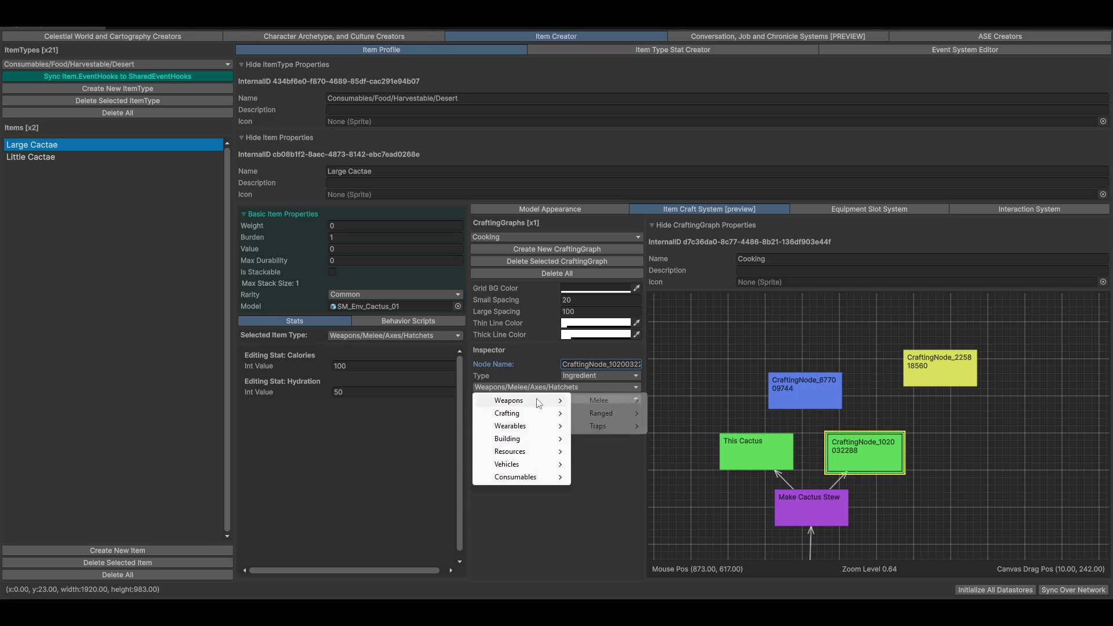
mouse_move(567, 415)
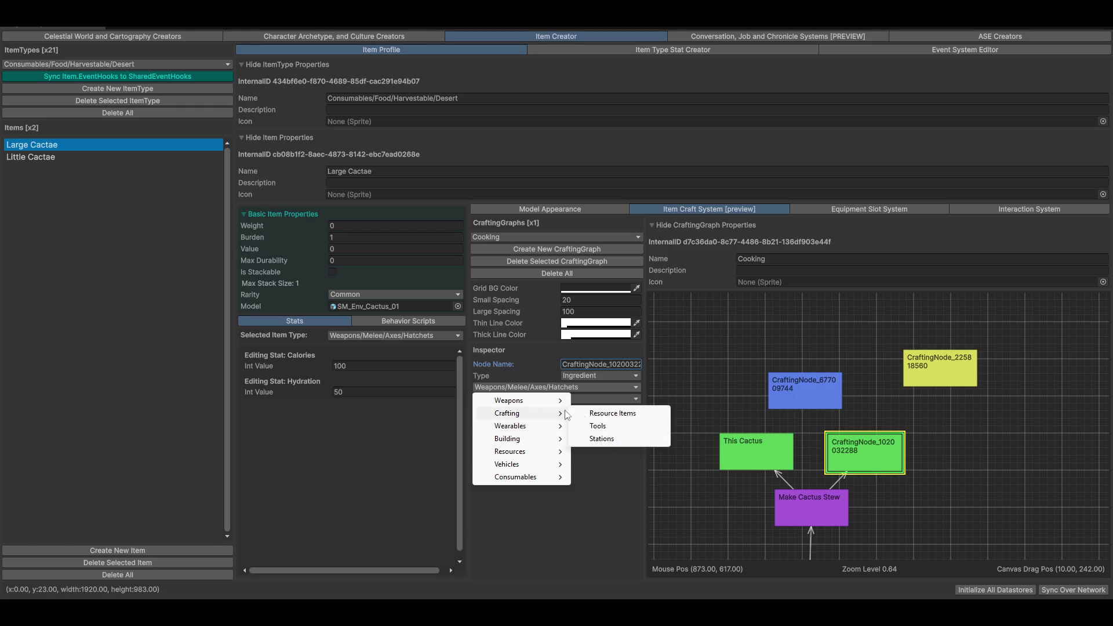
left_click(612, 412)
left_click(497, 404)
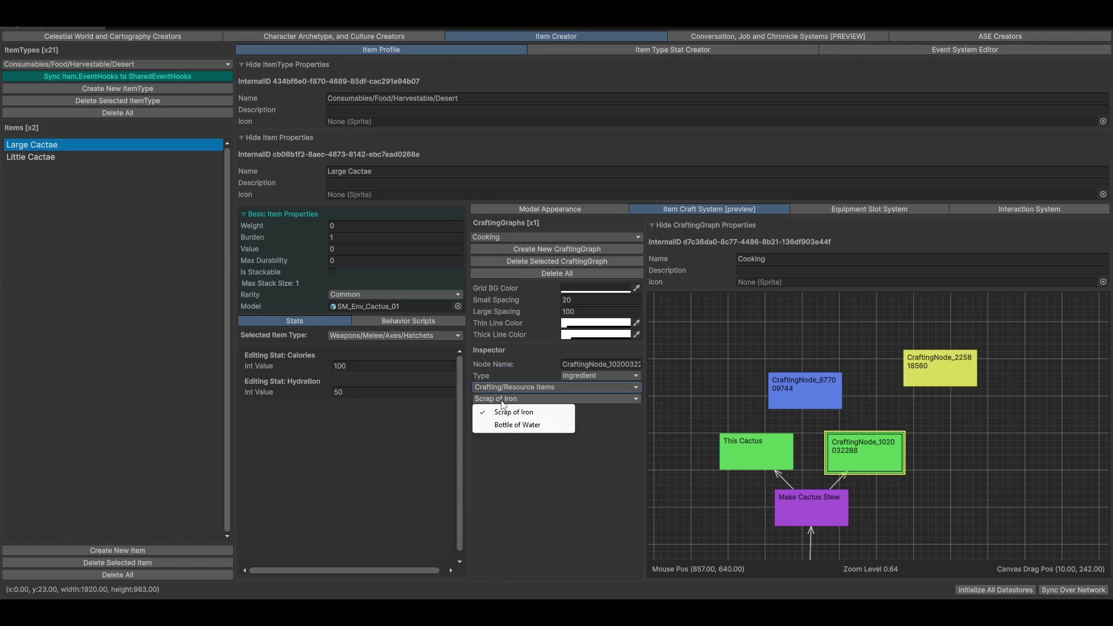
left_click(509, 425)
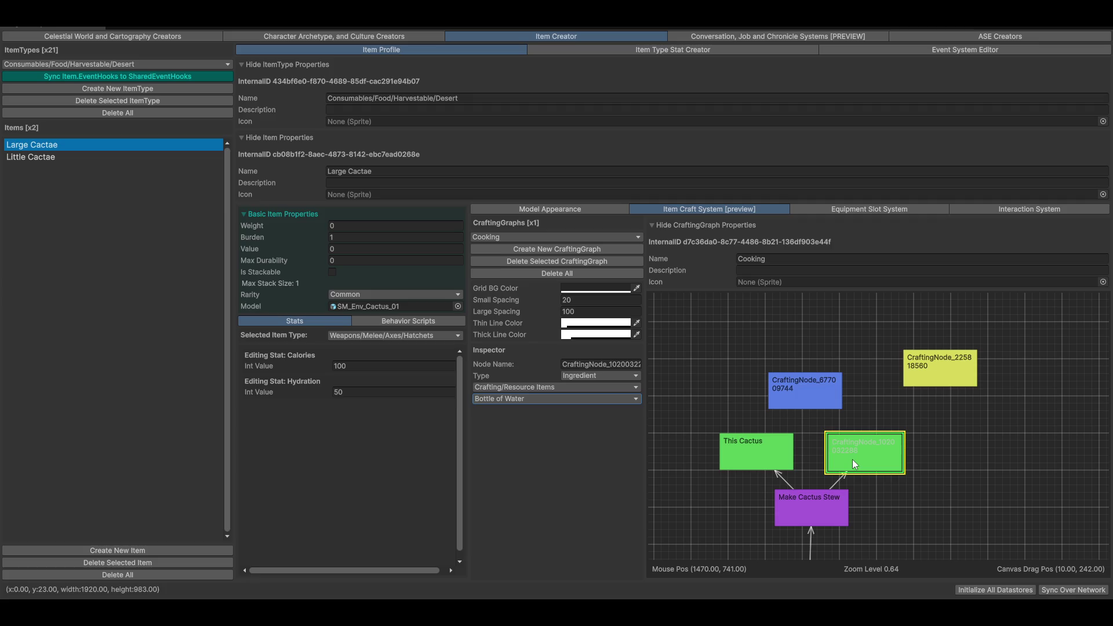
double_click(606, 368)
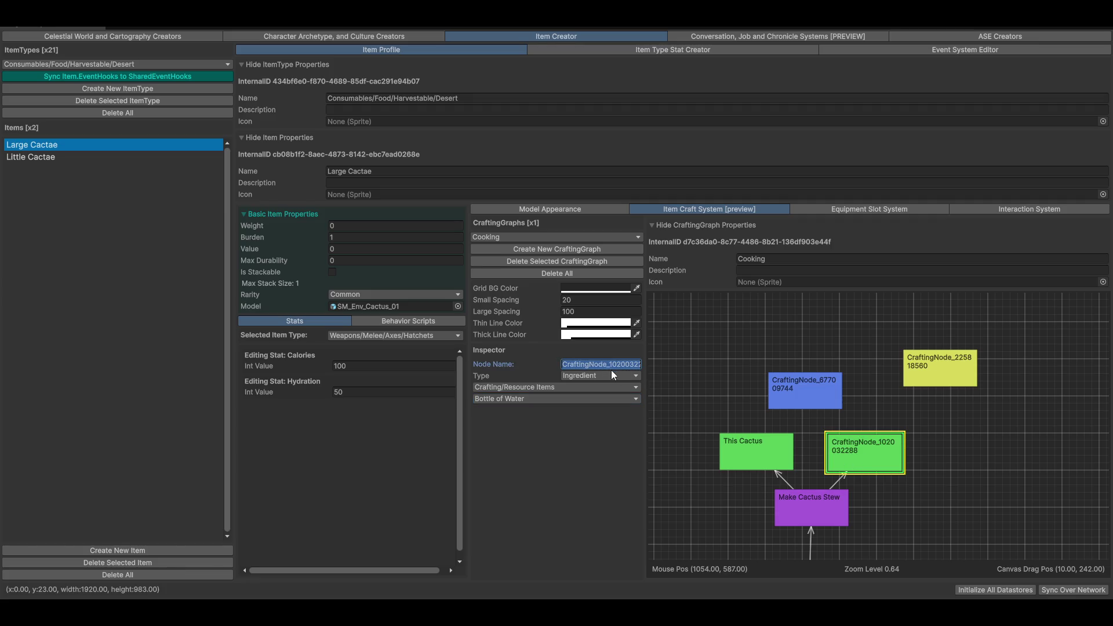
type("Bott")
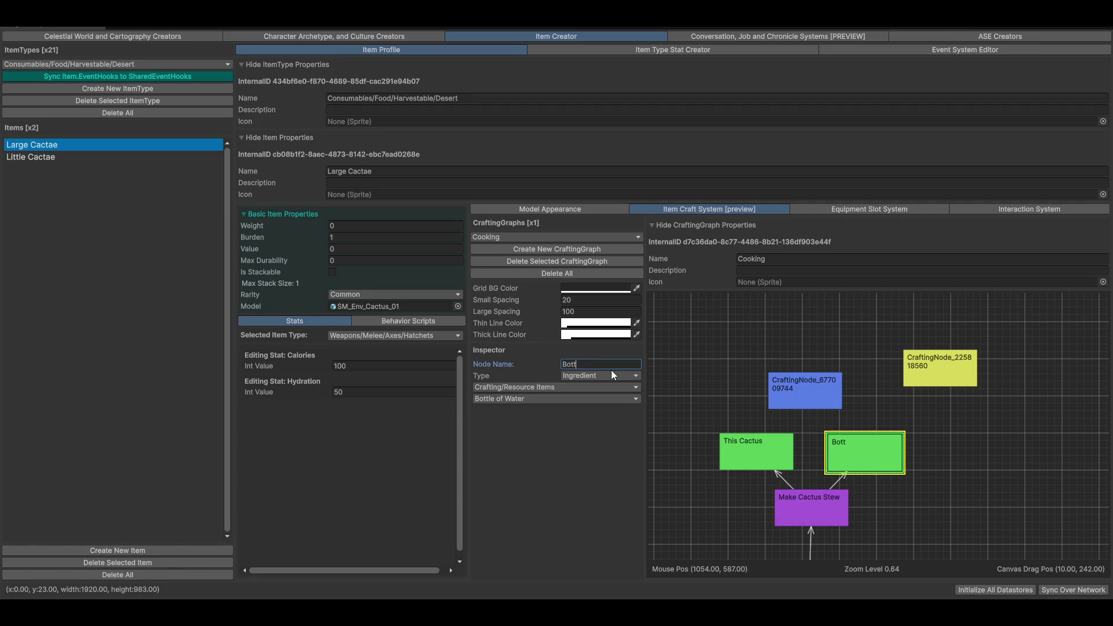
type("le Of")
type(" Water")
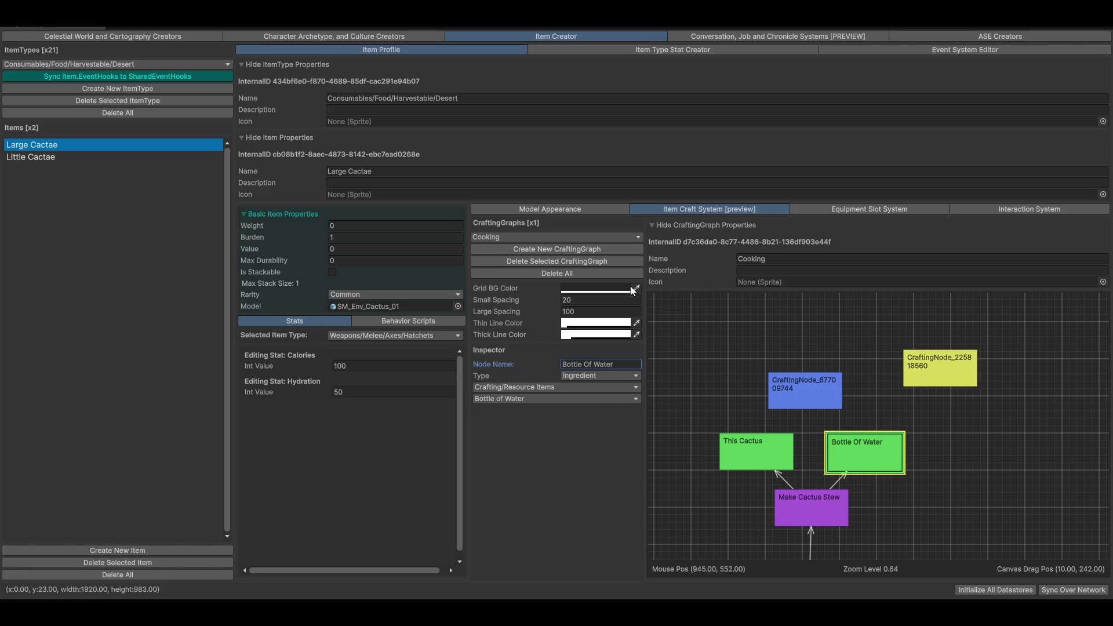
Step: Stack the yellow tool node directly above the blue station node
left_click_drag(783, 390, 780, 368)
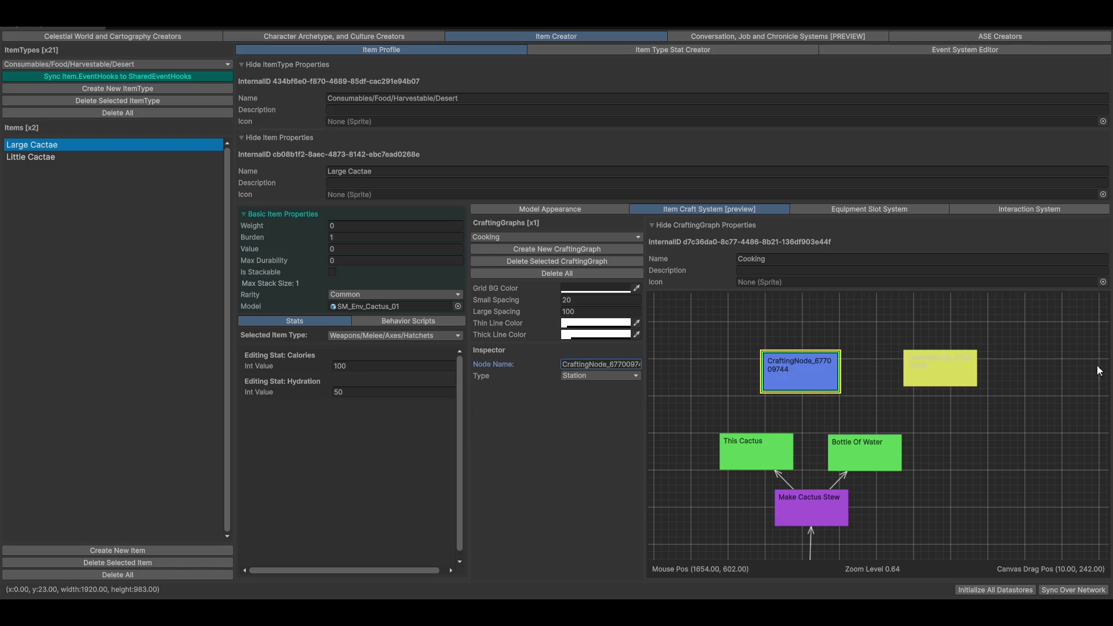
left_click_drag(941, 370, 823, 339)
left_click_drag(778, 387, 782, 404)
left_click_drag(861, 336, 829, 326)
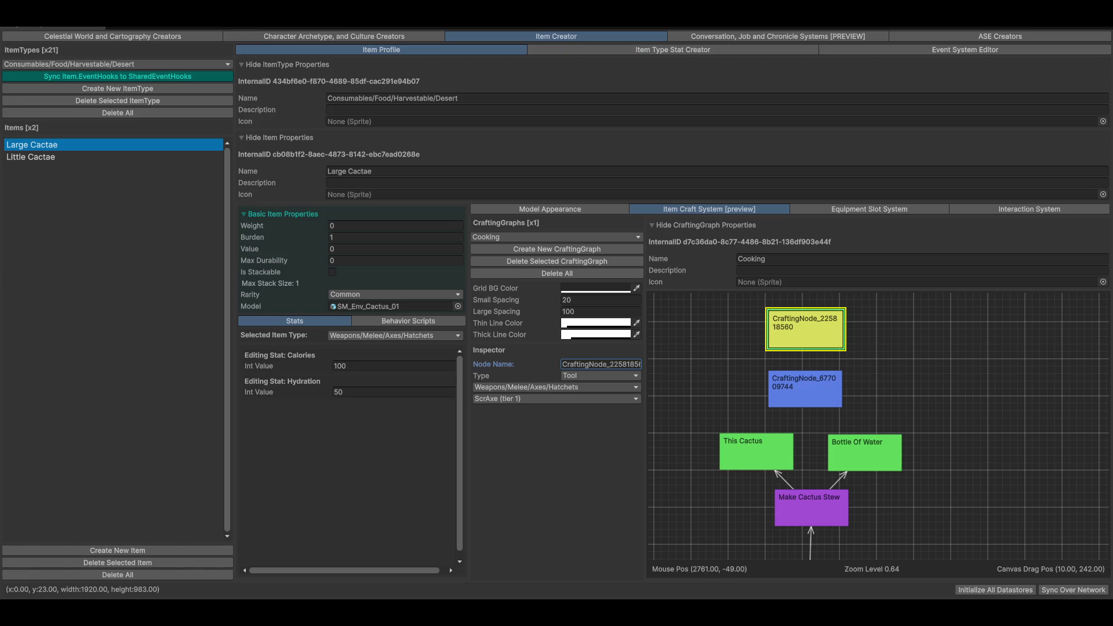
Step: Start the requested lofi video playing in StreamElements, then return to Unity
key("alt+Tab")
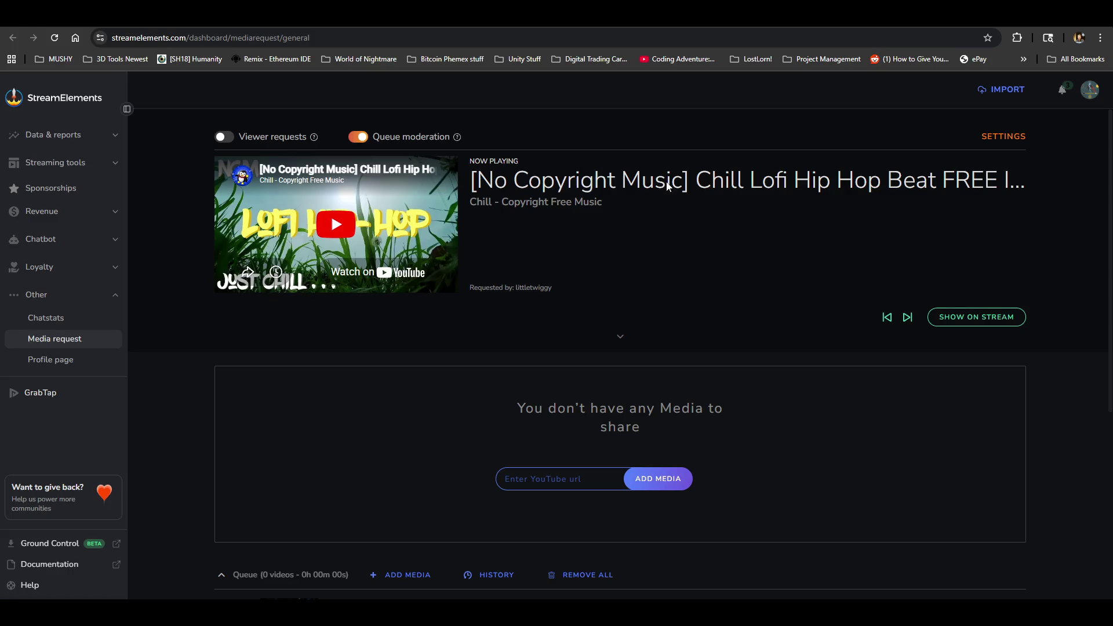
left_click(346, 224)
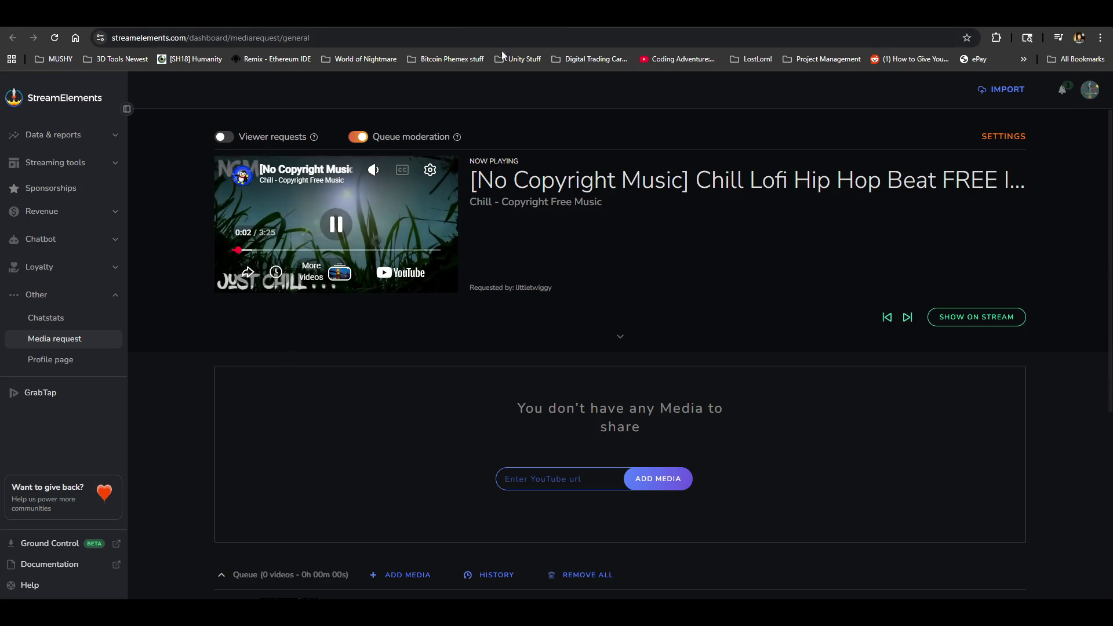
mouse_move(373, 169)
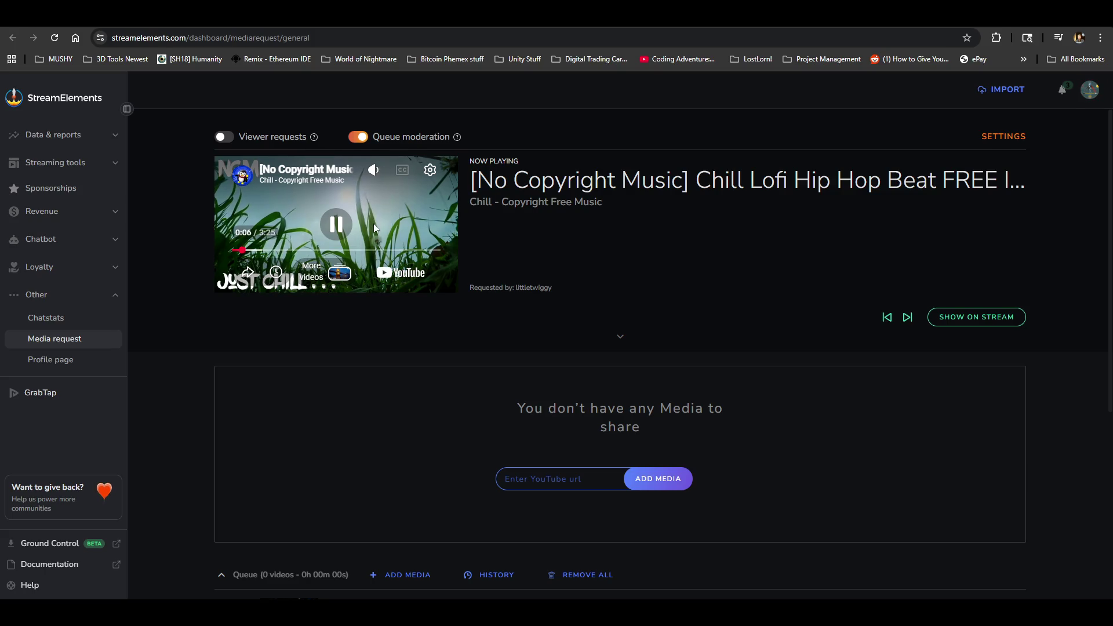
left_click(375, 170)
left_click(375, 170)
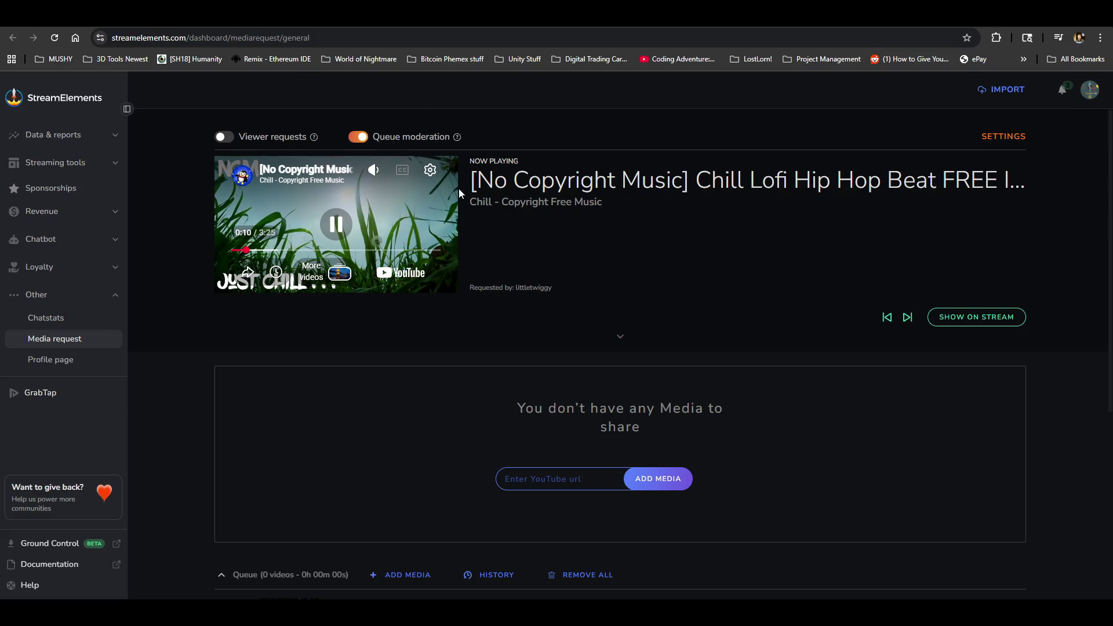
key("alt+Tab")
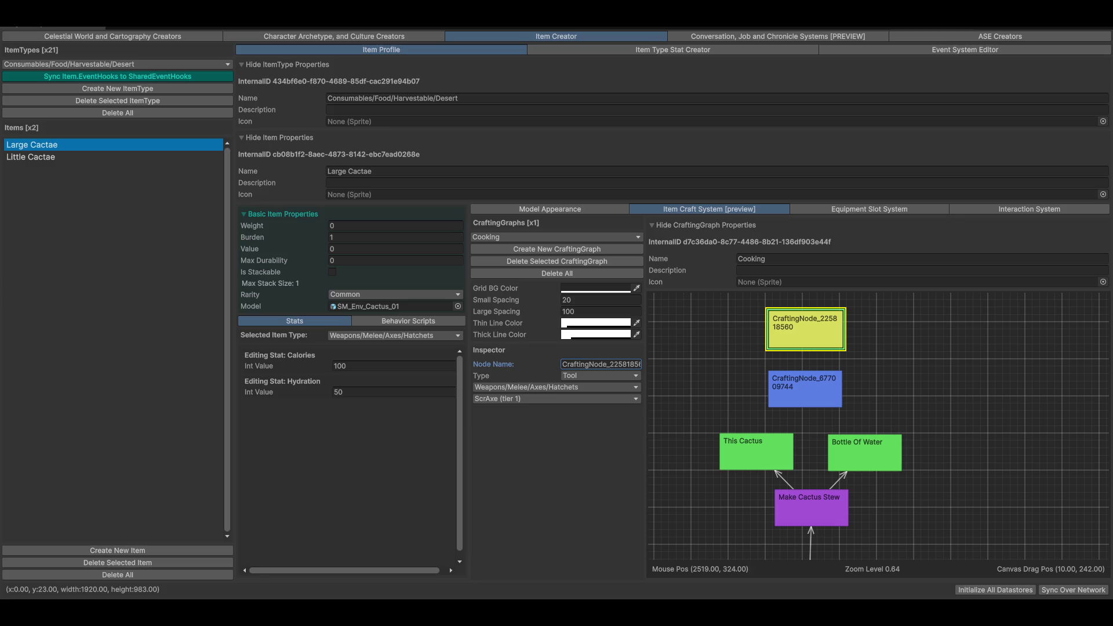
Step: Back in StreamElements, lower the music volume and resume playback
key("alt+Tab")
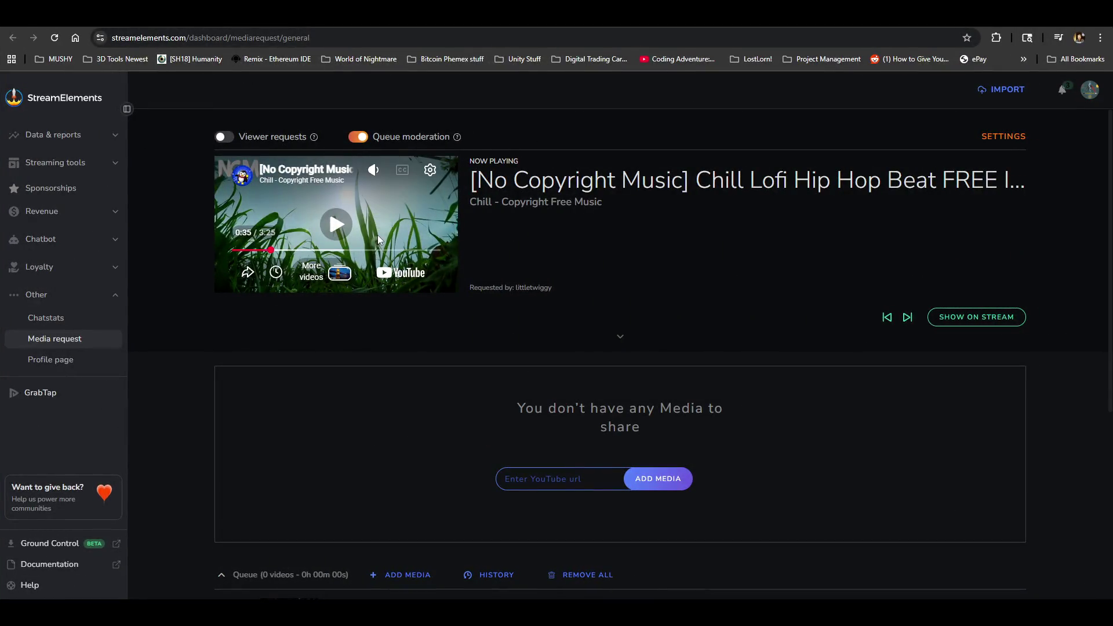
mouse_move(374, 183)
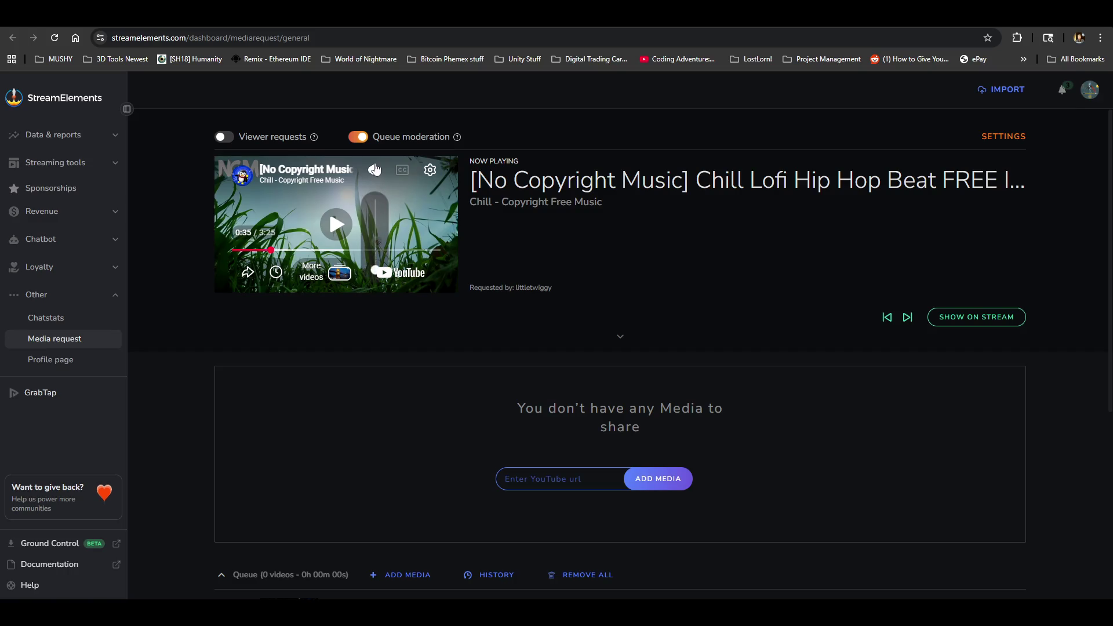
left_click_drag(380, 197, 376, 263)
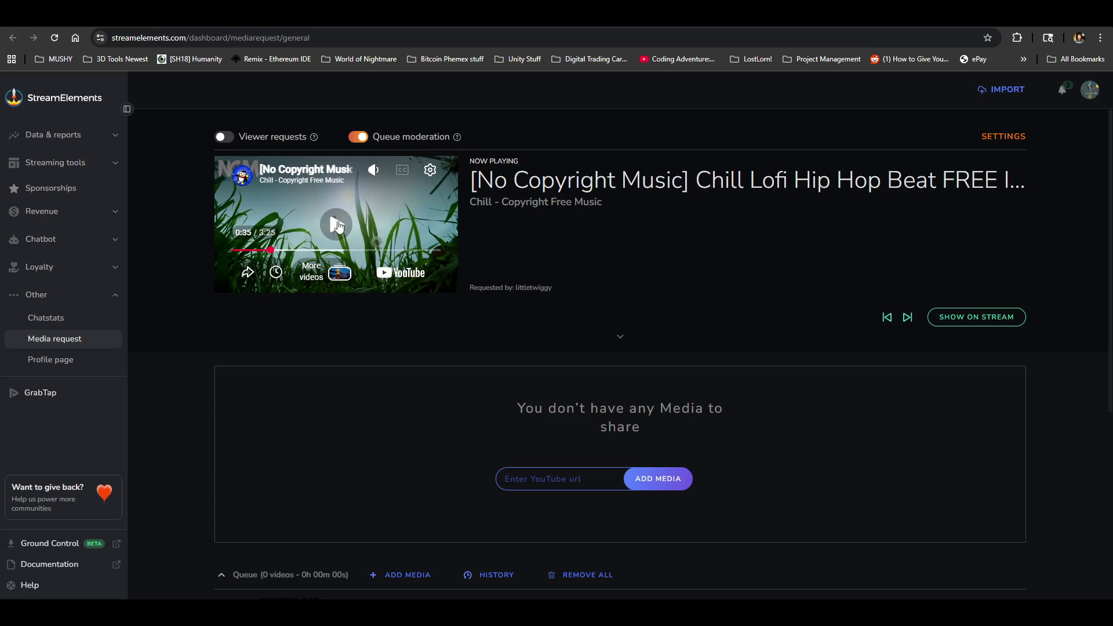
left_click(273, 232)
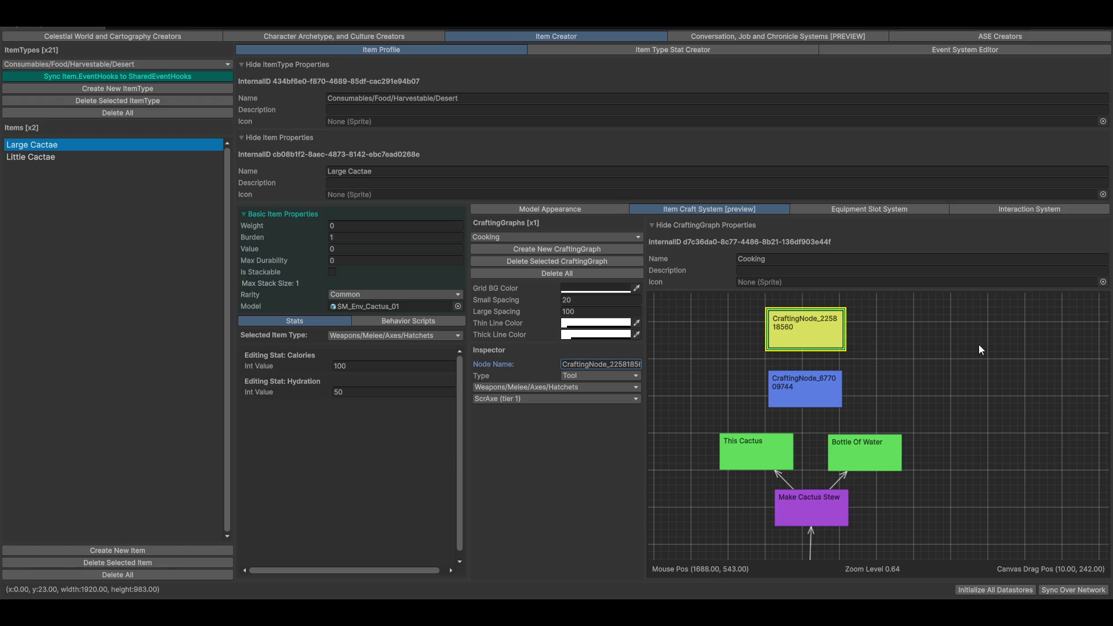
Step: Line up the blue station node and yellow tool node in a column
left_click(799, 383)
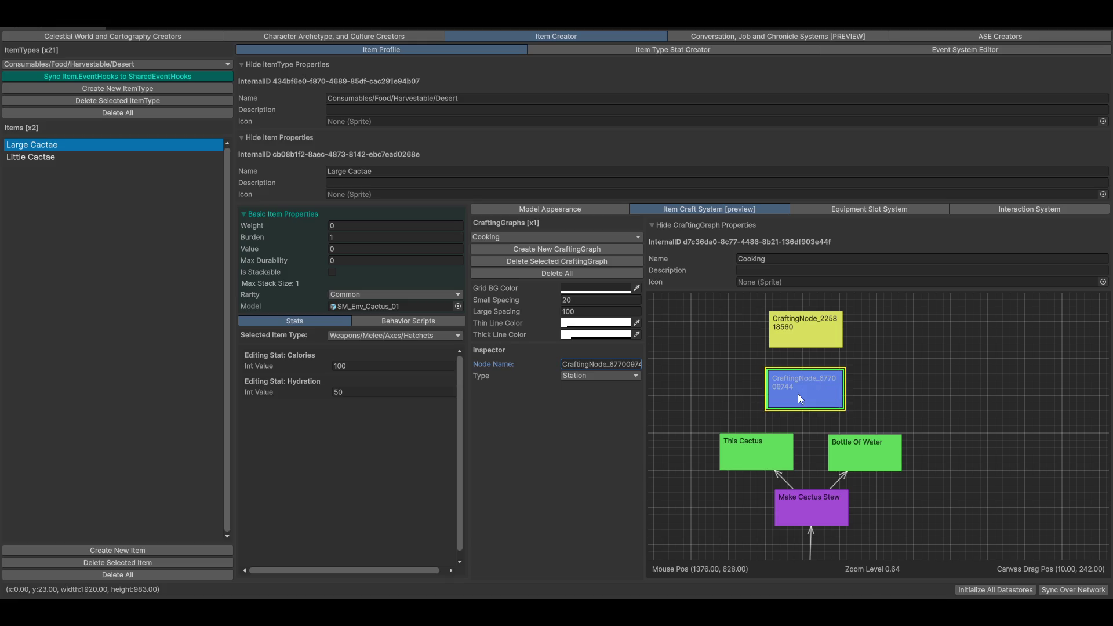
mouse_move(826, 324)
left_mouse_down()
mouse_move(963, 342)
mouse_move(964, 374)
left_mouse_up()
mouse_move(781, 377)
left_mouse_down()
mouse_move(793, 374)
mouse_move(793, 391)
left_mouse_up()
mouse_move(961, 390)
left_mouse_down()
mouse_move(909, 354)
mouse_move(822, 328)
left_mouse_up()
left_click(816, 391)
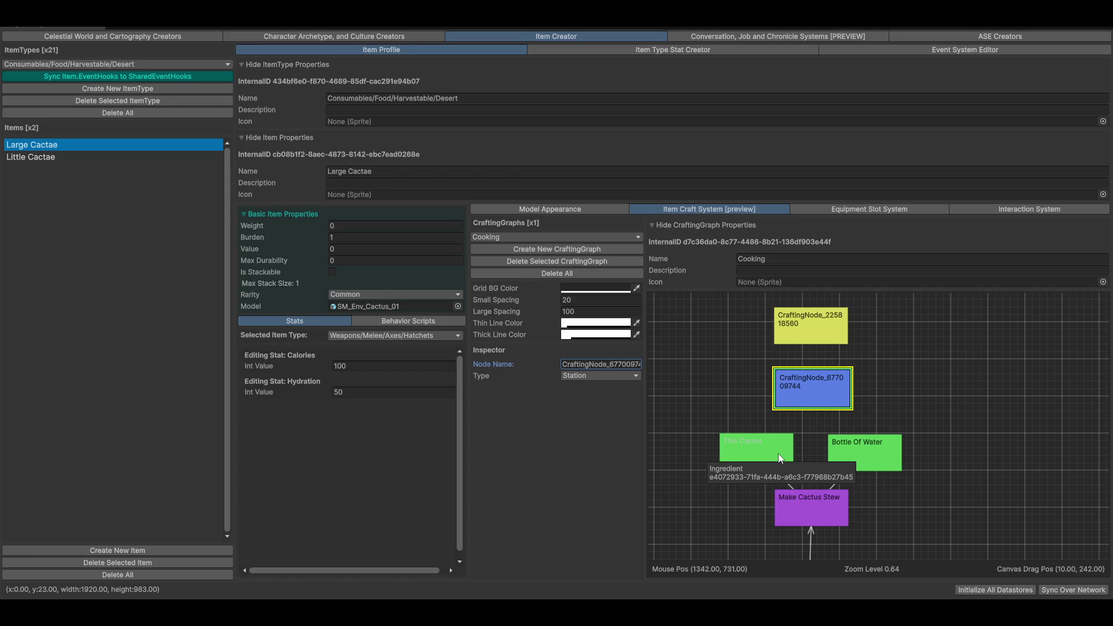
Step: Connect Bottle Of Water and This Cactus to the blue station node
left_click(850, 447)
left_click_drag(837, 389, 817, 390)
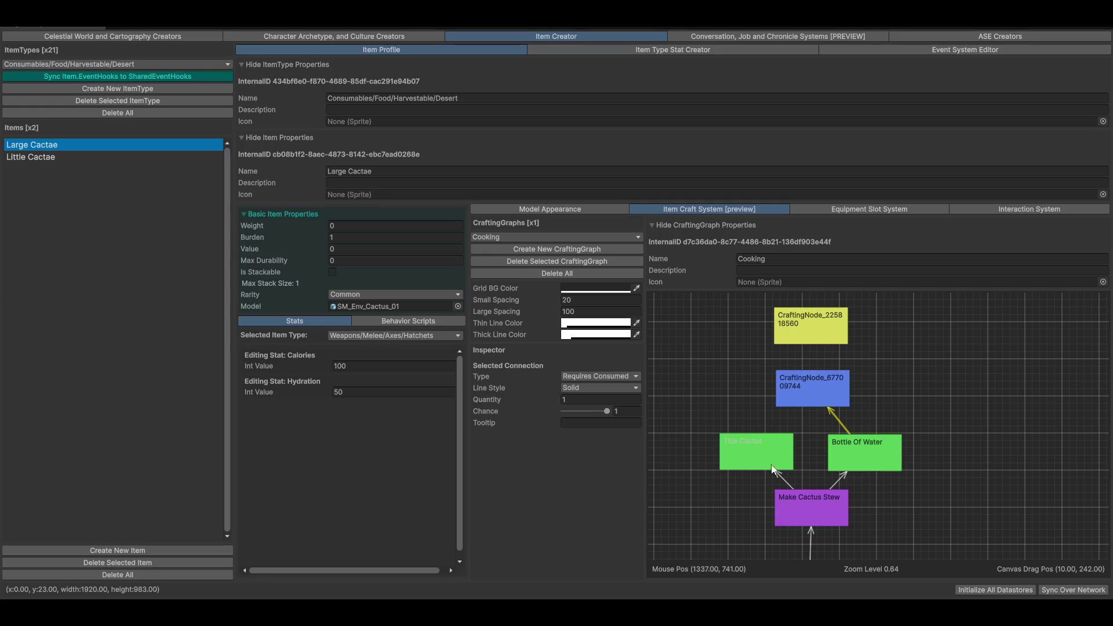
left_click(788, 397)
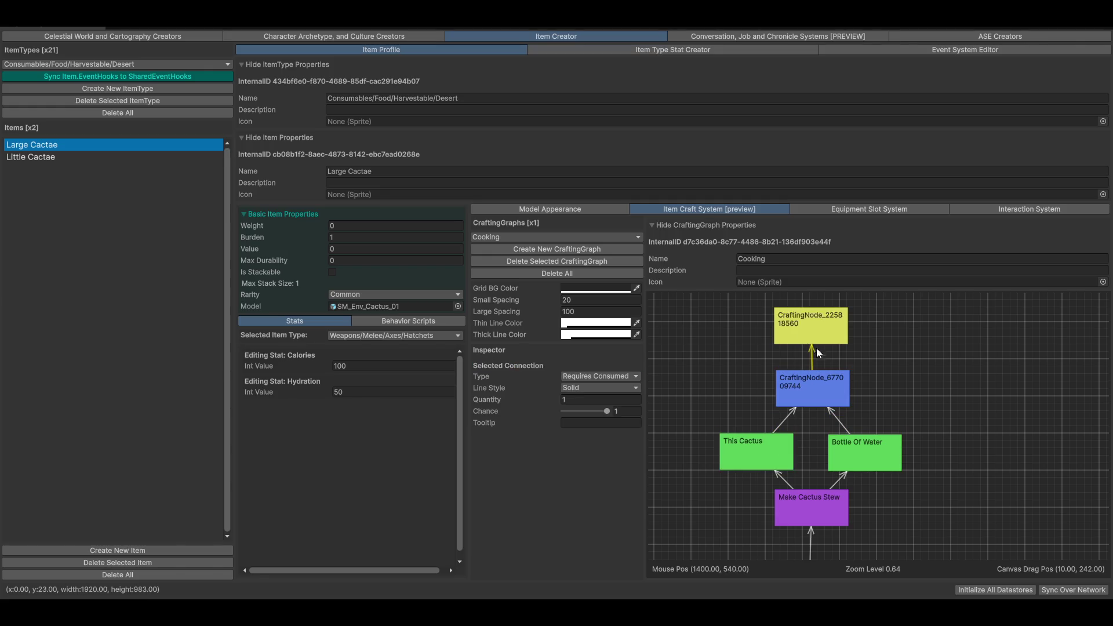
Step: Link the station to the tool node, add a FinalProduct node above, and connect the tool to it
left_click(809, 328)
left_click_drag(926, 350, 931, 454)
right_click(799, 326)
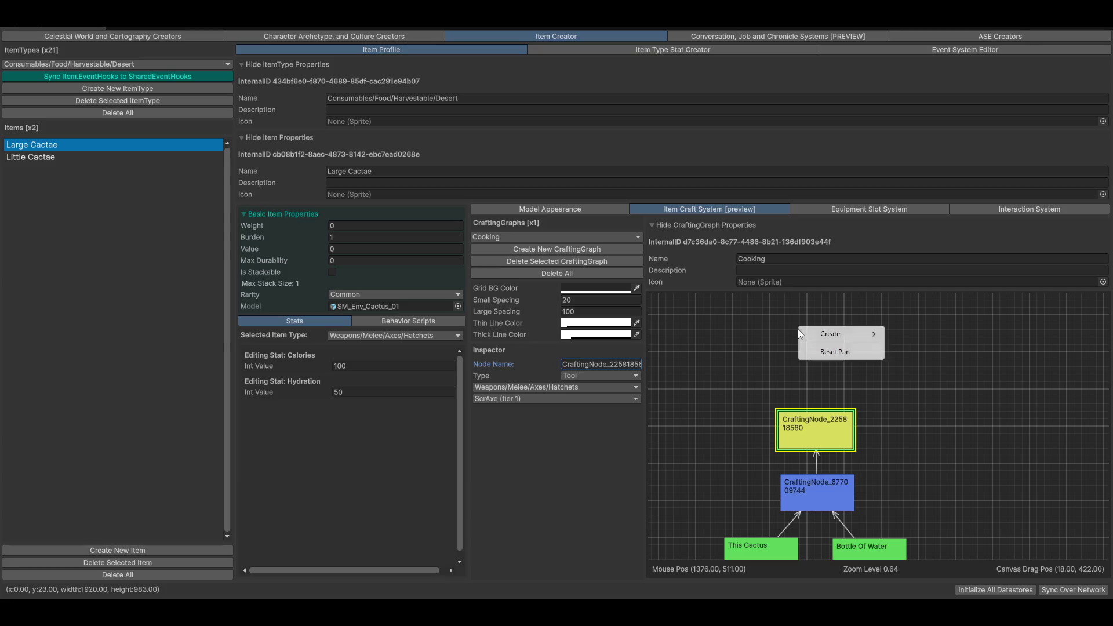
mouse_move(851, 334)
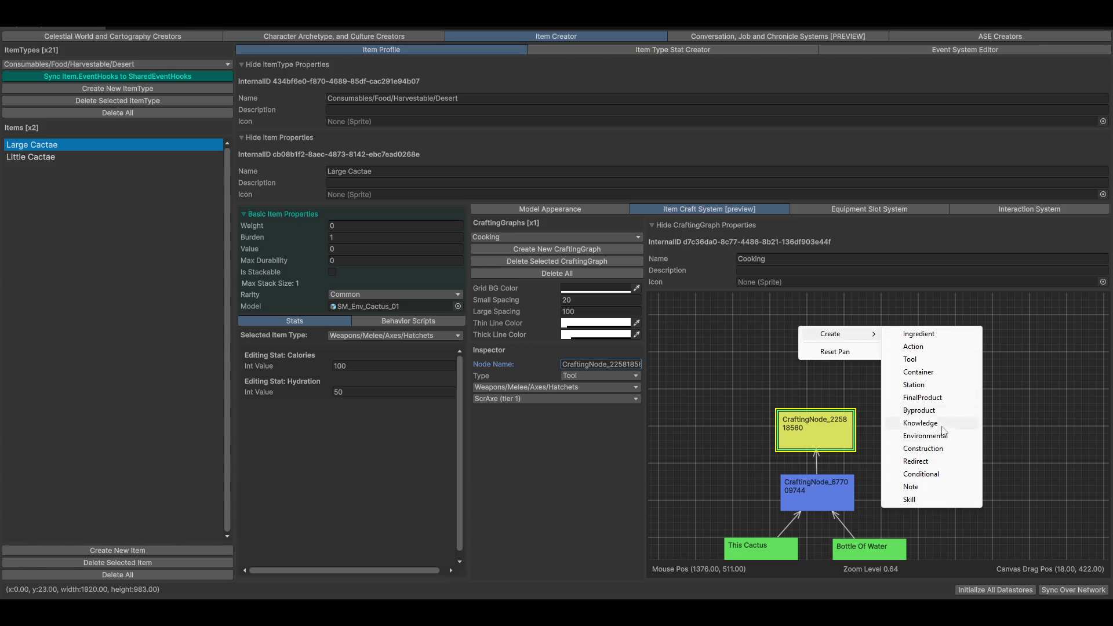
left_click(946, 400)
mouse_move(791, 417)
left_mouse_down()
mouse_move(809, 354)
mouse_move(818, 354)
left_mouse_up()
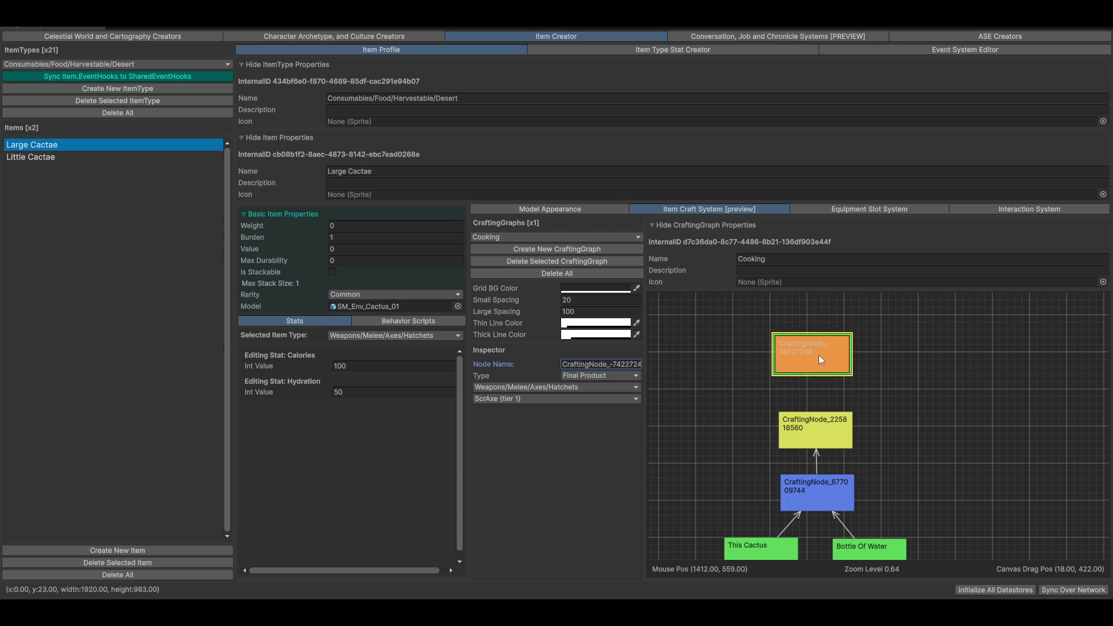
mouse_move(820, 428)
left_mouse_down()
mouse_move(815, 348)
mouse_move(812, 369)
left_mouse_up()
left_click_drag(910, 481, 924, 408)
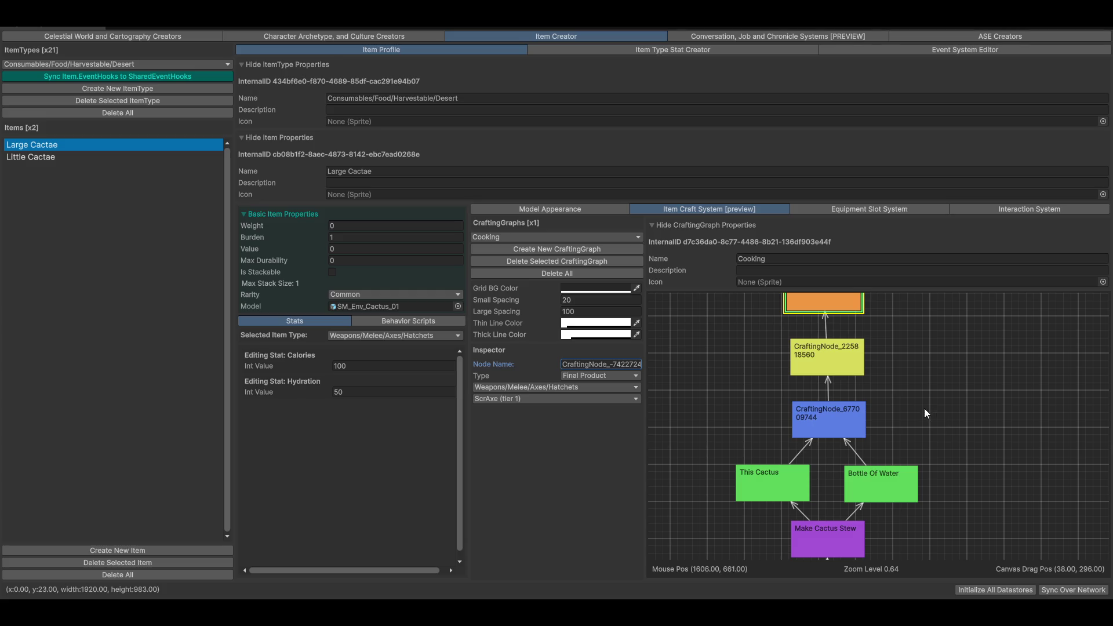
Step: Rename the blue station node to Cooking Station, correcting the typo
left_click(833, 423)
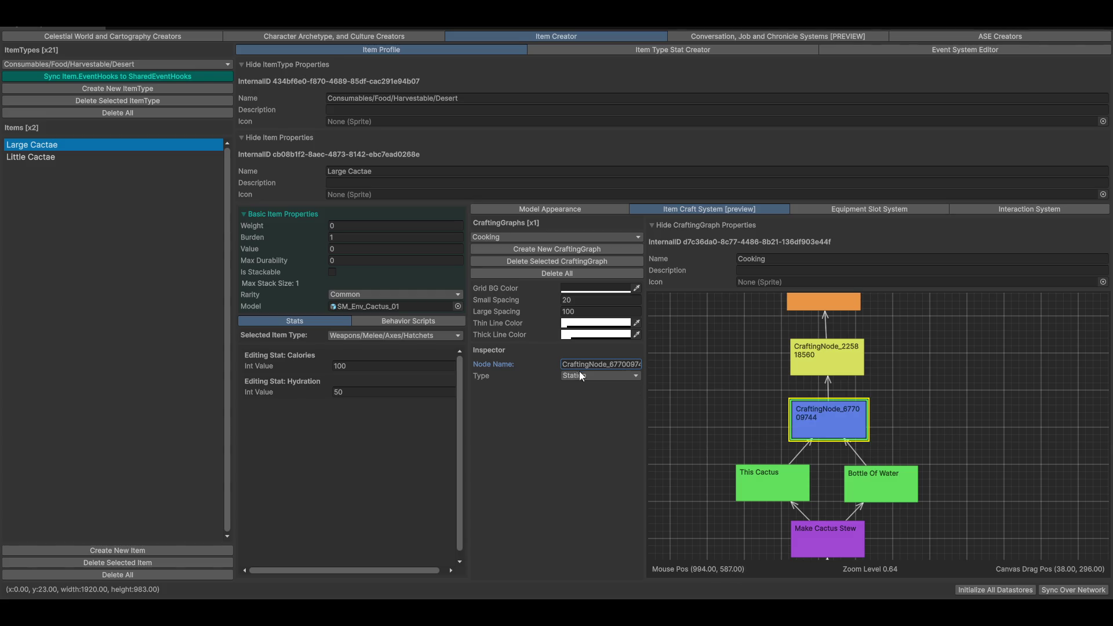
left_click(641, 364)
key("BackSpace")
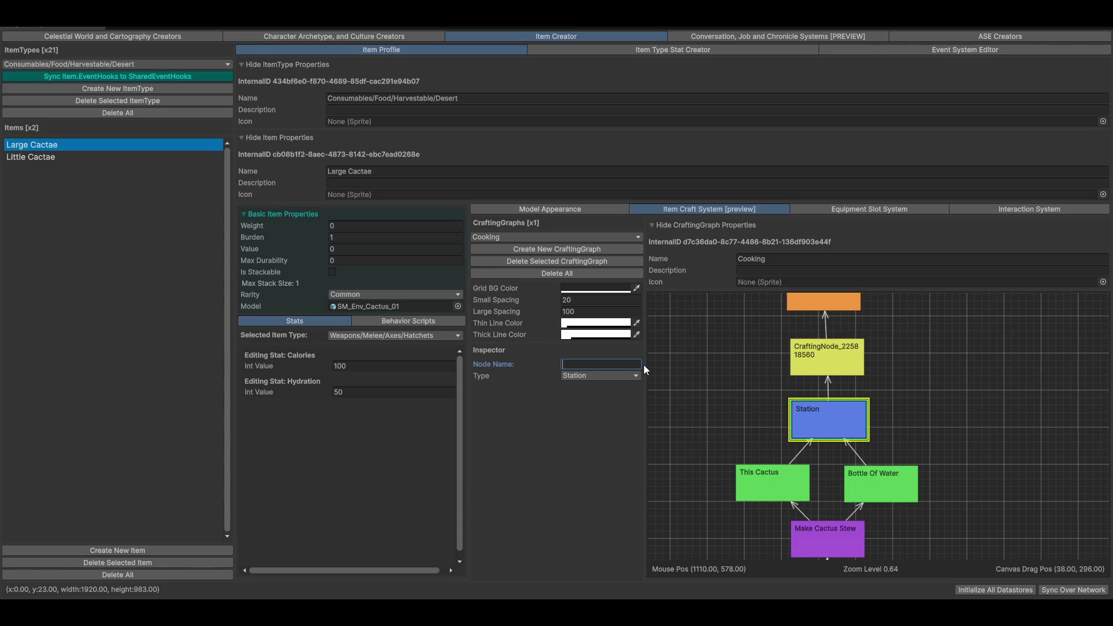
type("Cooking")
type(" Stat")
type("tyio")
key("BackSpace")
key("BackSpace")
type("io")
left_click(812, 348)
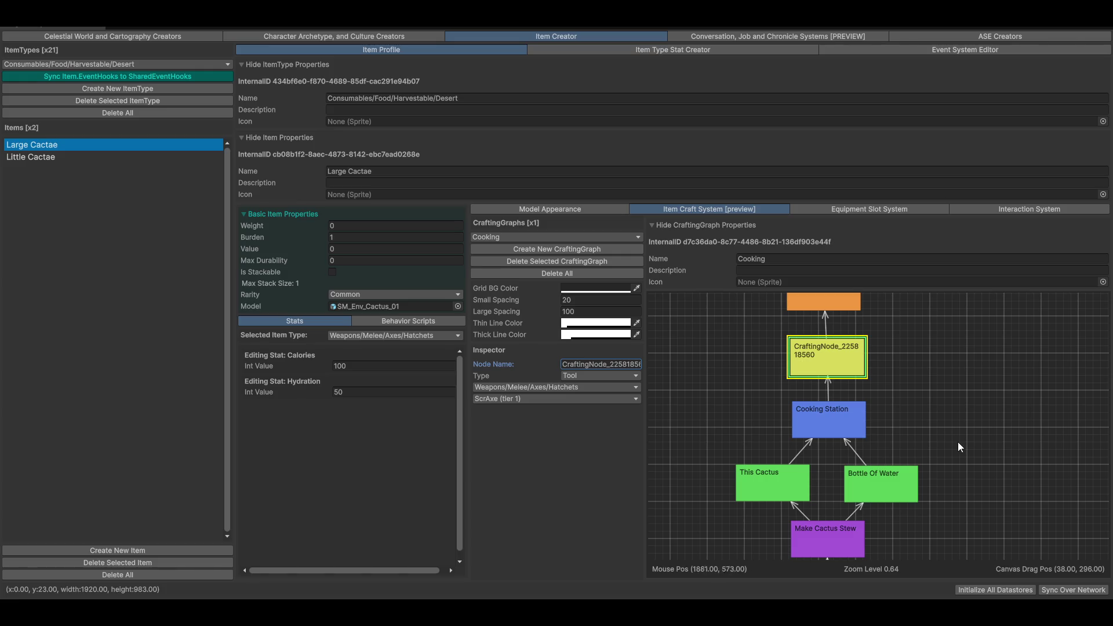
Step: Zoom out and pan until the Cooking skill node through the final product node all fit on screen
left_click_drag(949, 367, 909, 398)
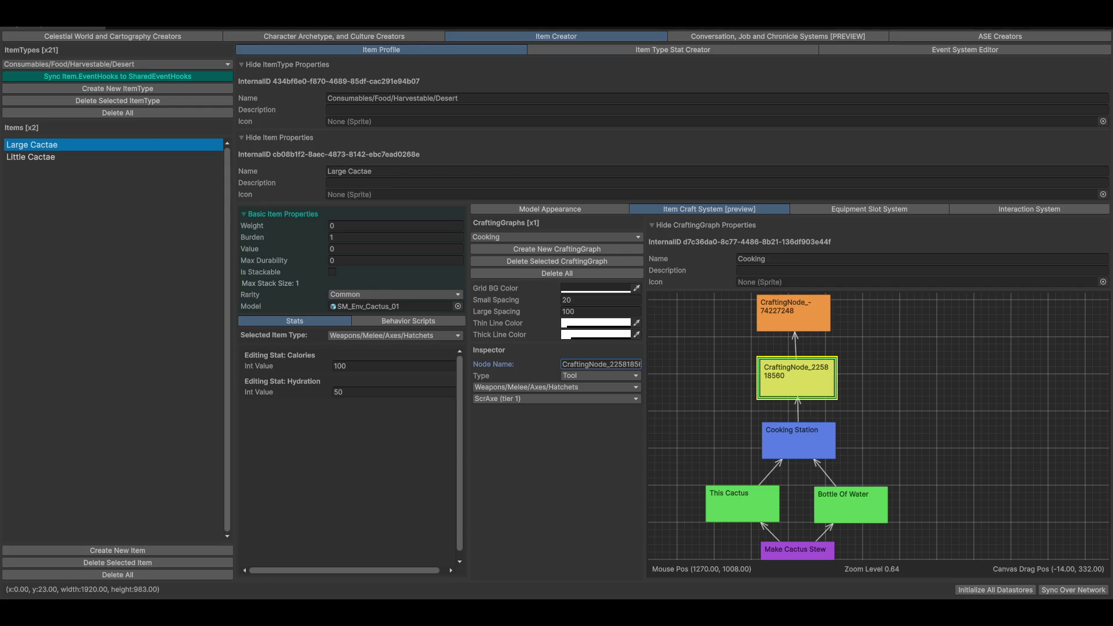
scroll(913, 387, "down", 3)
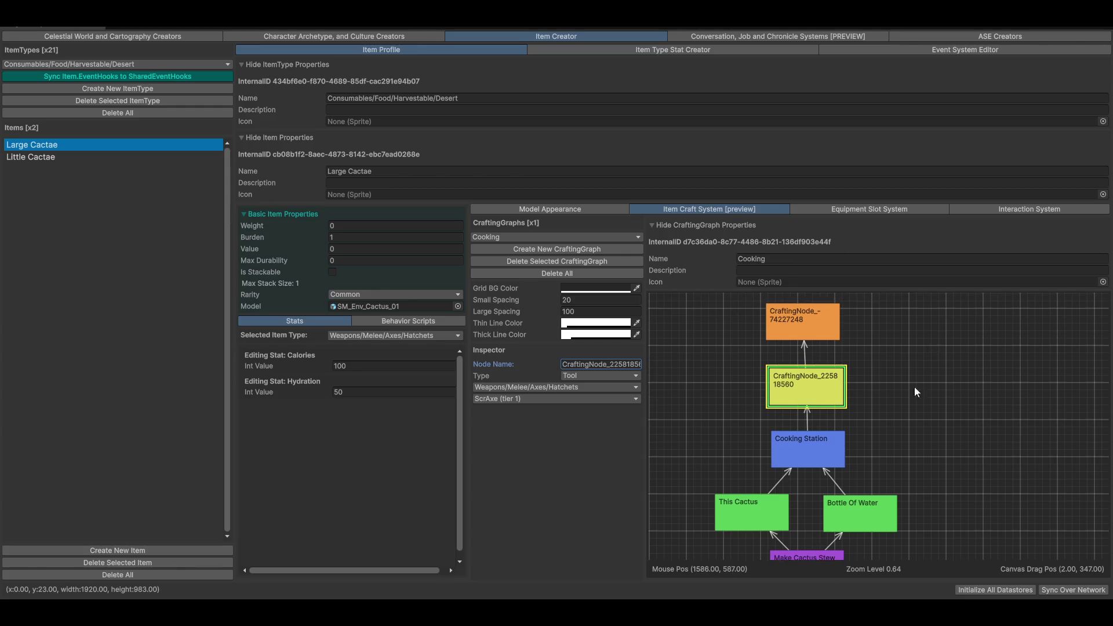
mouse_move(901, 434)
left_mouse_down()
mouse_move(925, 384)
mouse_move(908, 464)
mouse_move(832, 531)
mouse_move(832, 522)
left_mouse_up()
left_click(832, 521)
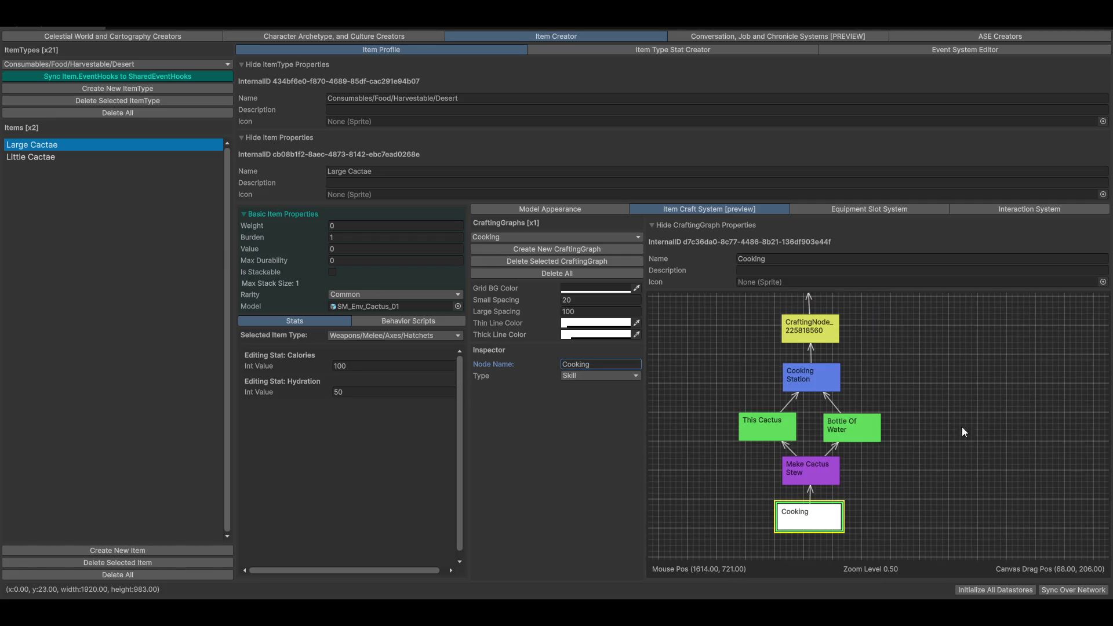
left_click_drag(1003, 382, 994, 410)
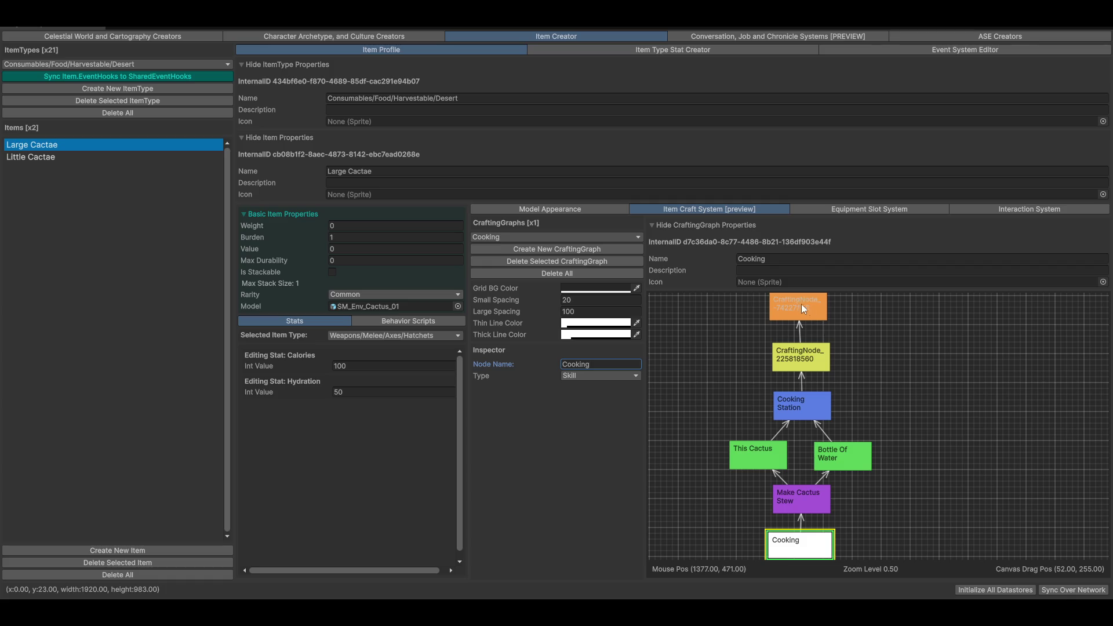
Step: Rename the yellow tool node to Knives
left_click(812, 352)
scroll(956, 388, "up", 2)
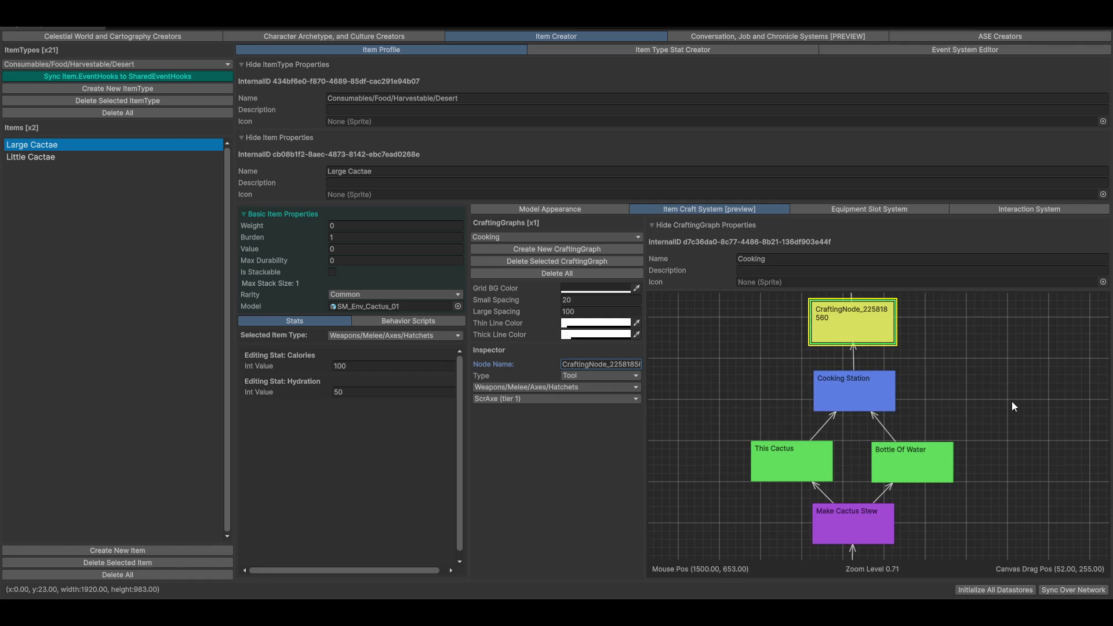
left_click_drag(1013, 406, 910, 463)
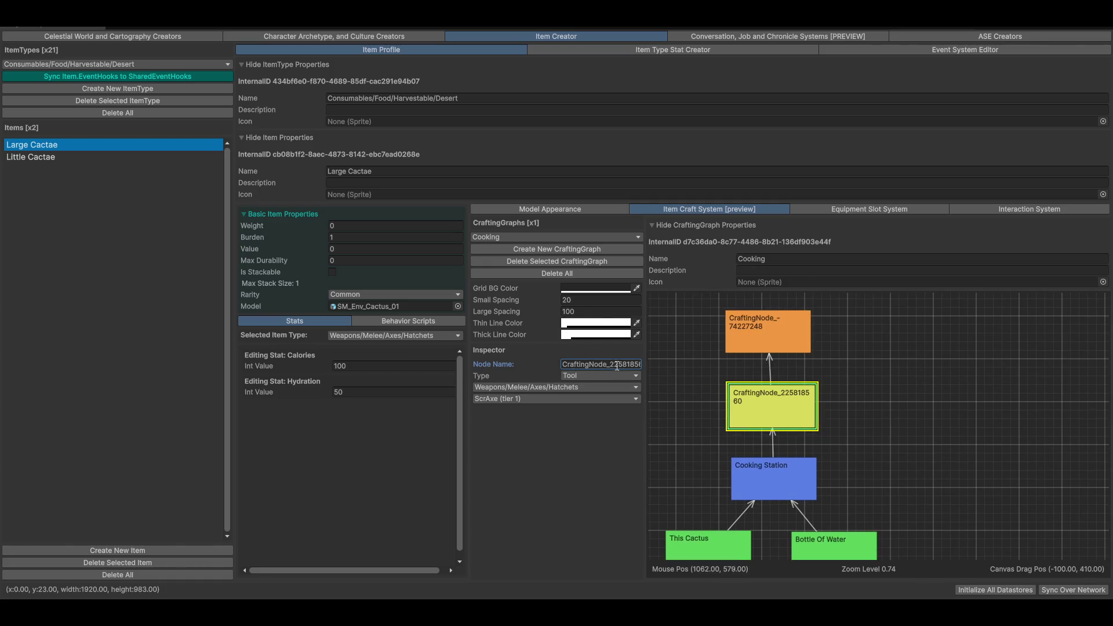
key("ctrl+a")
key("BackSpace")
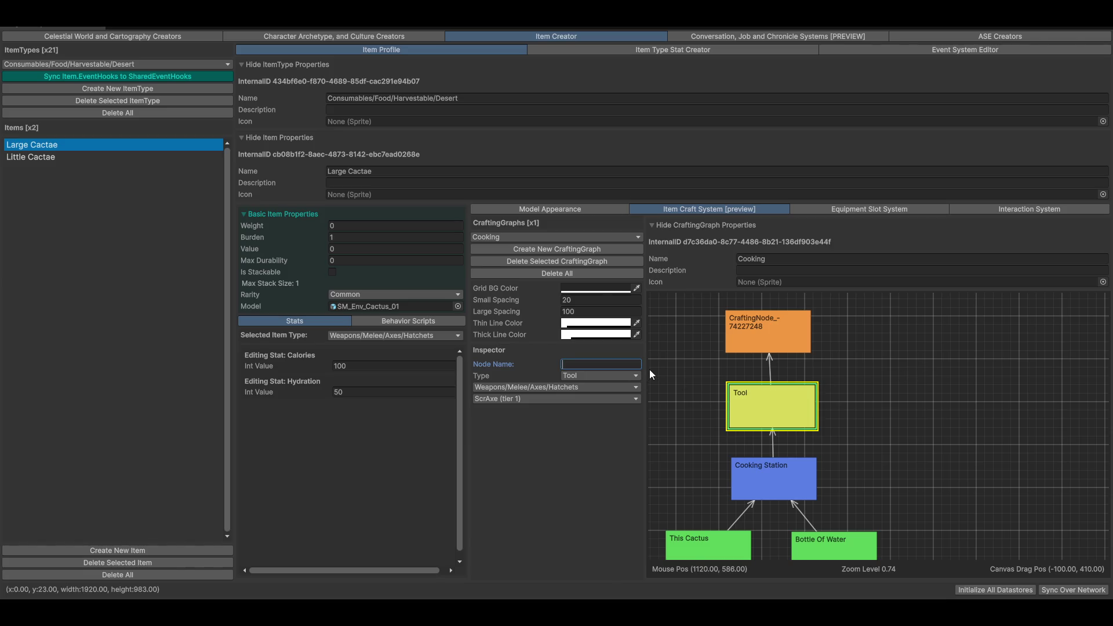
type("Knives")
Step: Rename the orange final-product node to Cactus Stew and pan to review the graph
mouse_move(948, 397)
left_mouse_down()
mouse_move(836, 381)
mouse_move(871, 425)
mouse_move(863, 496)
left_mouse_up()
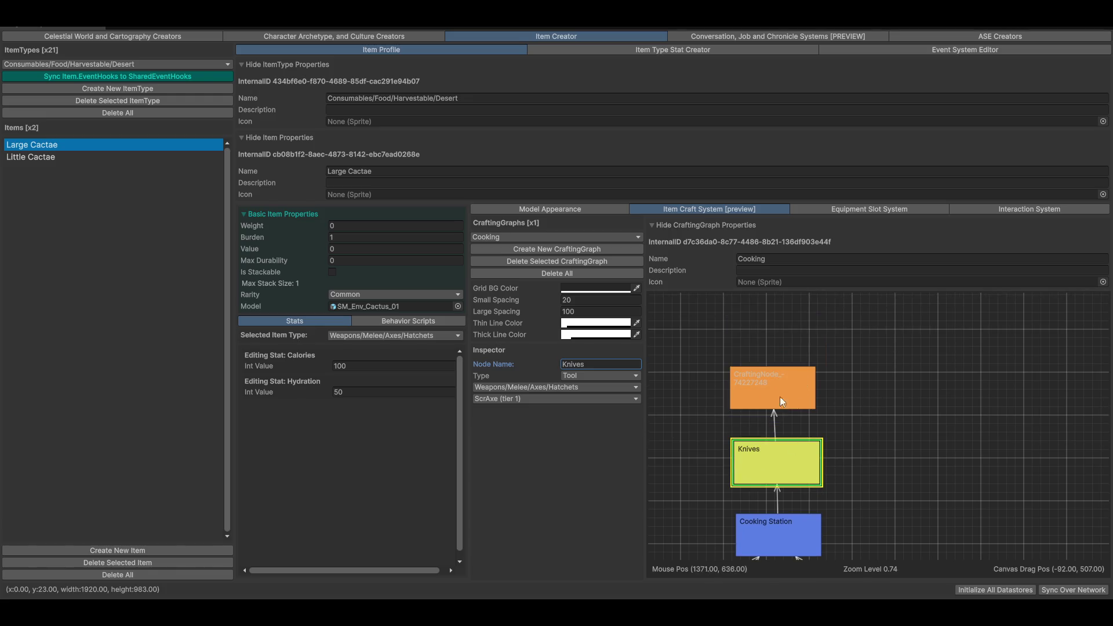
left_click(772, 380)
left_click_drag(777, 379, 781, 379)
left_click(630, 364)
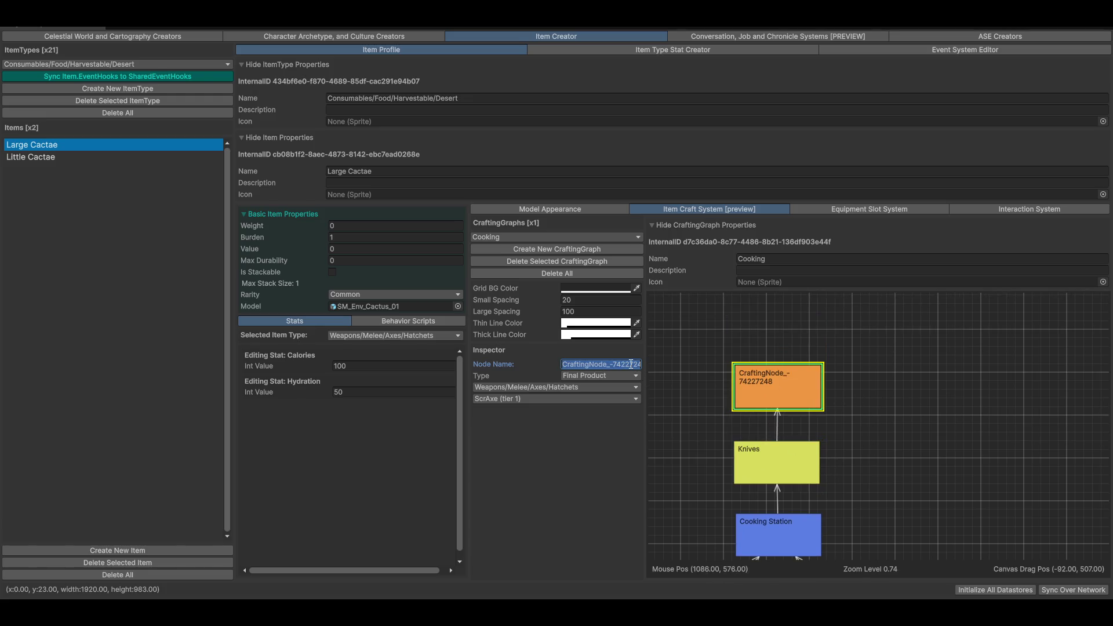
type("C")
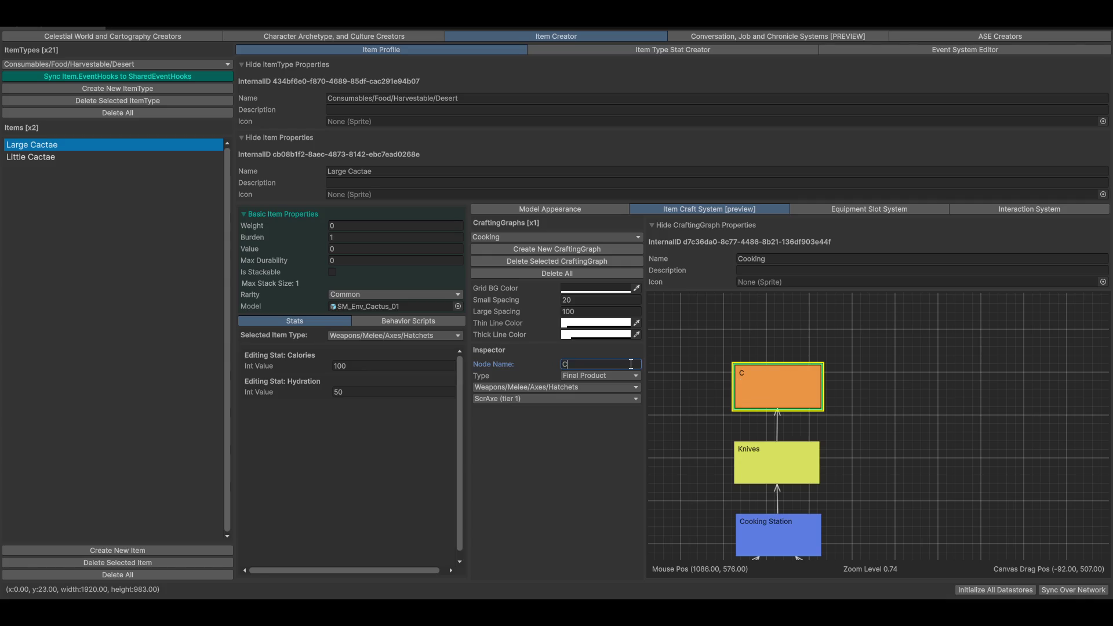
type("actus Stew")
scroll(988, 339, "down", 5)
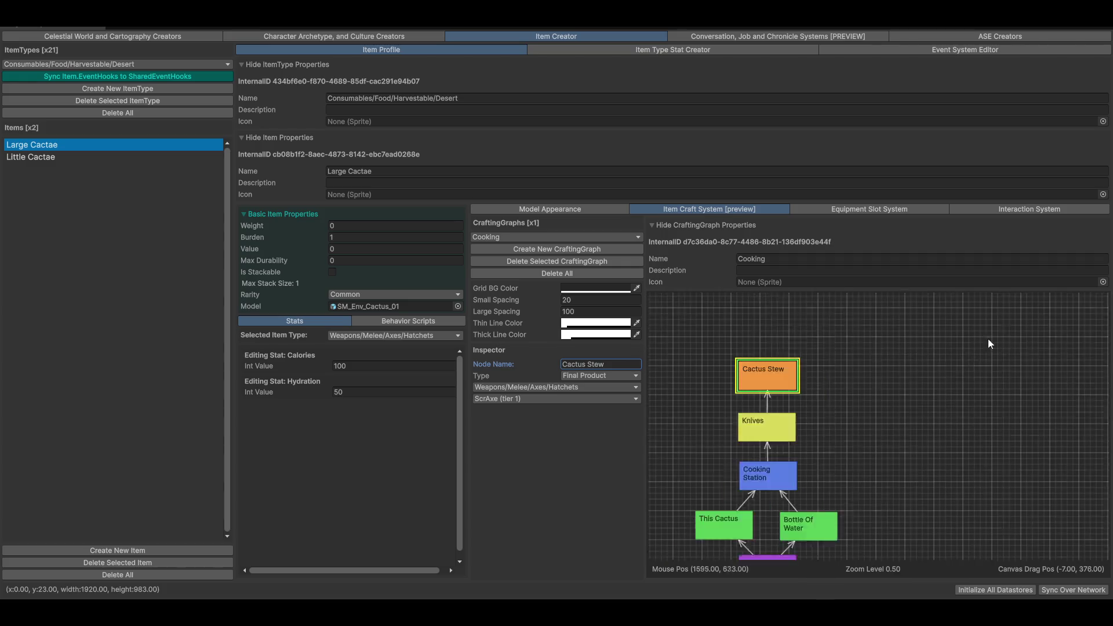
left_click_drag(926, 445, 969, 387)
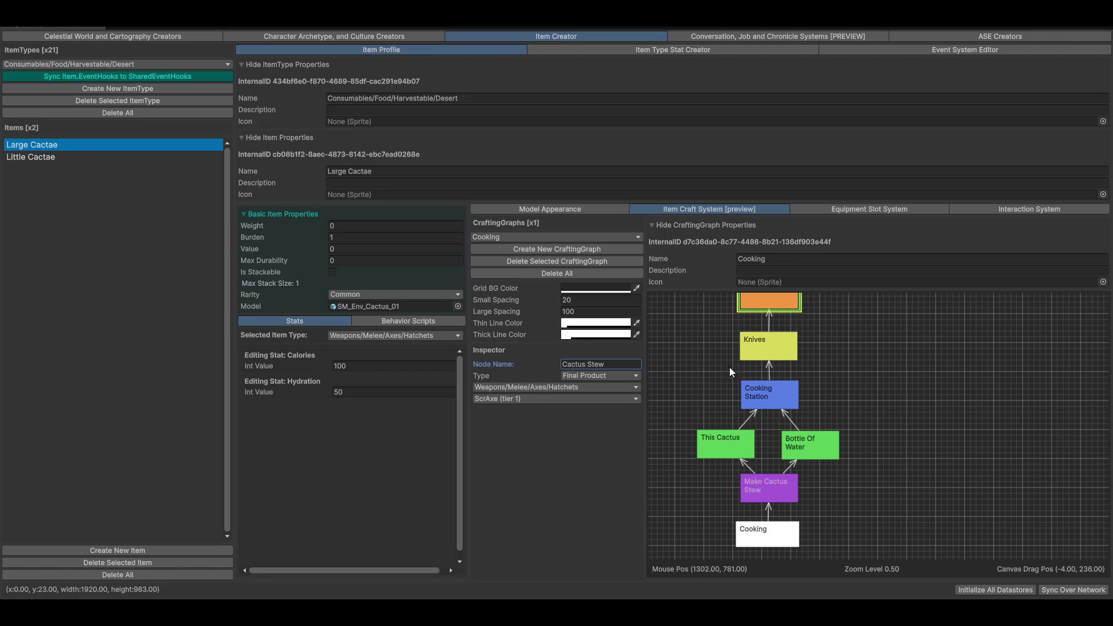
mouse_move(795, 300)
left_mouse_down()
mouse_move(926, 358)
mouse_move(972, 398)
mouse_move(951, 376)
left_mouse_up()
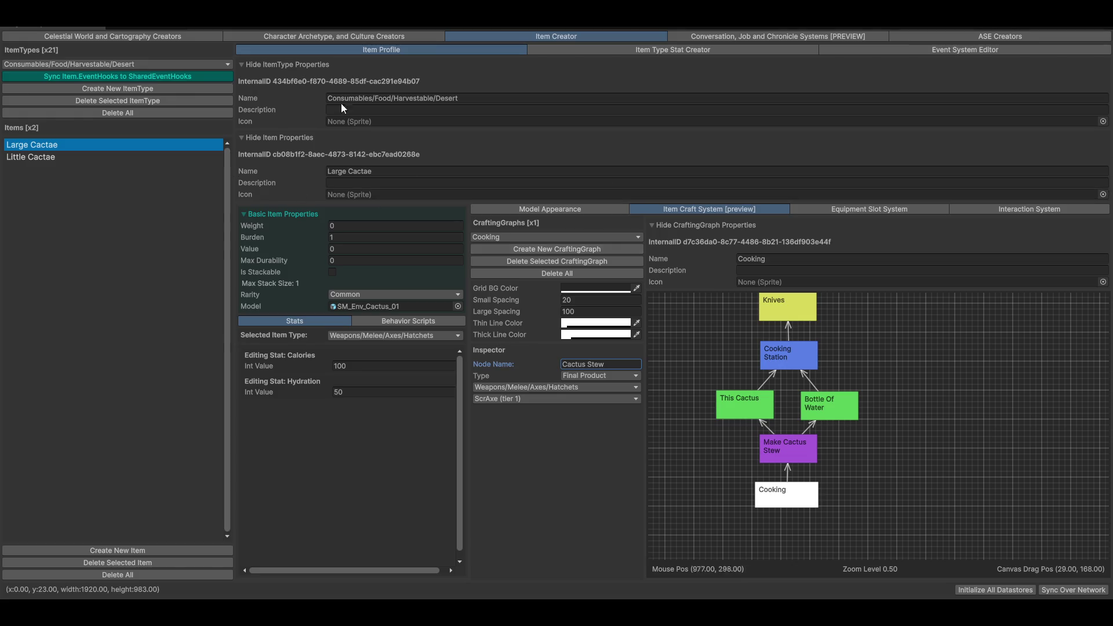
mouse_move(930, 353)
left_mouse_down()
mouse_move(892, 432)
mouse_move(888, 408)
mouse_move(849, 431)
mouse_move(931, 382)
mouse_move(813, 348)
left_mouse_up()
Step: Open the Little Cactae item, then switch back to Large Cactae
left_click_drag(926, 364, 940, 378)
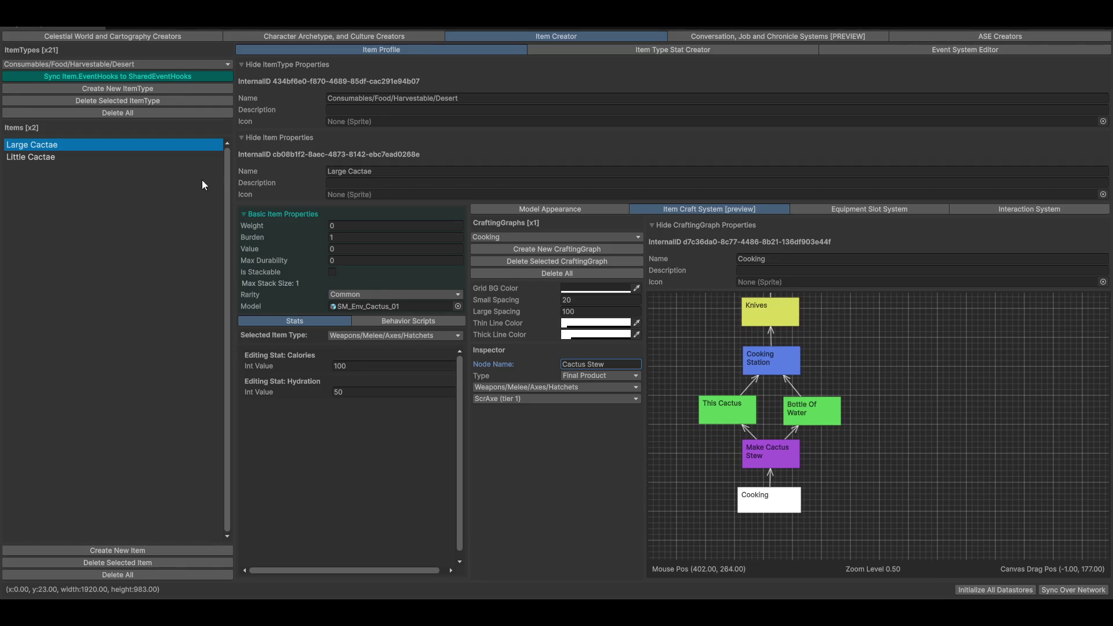
left_click(51, 156)
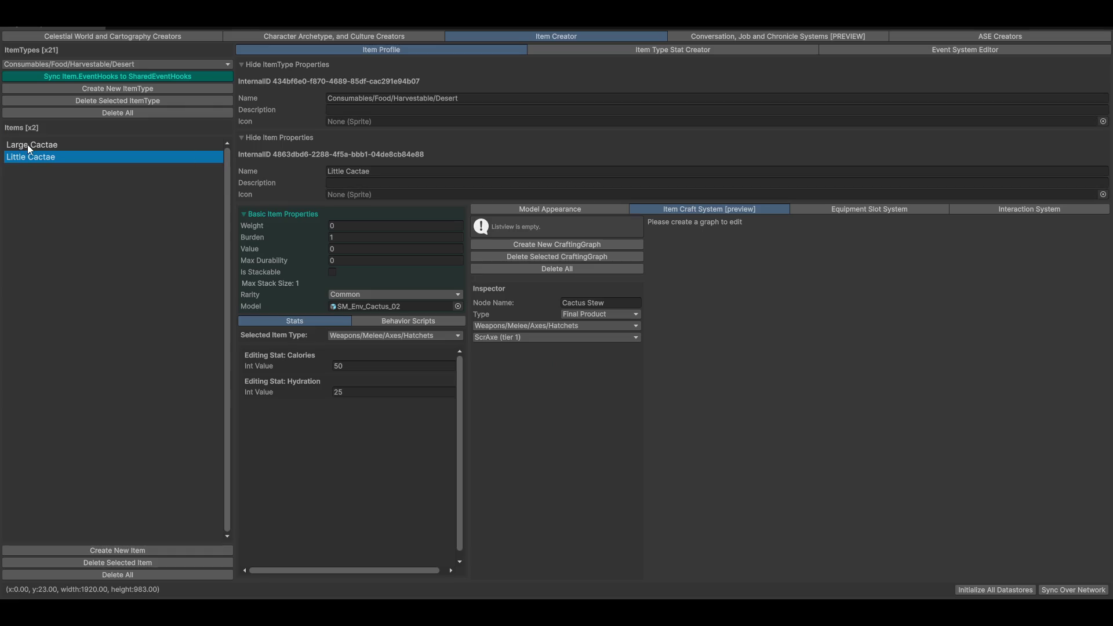
left_click(27, 145)
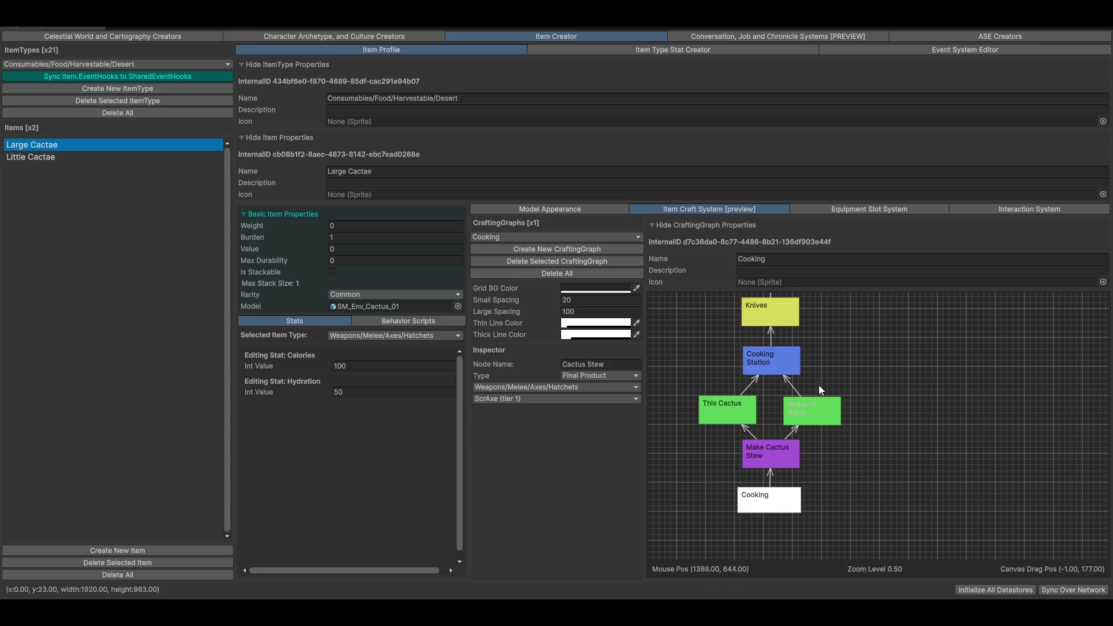
Step: Pan and zoom the Large Cactae Cooking graph from Cactus Stew down to the Cooking node
mouse_move(934, 391)
left_mouse_down()
mouse_move(930, 408)
mouse_move(914, 394)
mouse_move(1008, 434)
mouse_move(982, 450)
mouse_move(931, 440)
mouse_move(944, 430)
left_mouse_up()
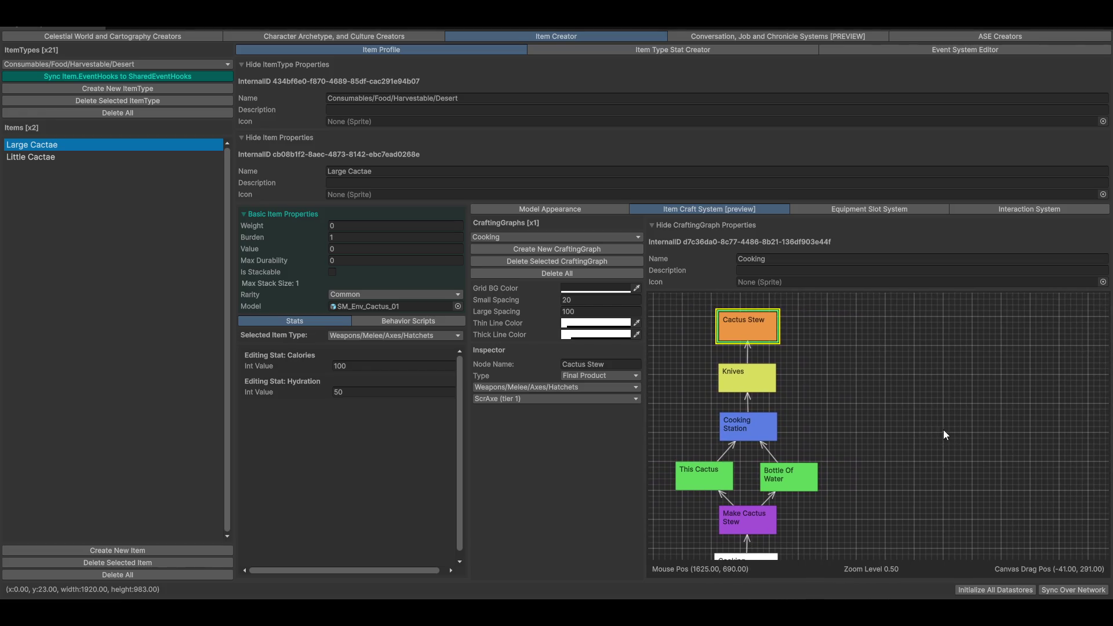
scroll(899, 402, "up", 1)
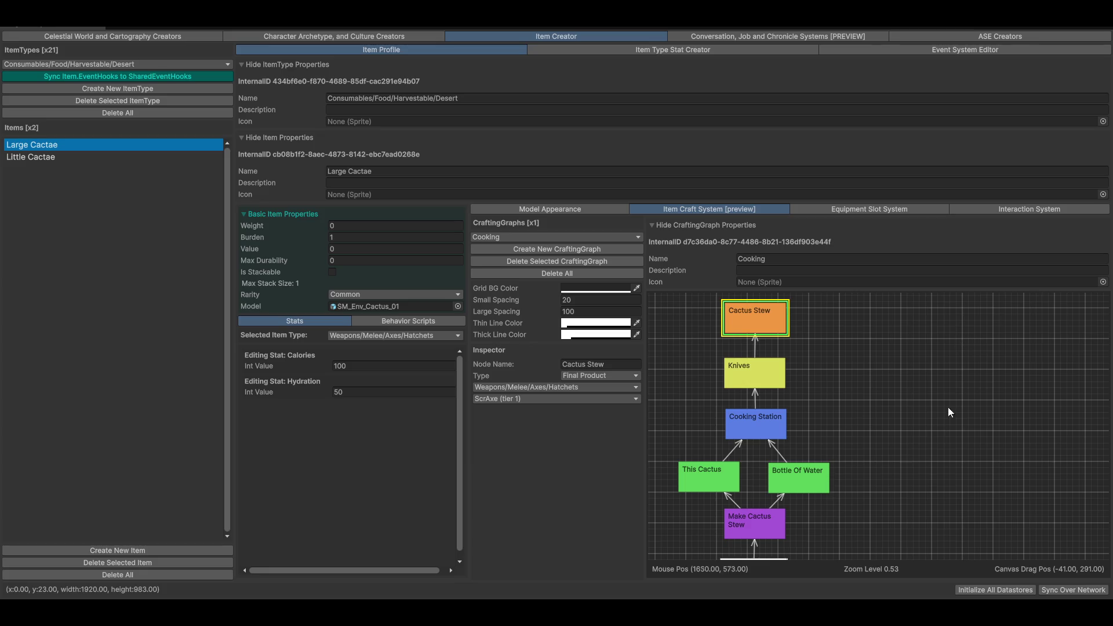
left_click_drag(870, 374, 891, 397)
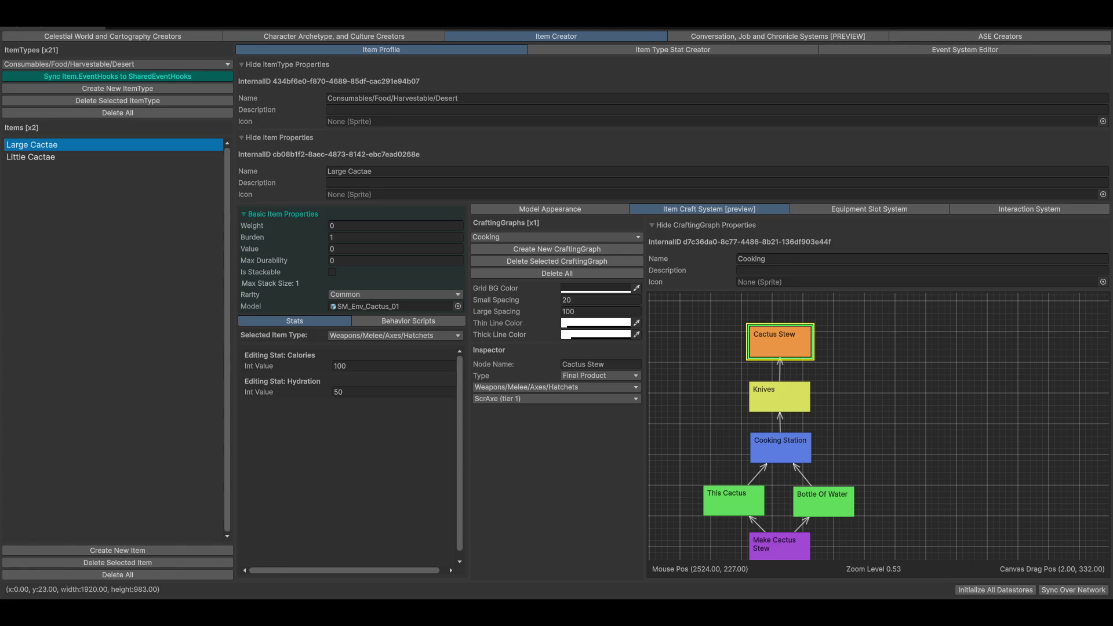
scroll(975, 392, "down", 1)
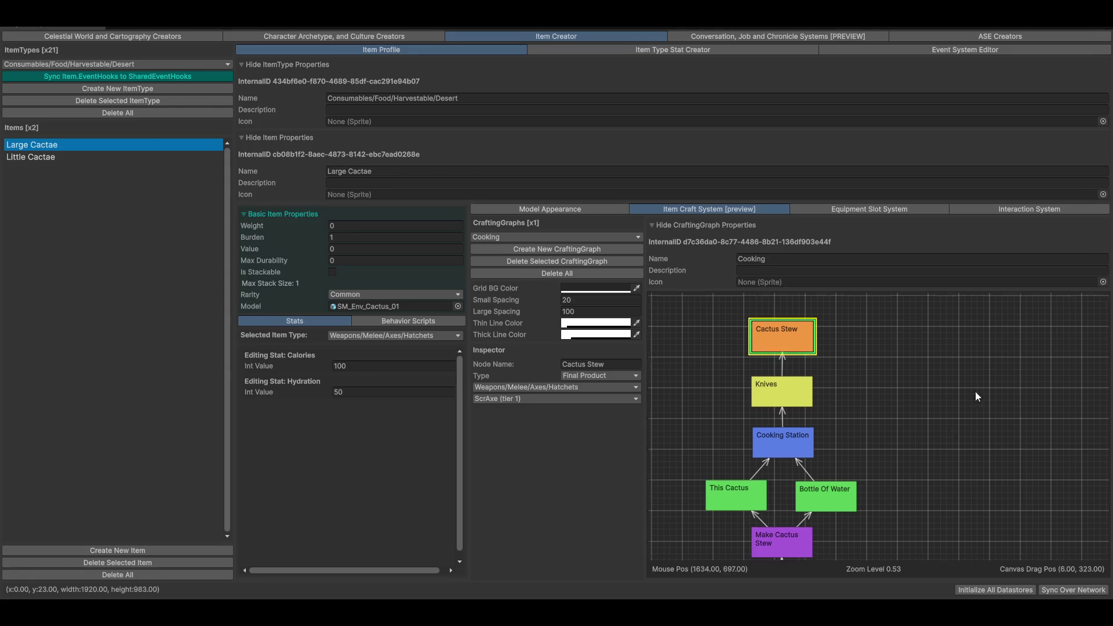
mouse_move(974, 516)
left_mouse_down()
mouse_move(972, 423)
mouse_move(938, 429)
mouse_move(916, 416)
mouse_move(918, 437)
left_mouse_up()
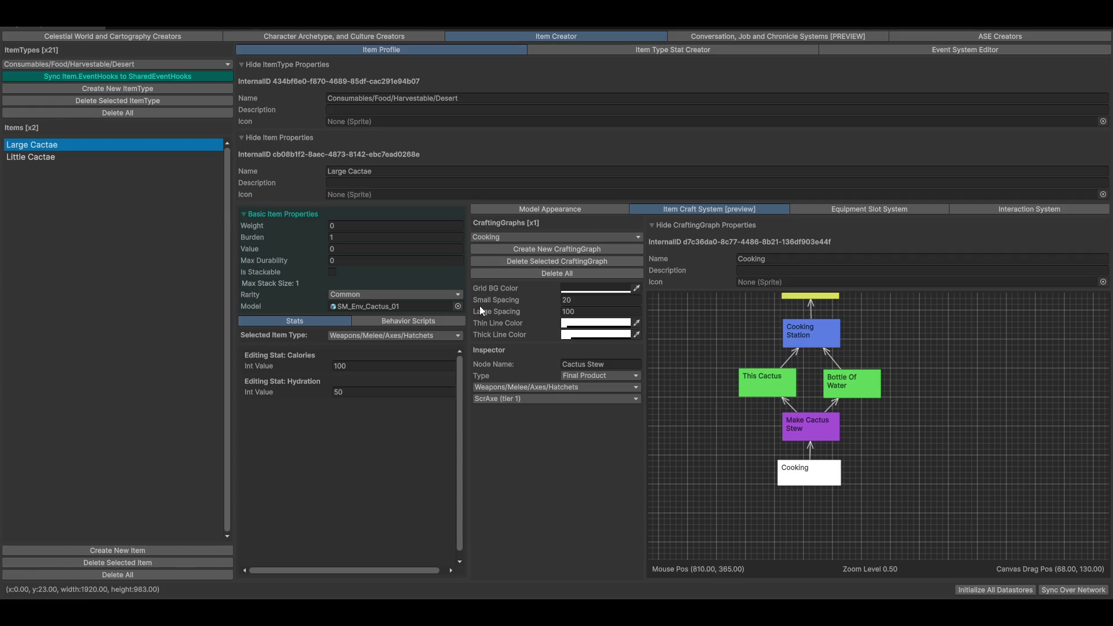
left_click_drag(978, 487, 956, 501)
Step: Switch back from Little Cactae to Large Cactae and nudge the Cooking skill node down-right
left_click(31, 157)
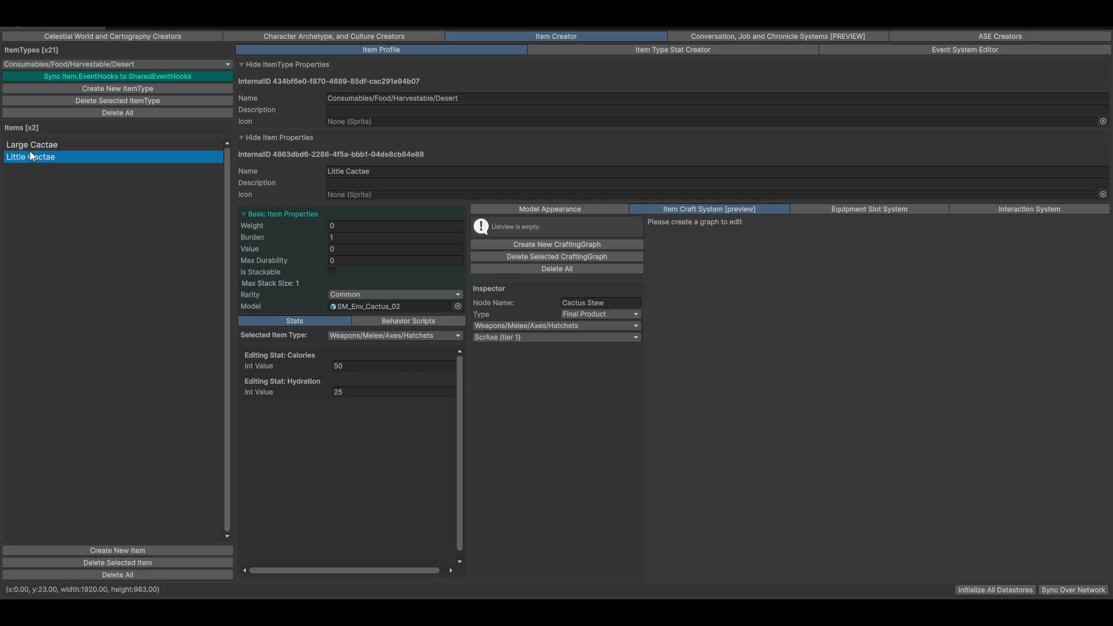
left_click(41, 142)
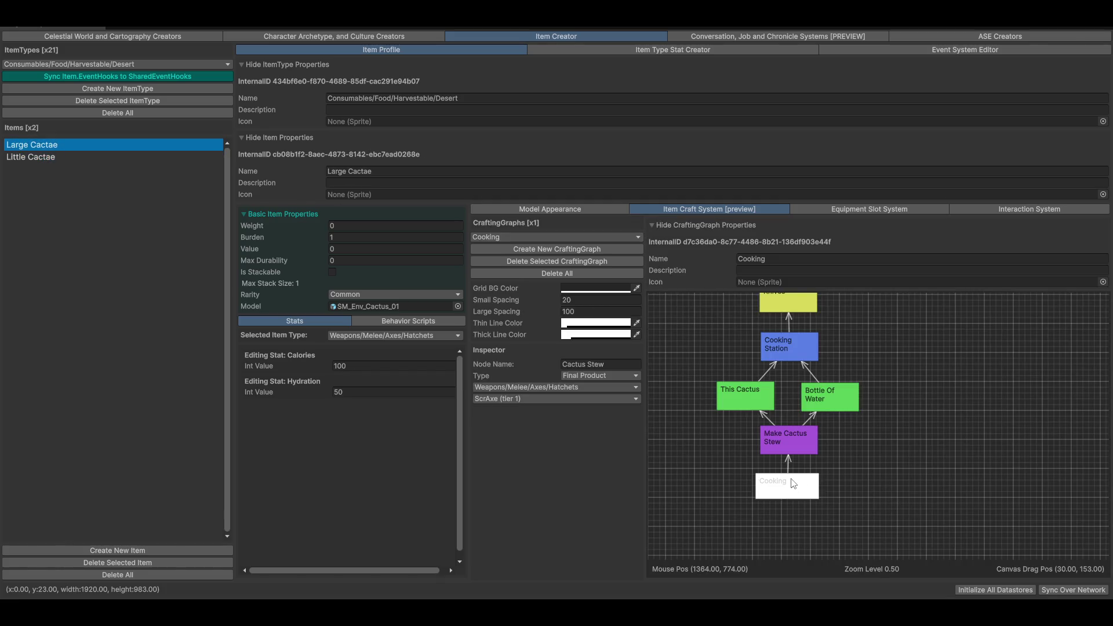
left_click(794, 499)
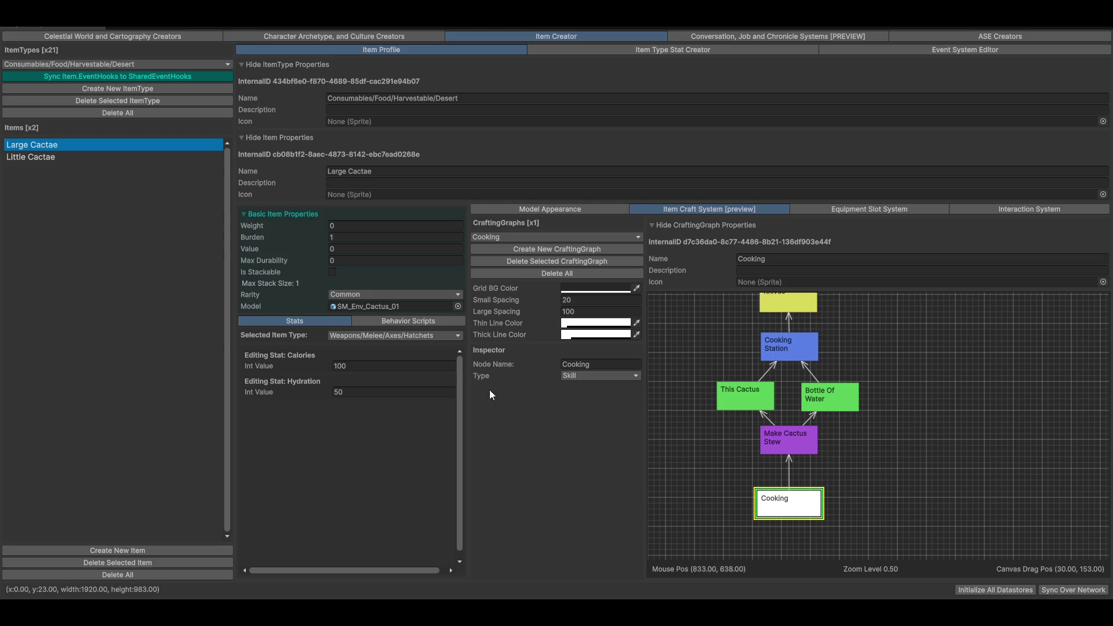
mouse_move(784, 512)
left_mouse_down()
mouse_move(803, 521)
mouse_move(800, 509)
left_mouse_up()
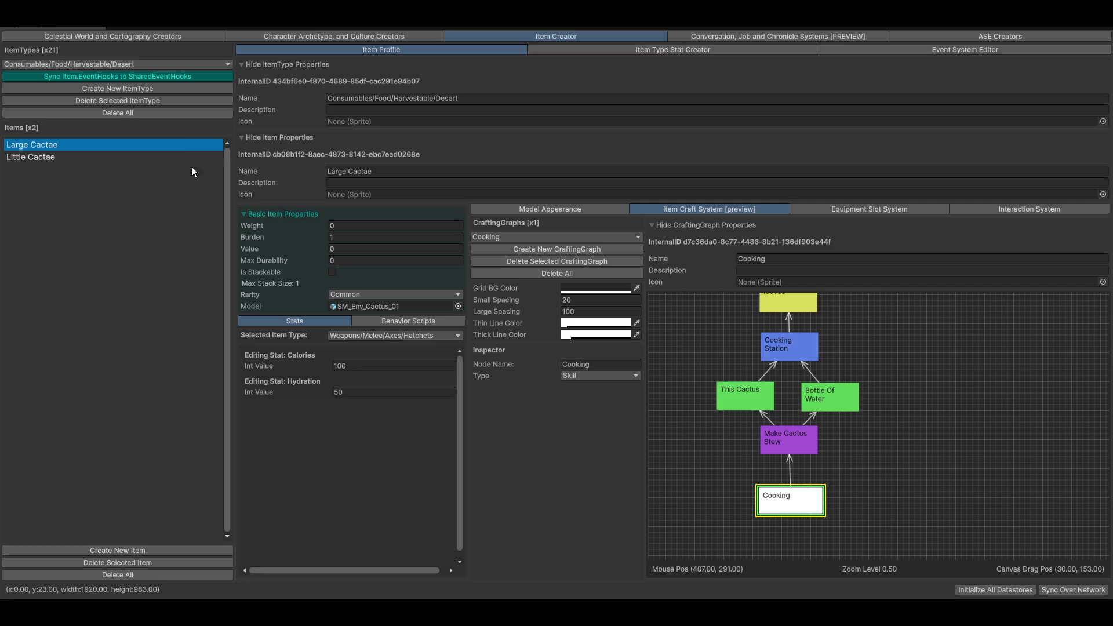
left_click_drag(848, 450, 746, 473)
Step: Inspect the Make Cactus Stew, This Cactus and Bottle Of Water nodes; dismiss the create-node menu unused
left_click(762, 463)
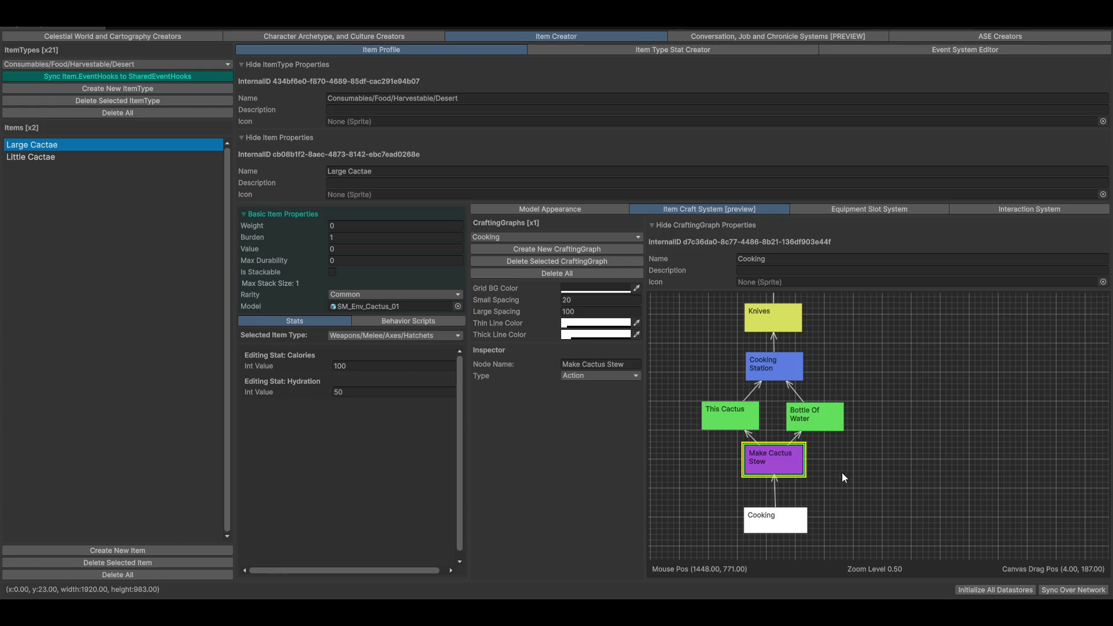
left_click(724, 417)
left_click(813, 413)
right_click(993, 371)
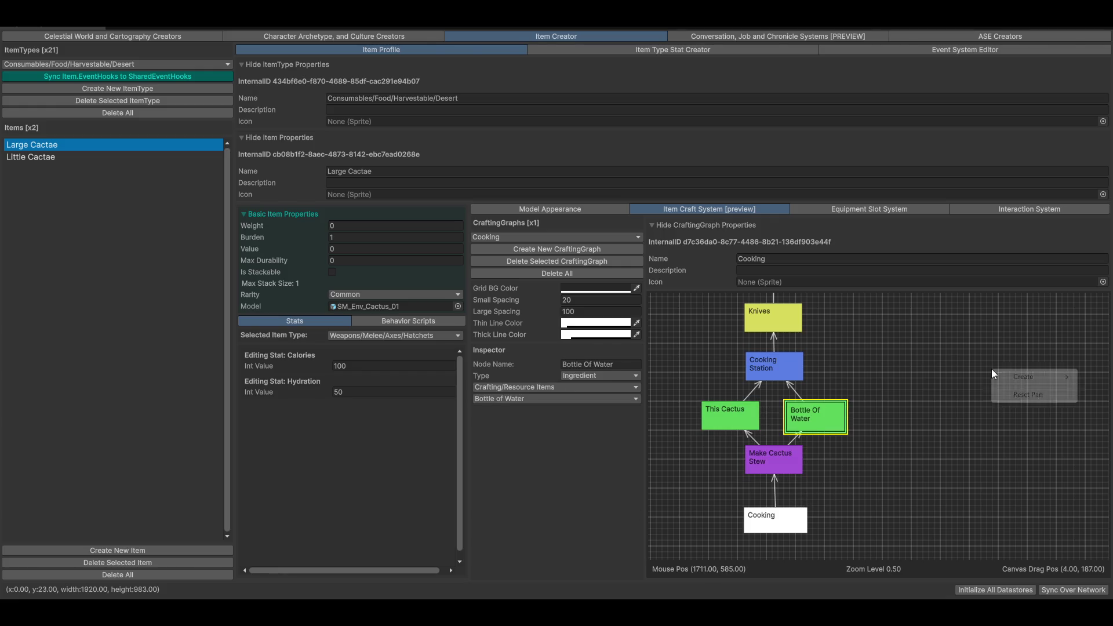
mouse_move(1010, 379)
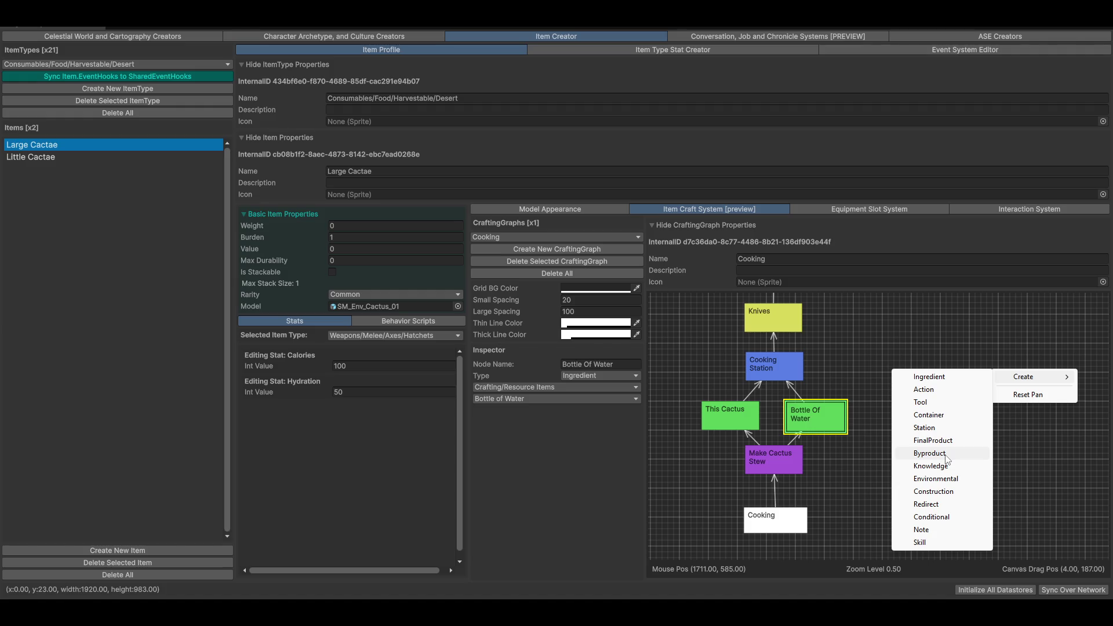
left_click(871, 337)
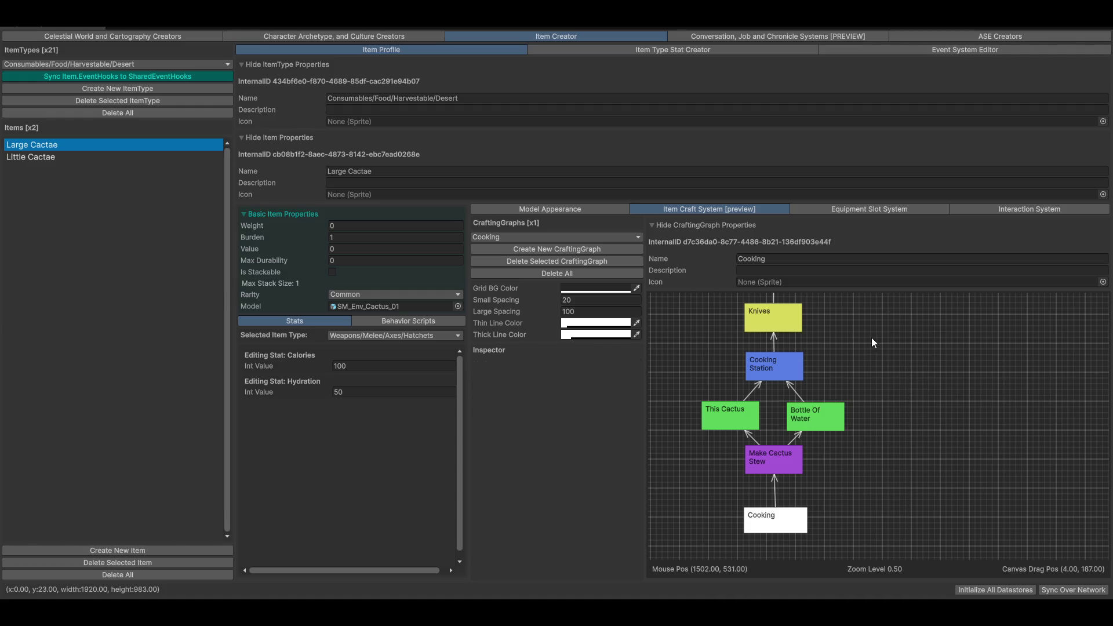
Step: Select the Cactus Stew node and keep ScrAxe (tier 1) as its linked item
scroll(912, 465, "up", 3)
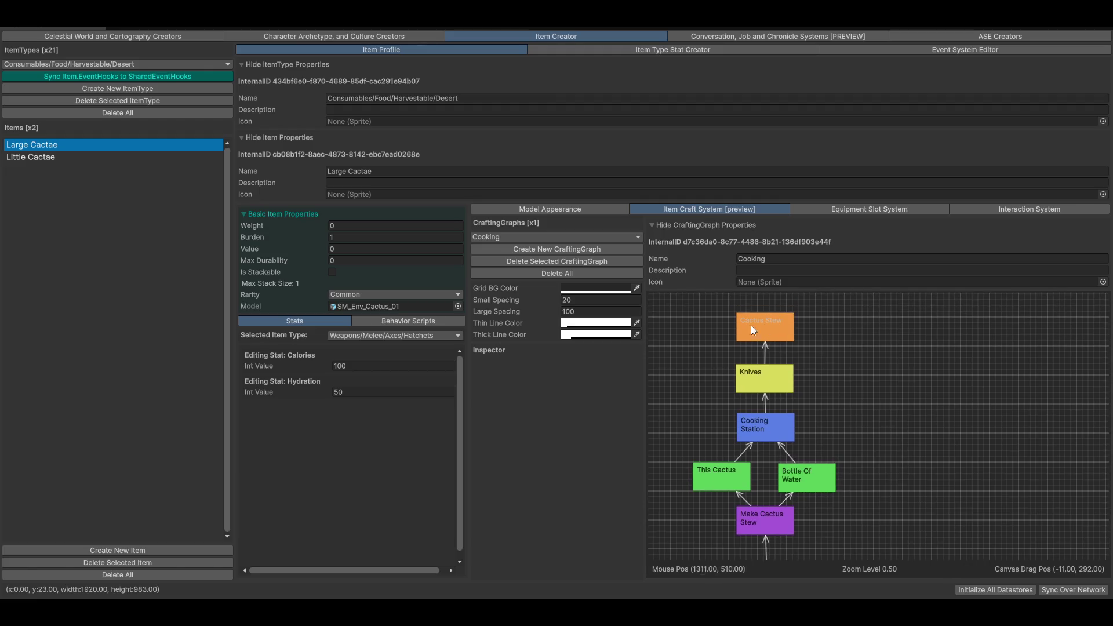
left_click(753, 325)
scroll(966, 464, "down", 2)
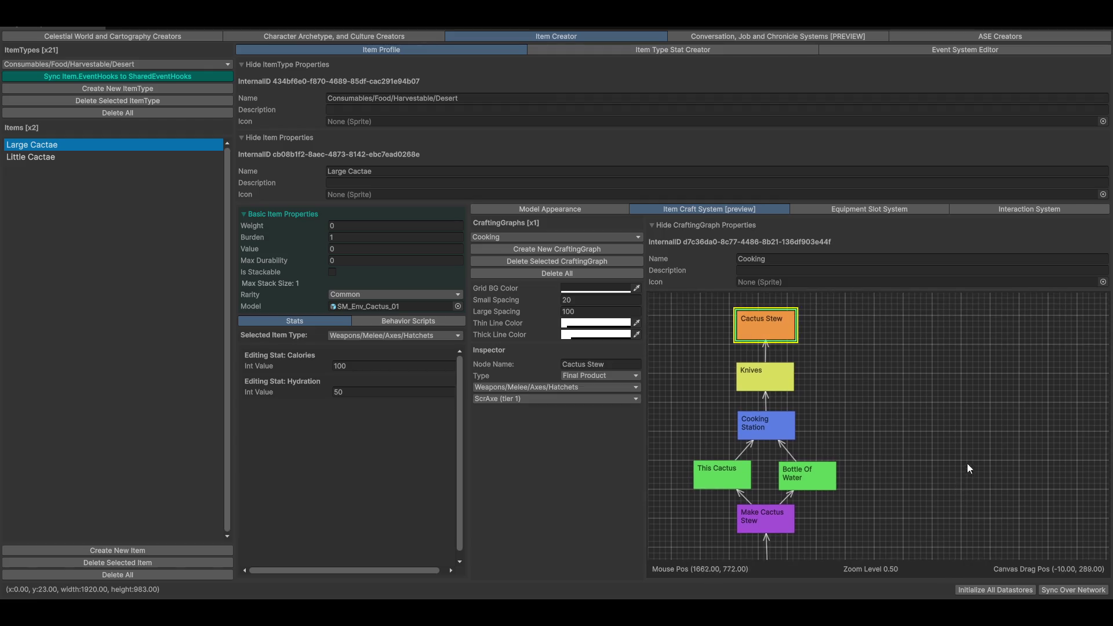
left_click(551, 398)
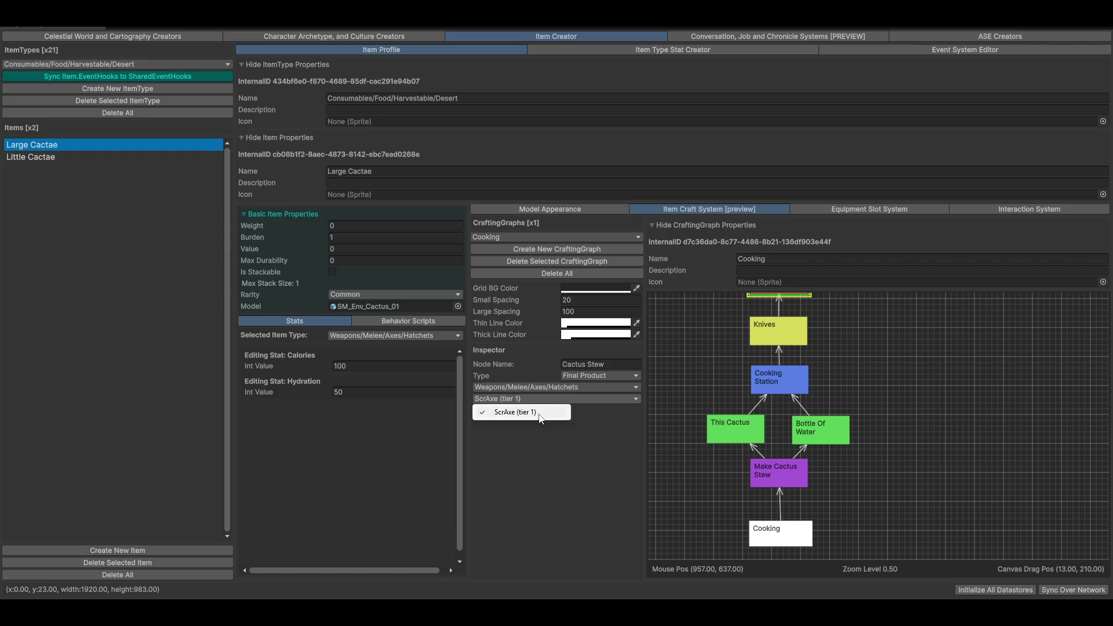
left_click(542, 413)
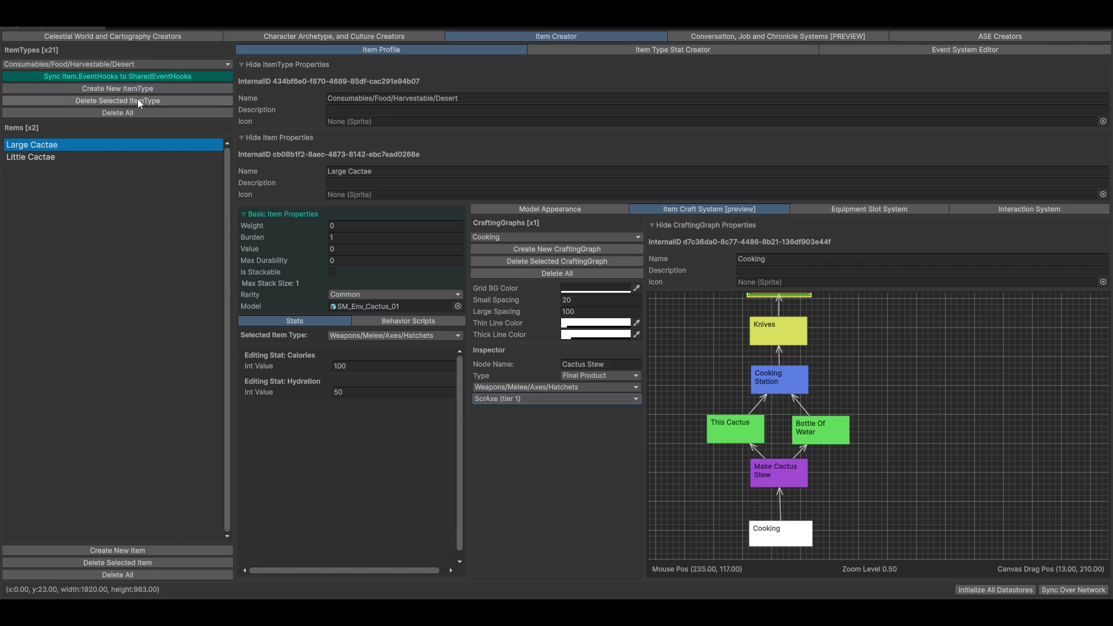
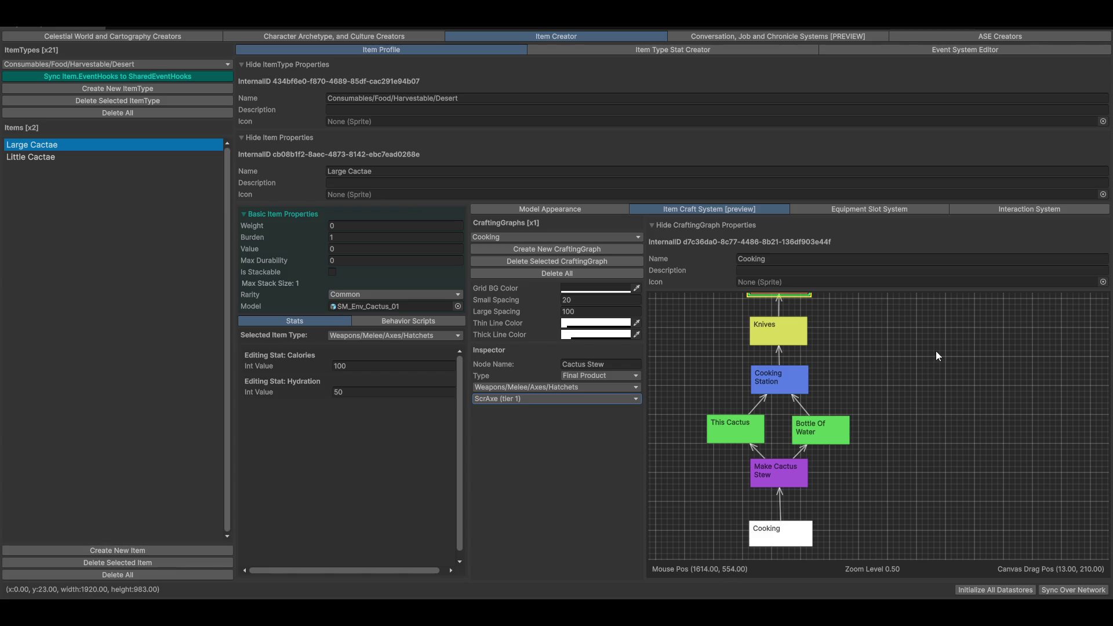
Step: Scroll and pan the crafting graph canvas to view the bottom Cooking and Cactus Stew nodes
scroll(884, 365, "up", 6)
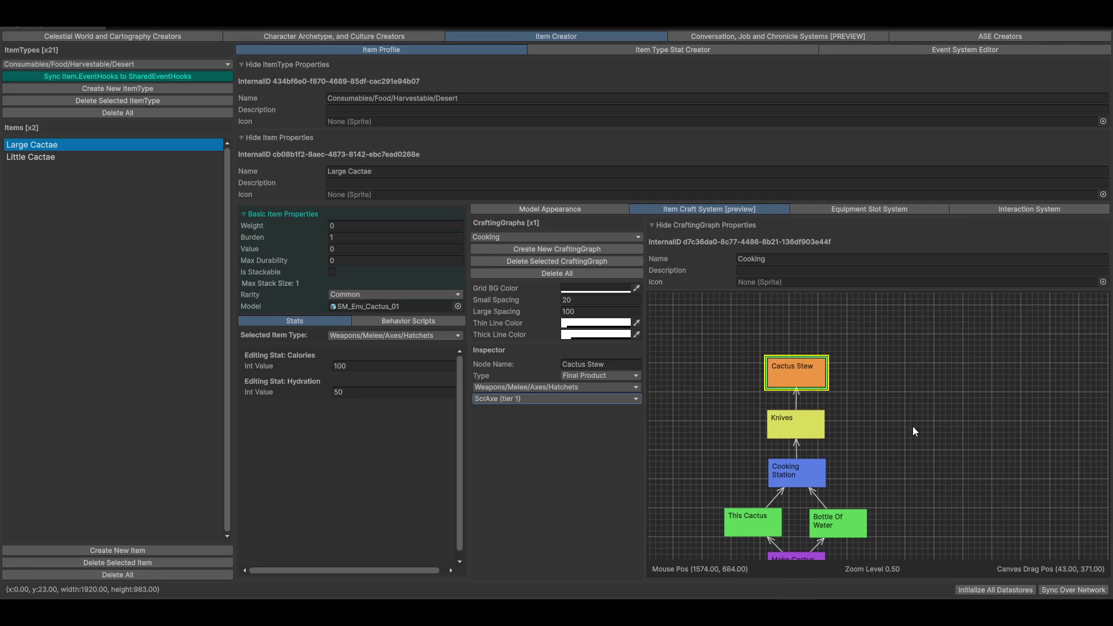
scroll(913, 426, "down", 5)
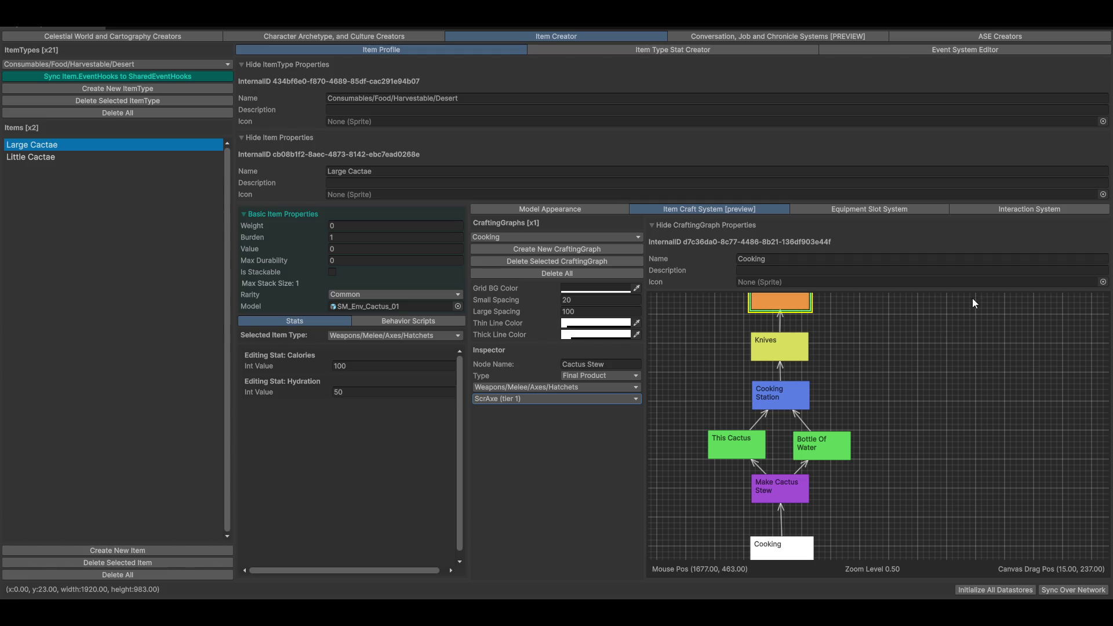
scroll(897, 411, "down", 1)
scroll(887, 408, "down", 4)
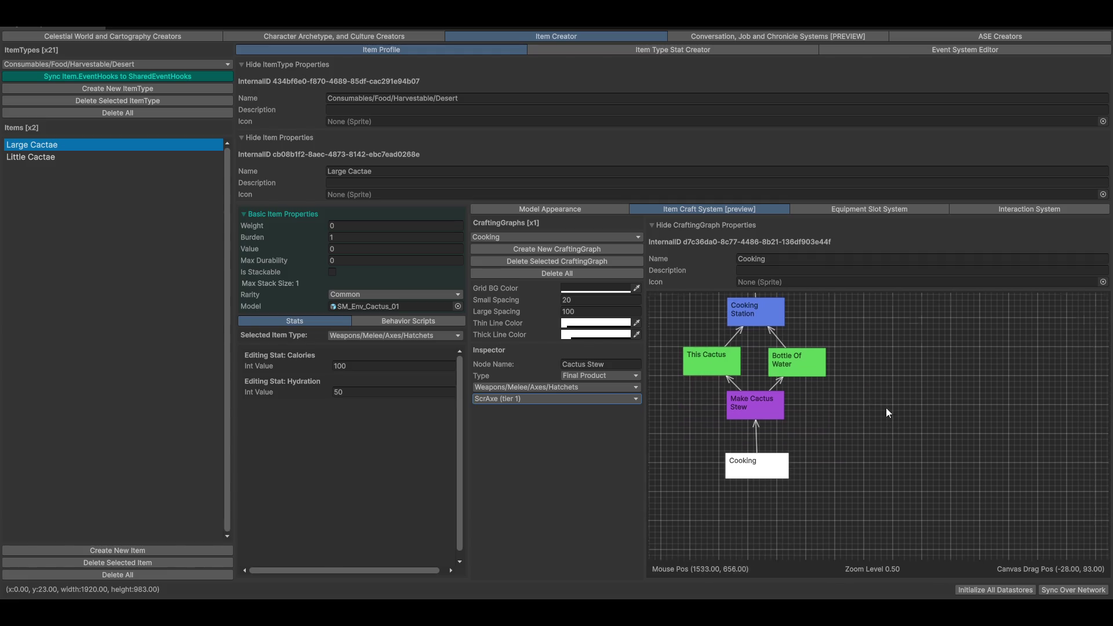
scroll(837, 412, "up", 8)
scroll(895, 413, "down", 6)
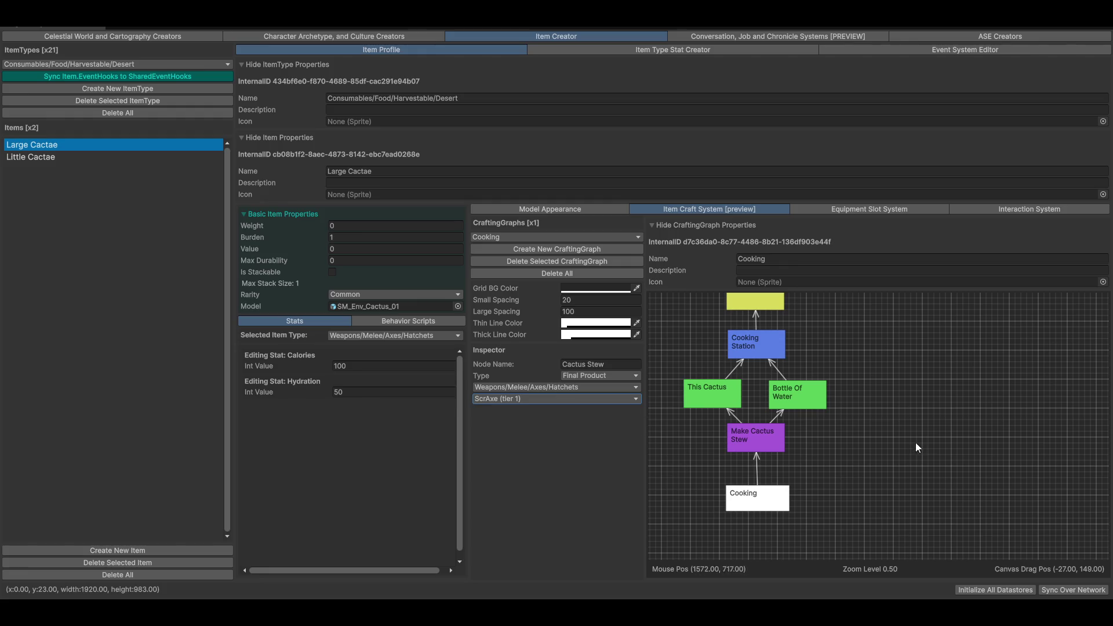
scroll(947, 447, "up", 7)
scroll(973, 443, "down", 3)
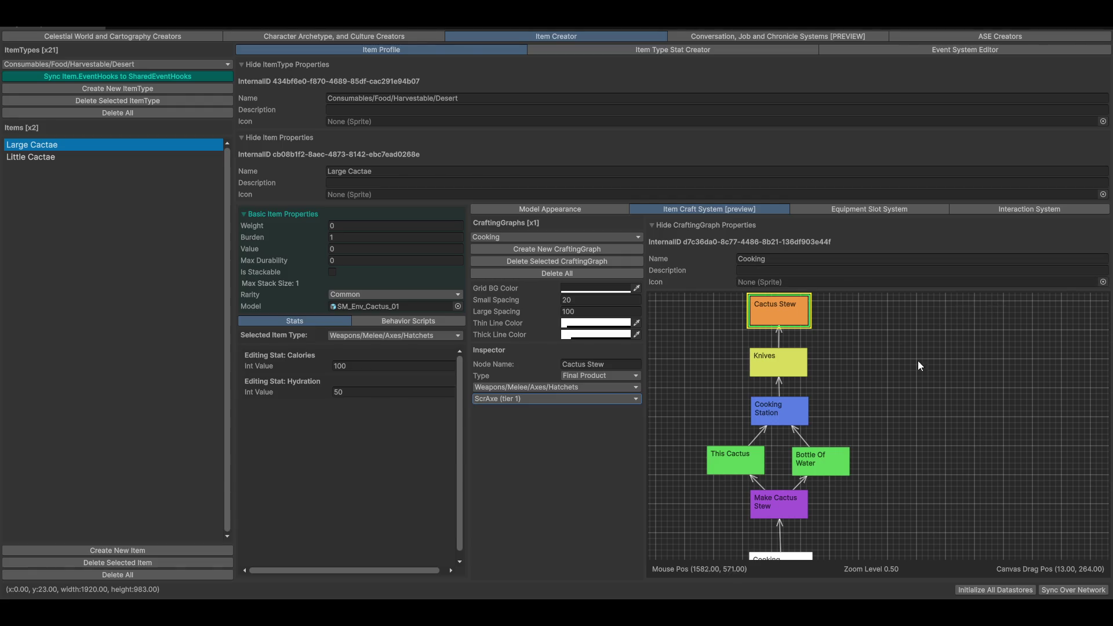
scroll(887, 355, "up", 3)
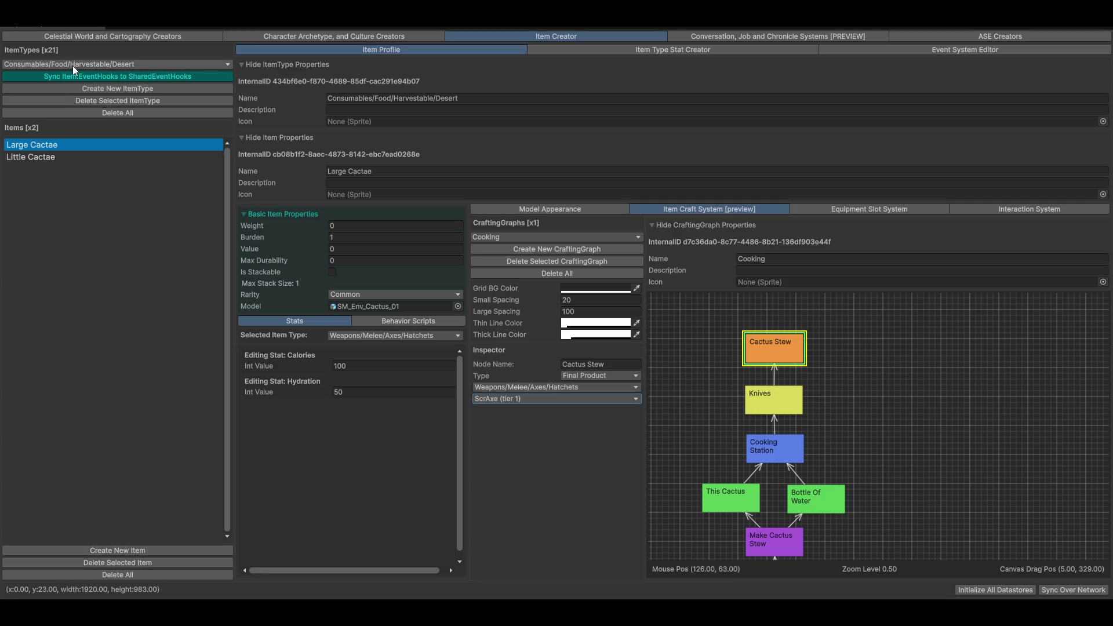
left_click_drag(902, 452, 941, 443)
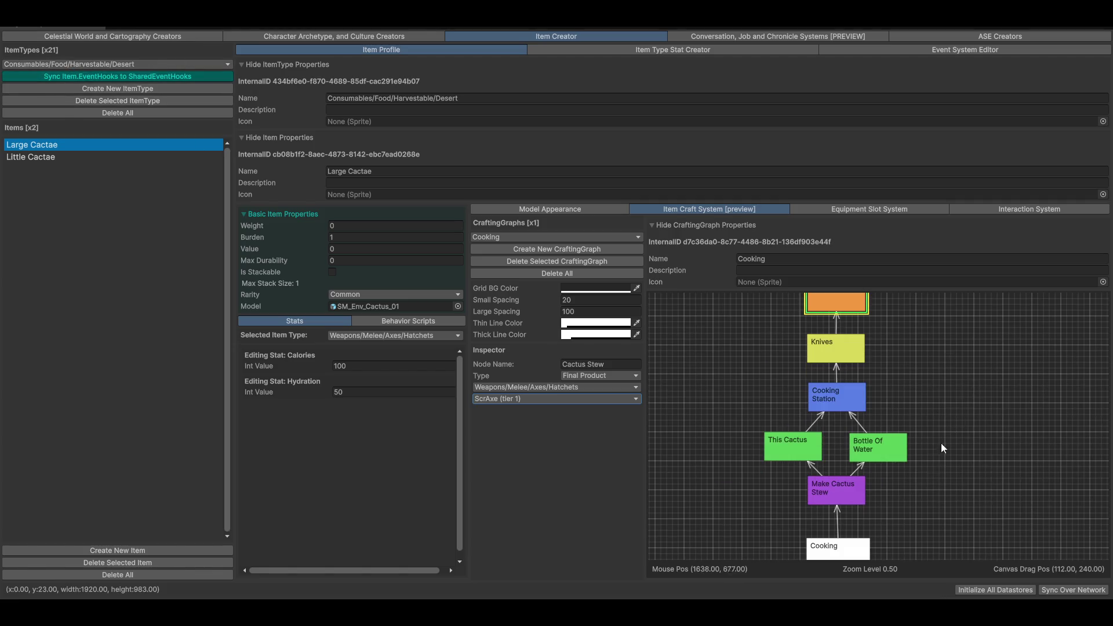
mouse_move(949, 496)
left_mouse_down()
mouse_move(870, 433)
mouse_move(894, 468)
mouse_move(880, 458)
left_mouse_up()
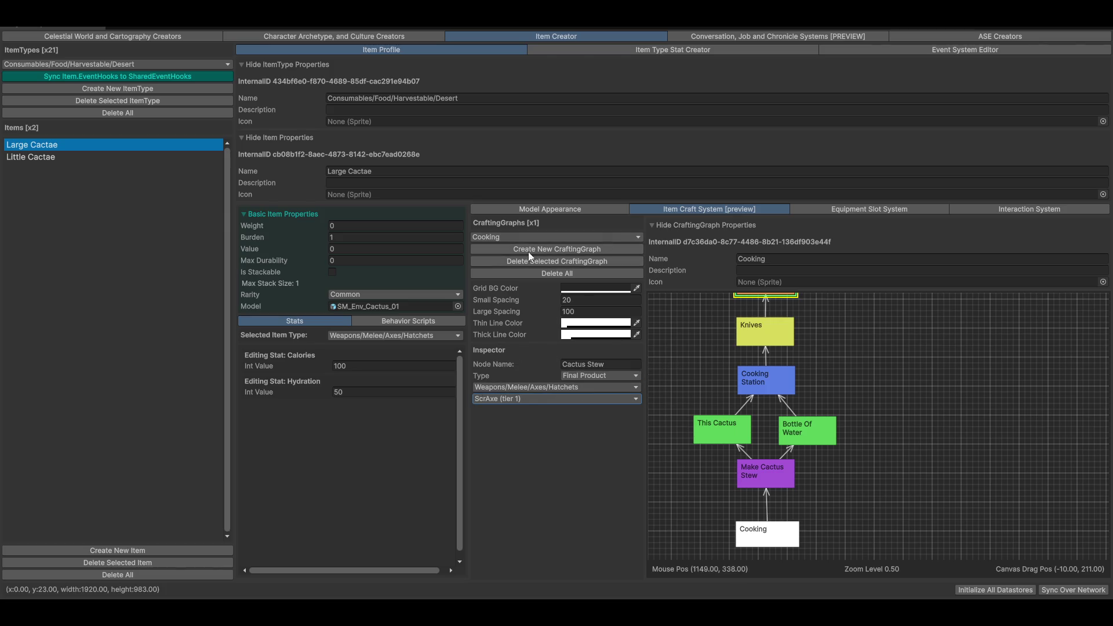
left_click_drag(726, 506, 755, 541)
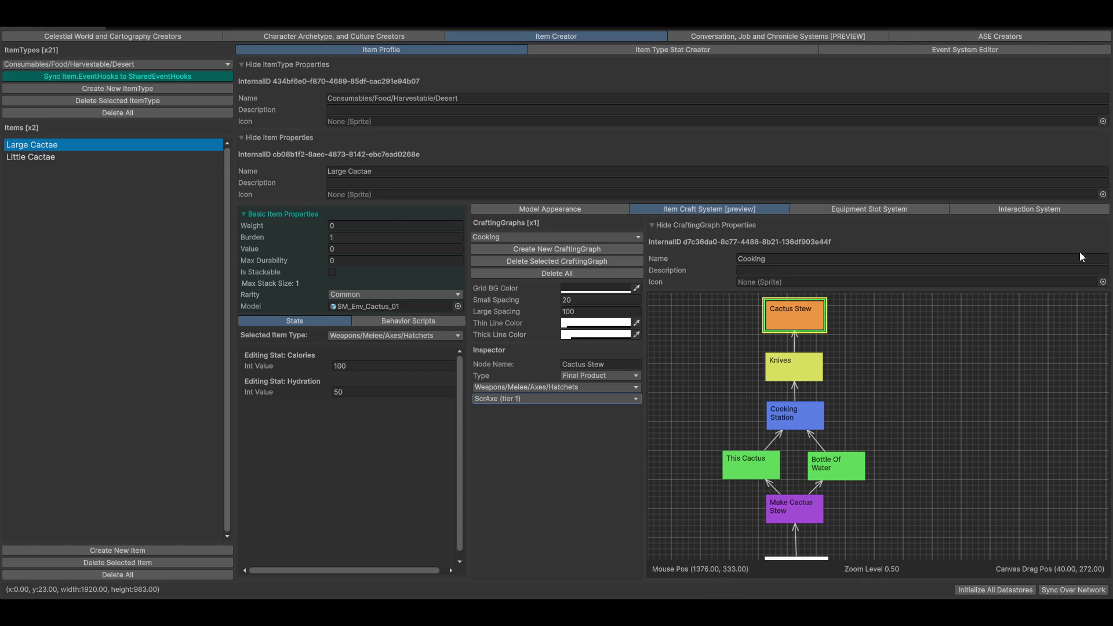
Step: Delete the Cooking crafting graph, then dismiss the ItemTypes list without choosing a type
left_click(546, 259)
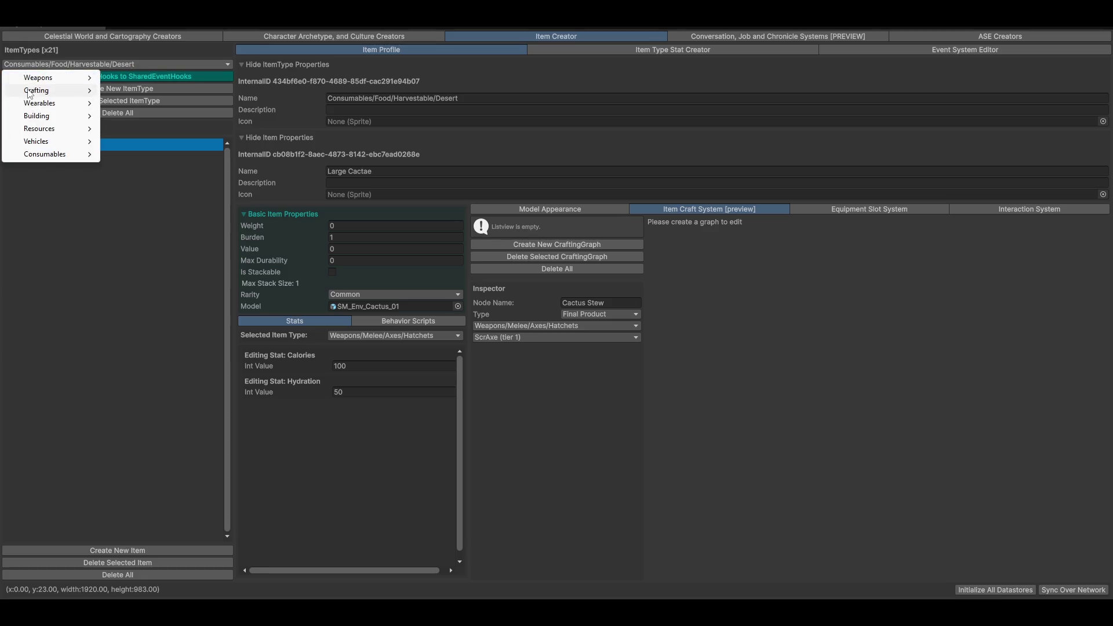
mouse_move(36, 91)
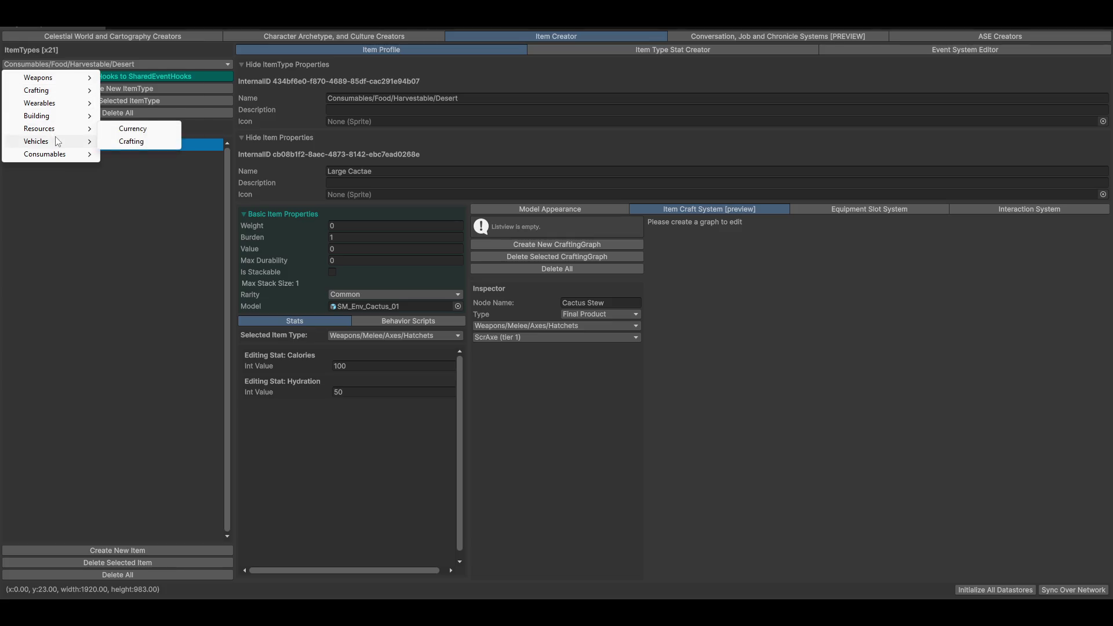
mouse_move(62, 141)
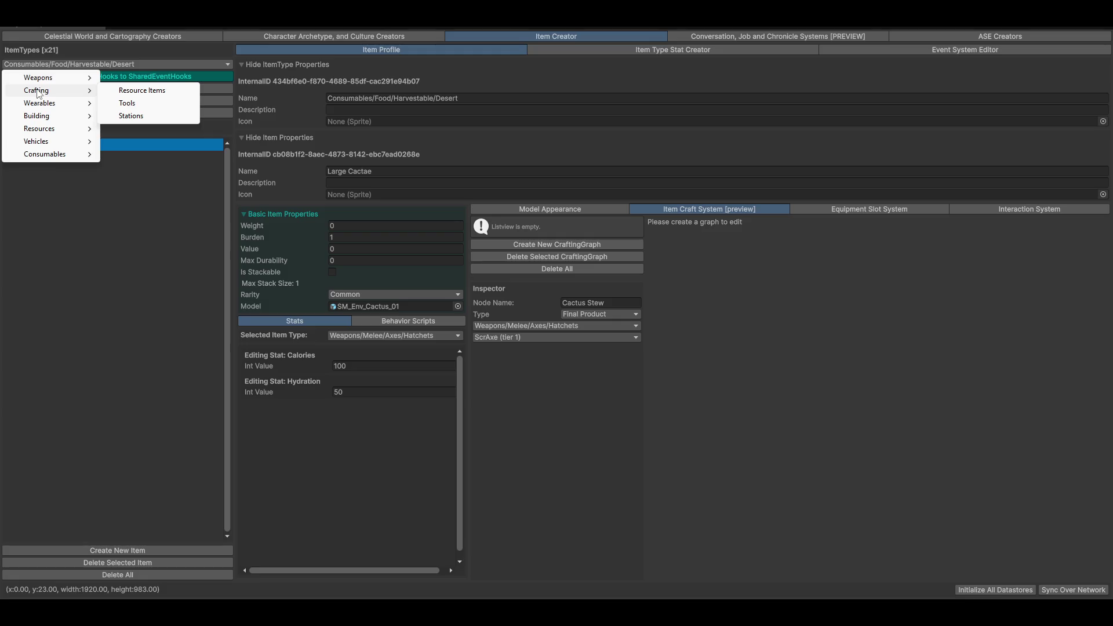
left_click(48, 266)
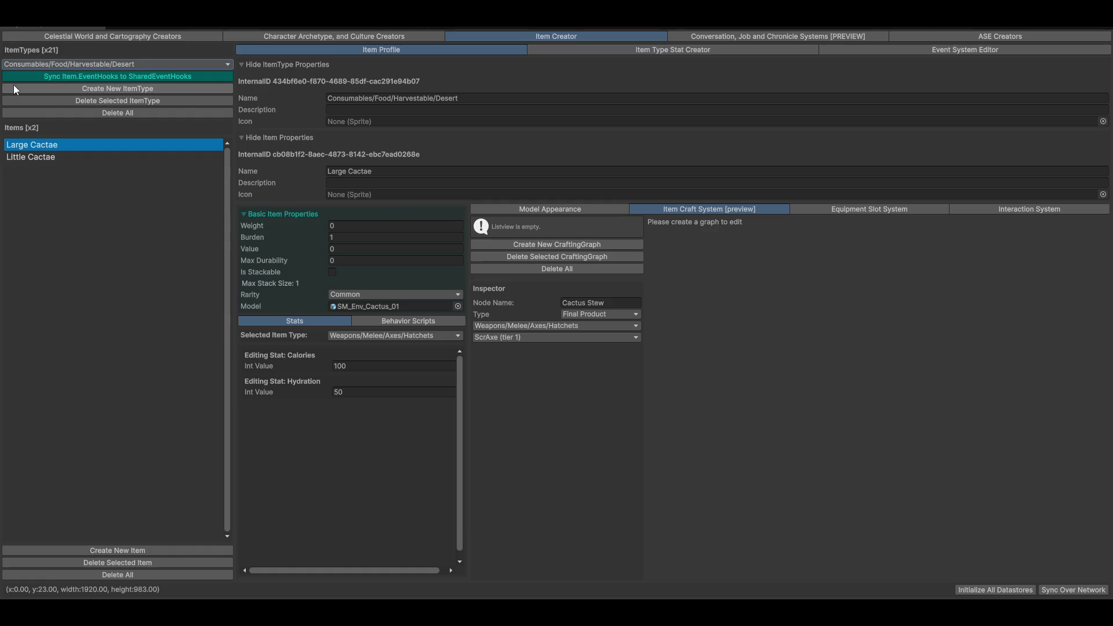
Step: Create a new item type named Crafting/Output Items/Food, reusing the Crafting prefix from Crafting/Resource Items
left_click(151, 88)
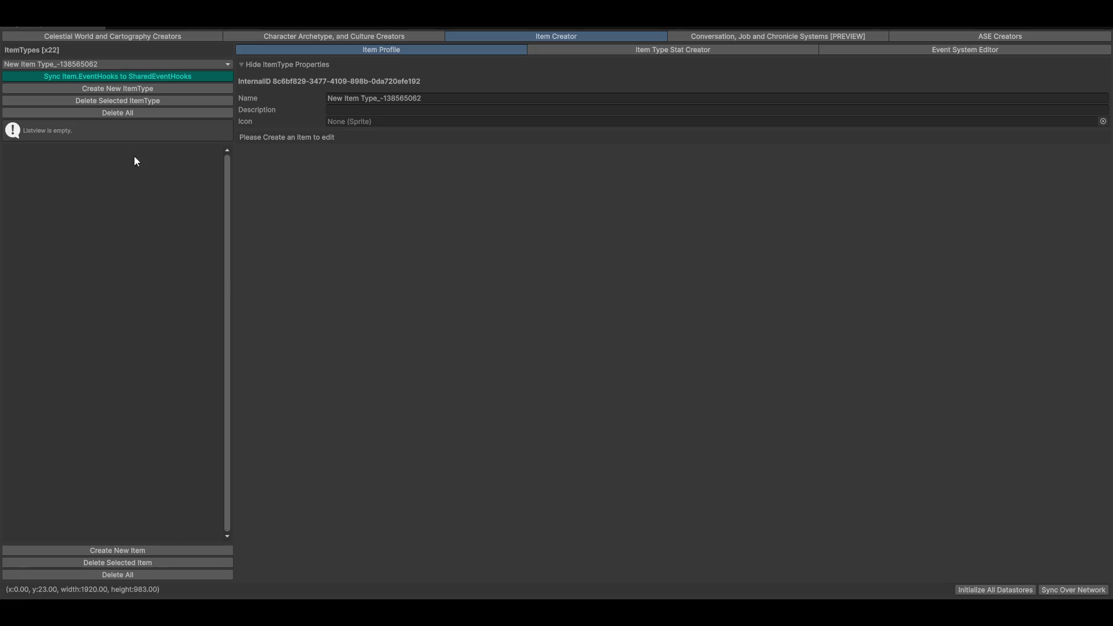
left_click(460, 97)
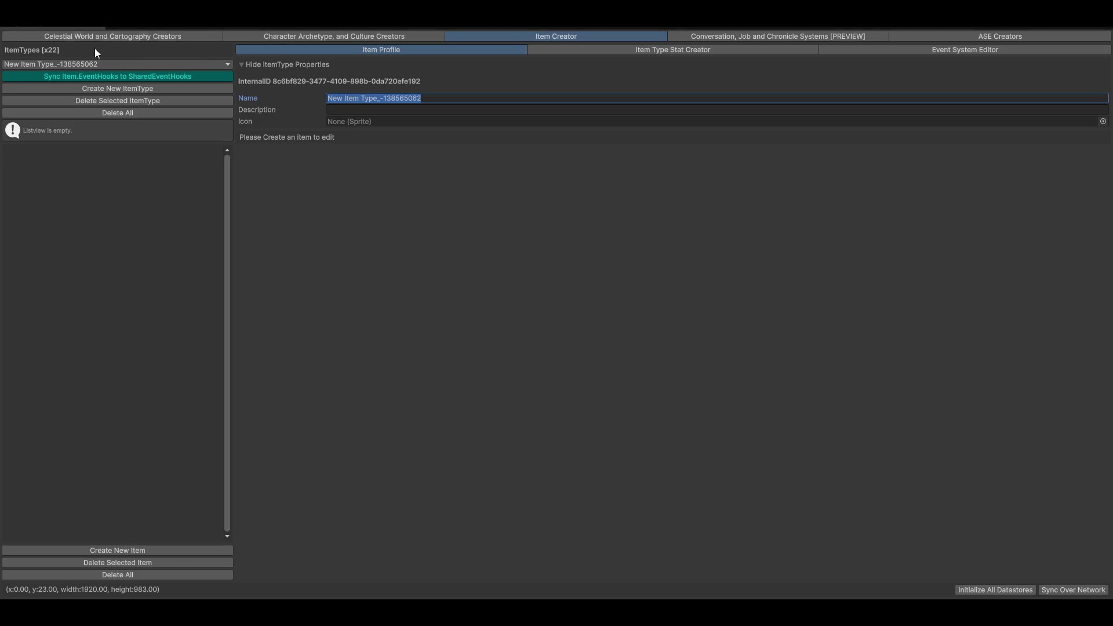
left_click(92, 63)
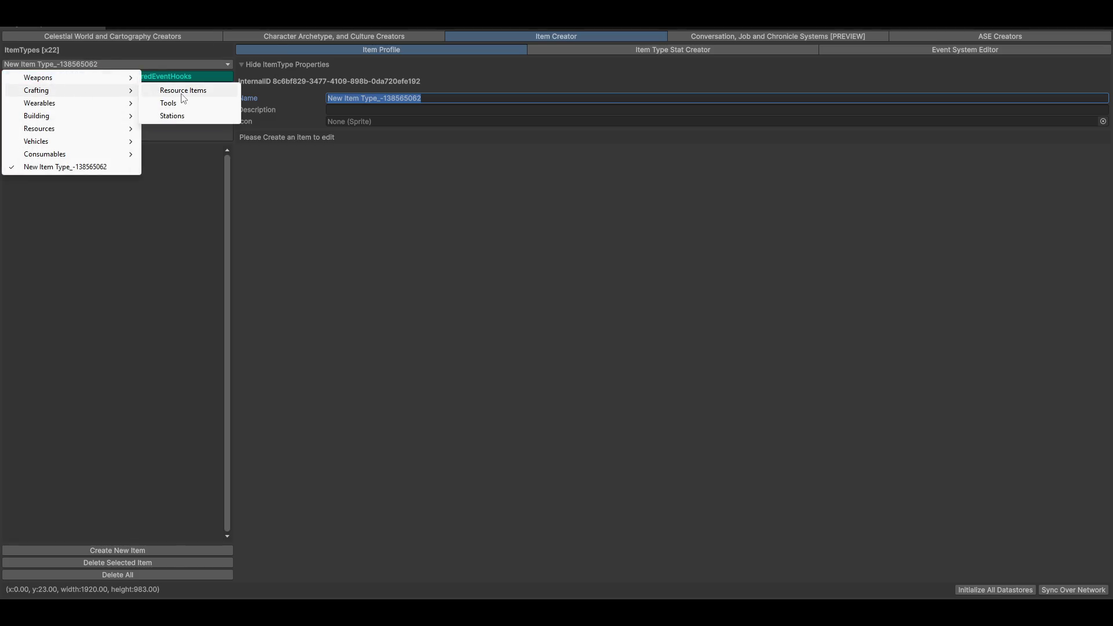
left_click(183, 92)
left_click(441, 98)
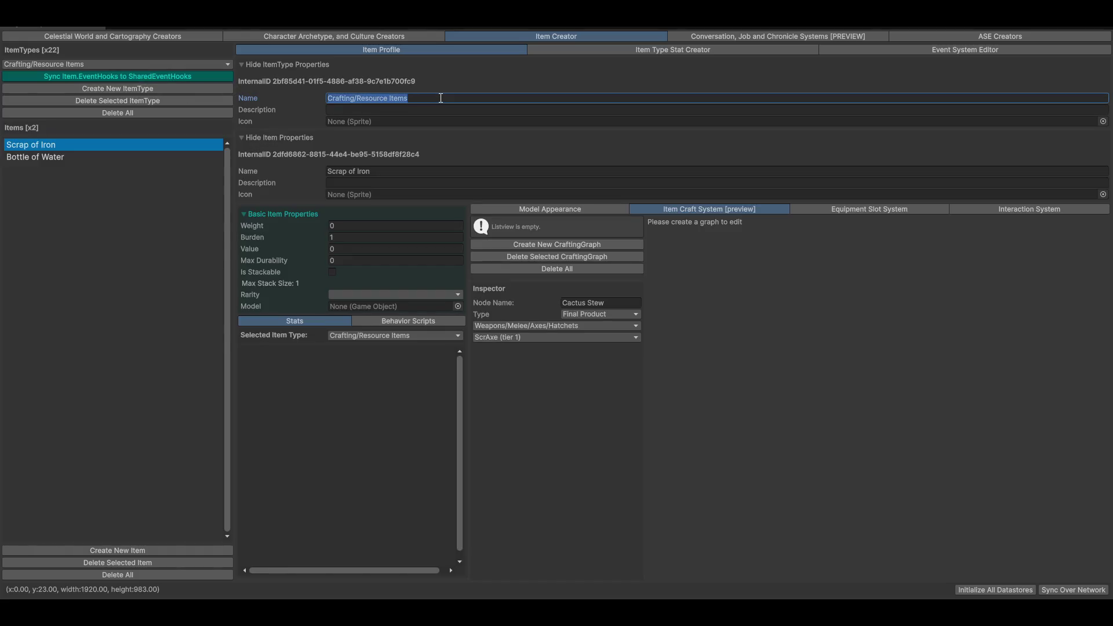
key("Home")
key("ctrl+shift+Right")
left_click(131, 65)
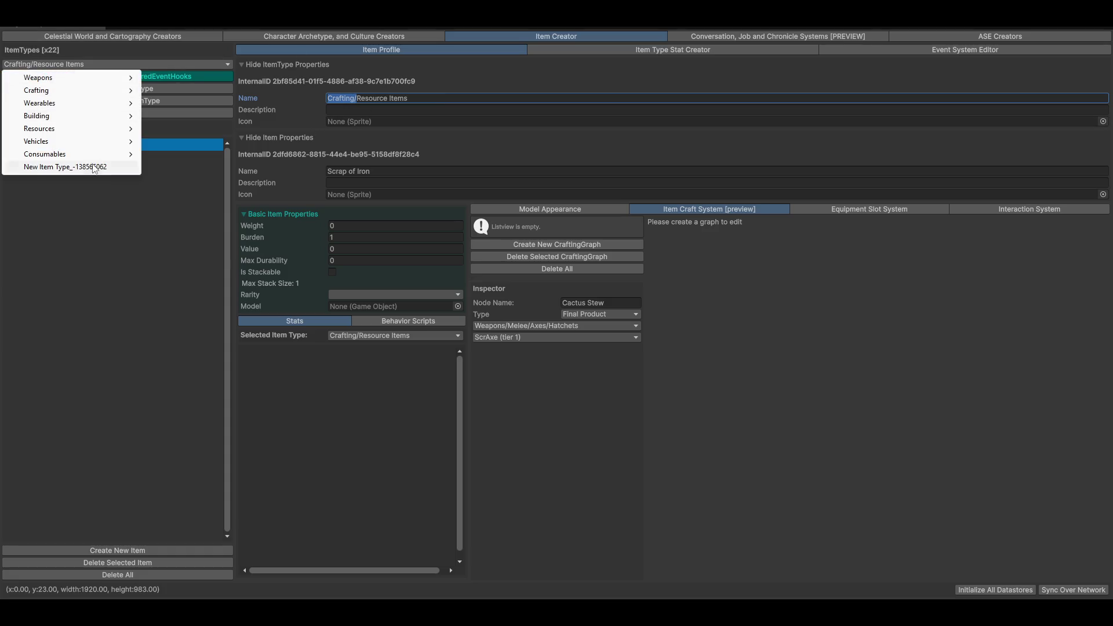
left_click(64, 165)
left_click(479, 96)
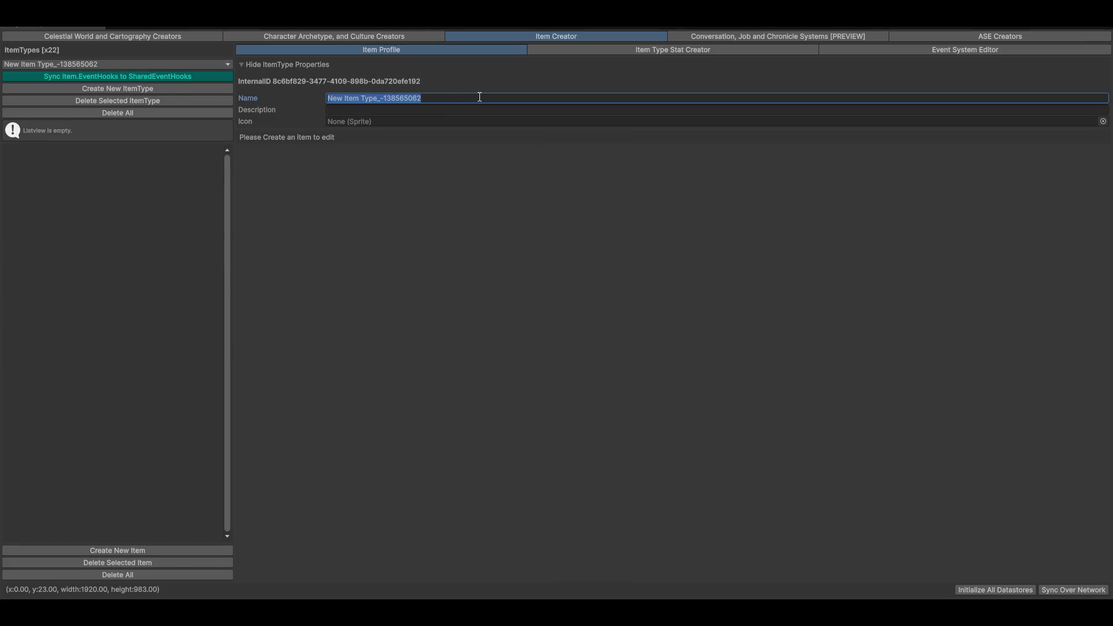
type("Crafting/")
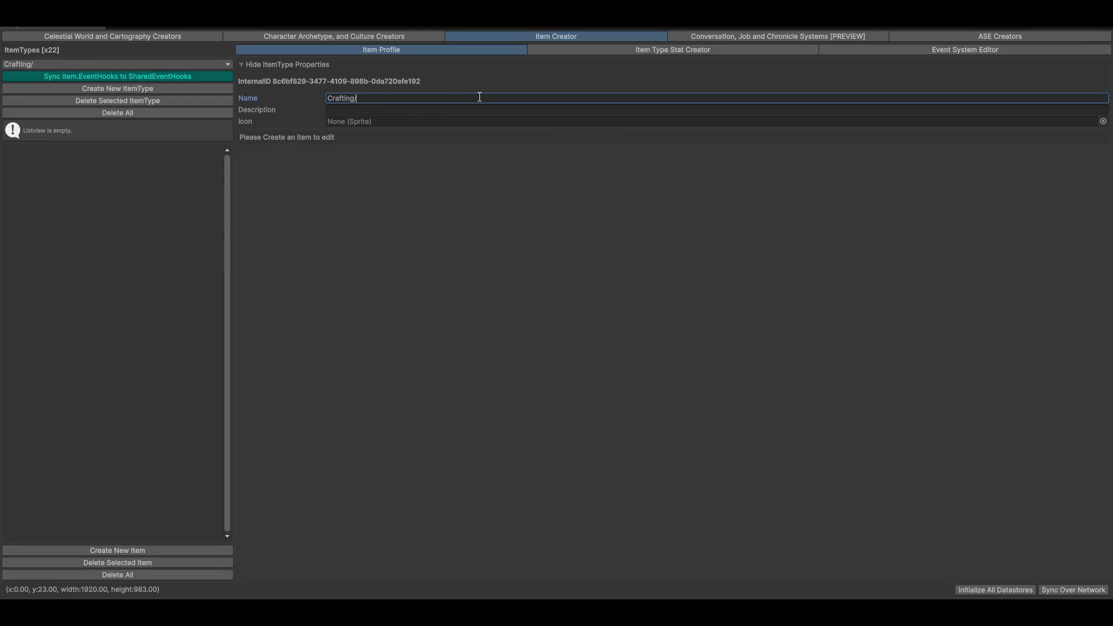
type("Output ")
type("Items/")
type("Food")
Step: Create a new Food item and name it Cactus Pulp Strew
left_click(87, 550)
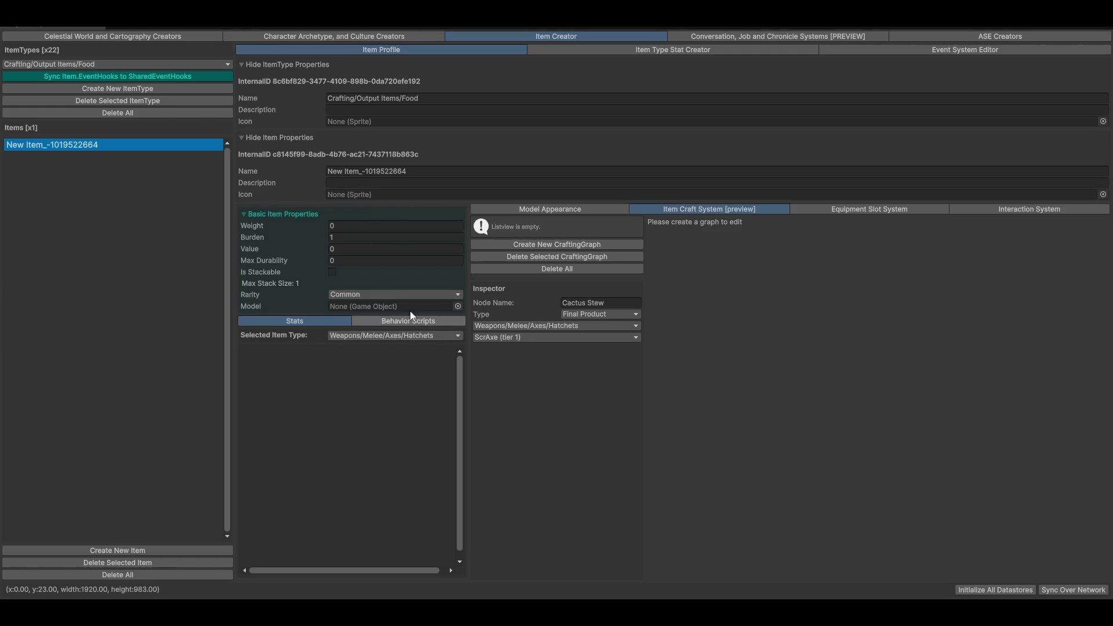
left_click(415, 171)
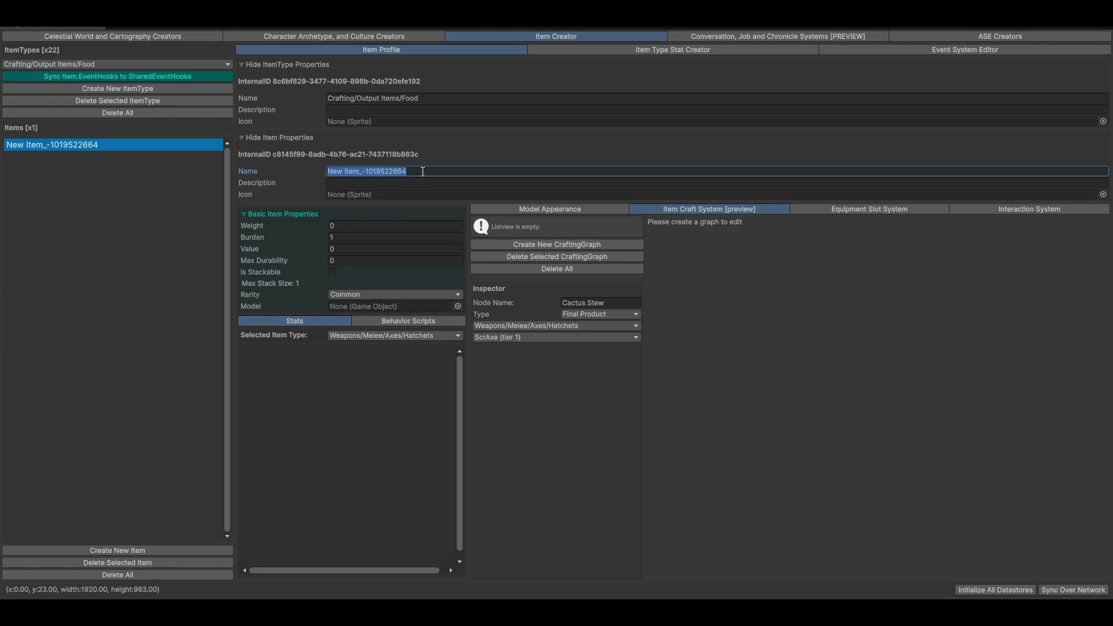
type("Cactus")
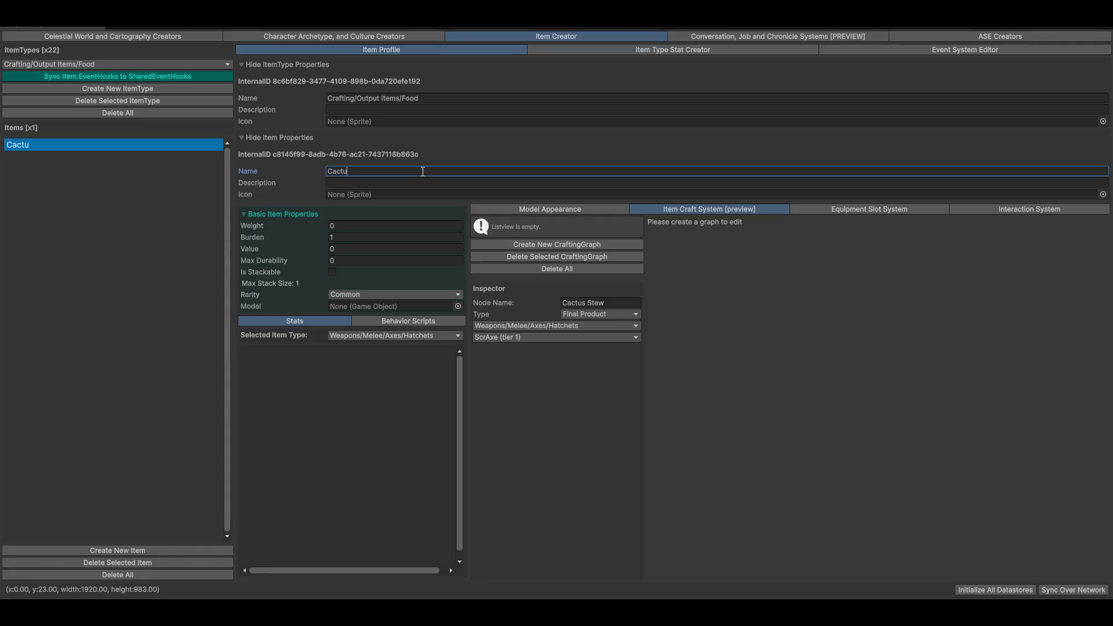
type(" Pul")
type("p")
type(" strwe")
key("BackSpace")
key("BackSpace")
type("ew")
key("Delete")
type("S")
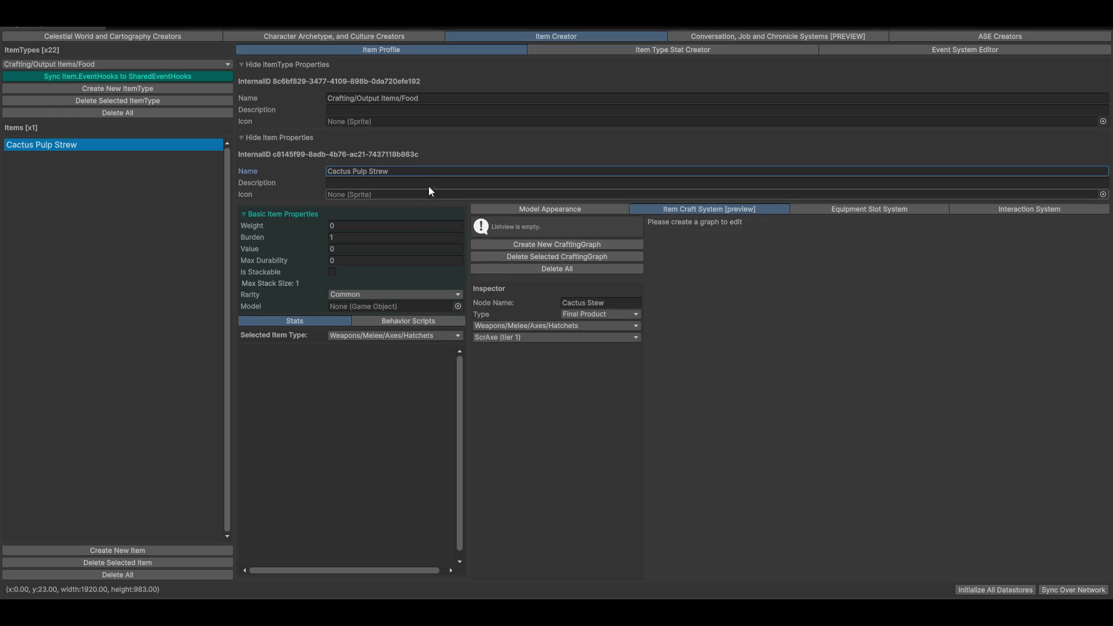
Step: Describe the item as not stew, to be eaten at your own risk
left_click(418, 183)
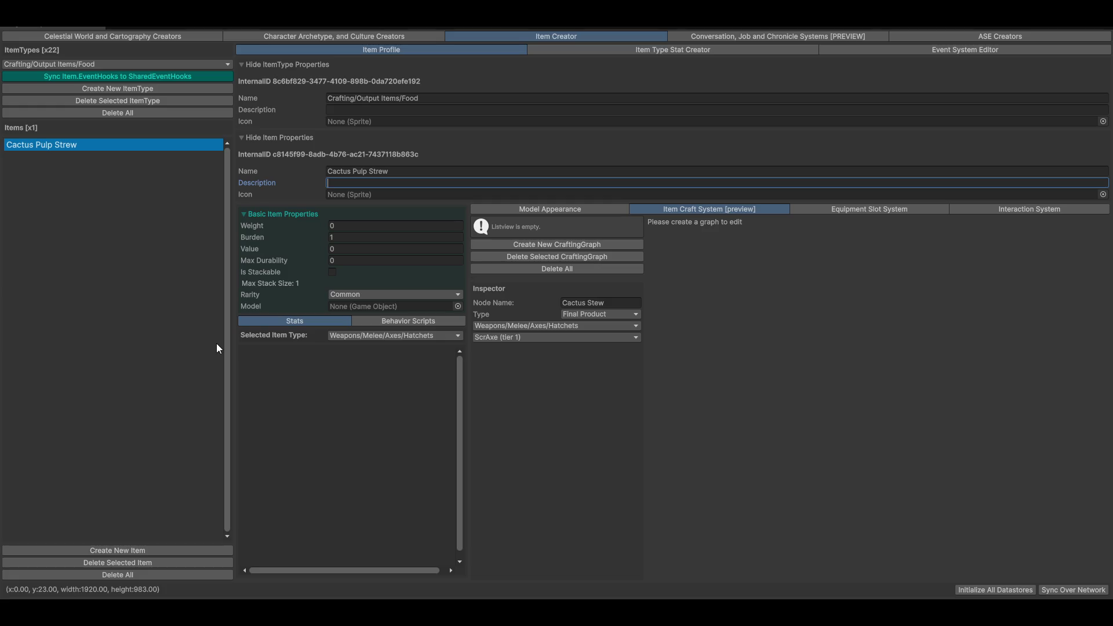
type("It ain't s")
type("trew")
key("BackSpace")
key("BackSpace")
key("BackSpace")
type("ew, ")
type("it's")
type(" you read that")
type(" right...")
type("eat at you")
type("r own")
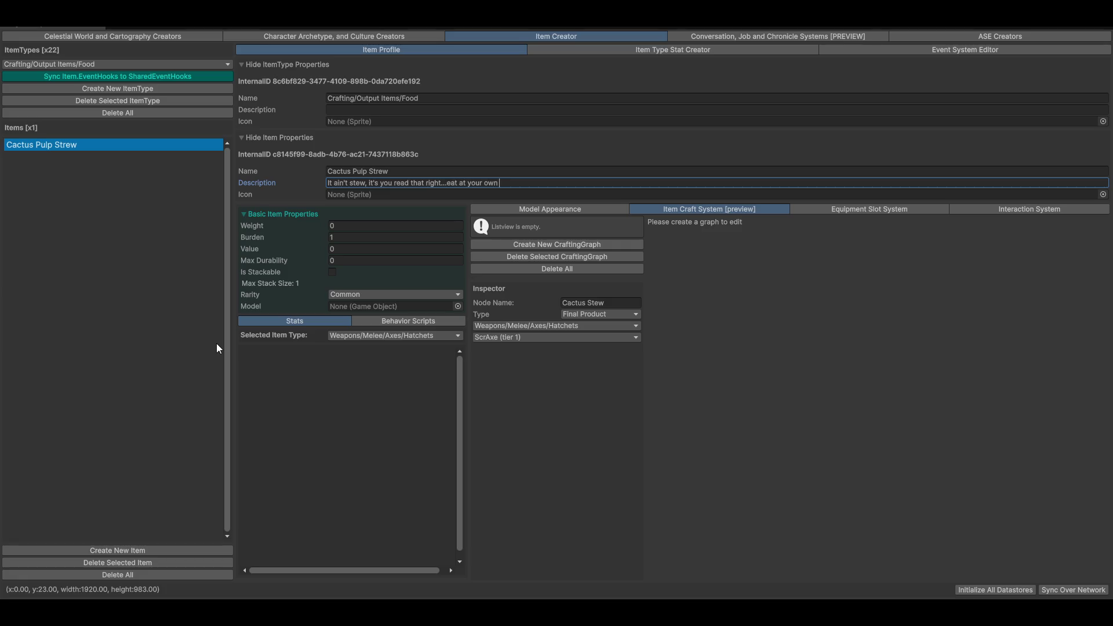
type(" risk")
Step: Set the item's model to the SM_Prop_Bowl_02 bowl, searching the picker for 'bowl'
left_click(455, 306)
scroll(506, 378, "down", 1, "ctrl")
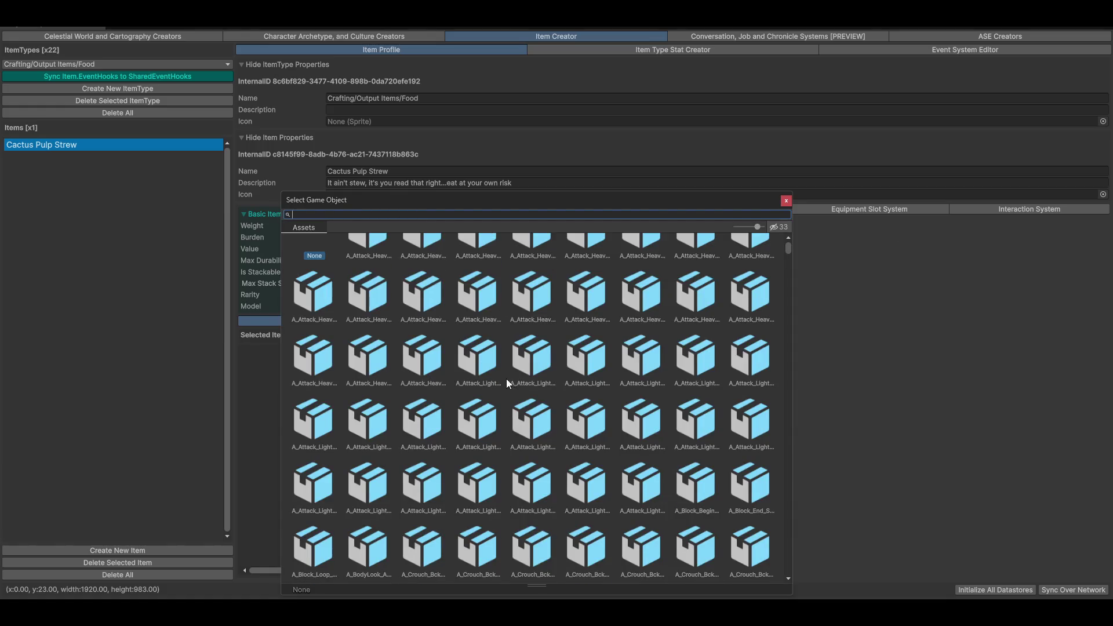
scroll(506, 369, "up", 2, "ctrl")
scroll(441, 327, "up", 2, "ctrl")
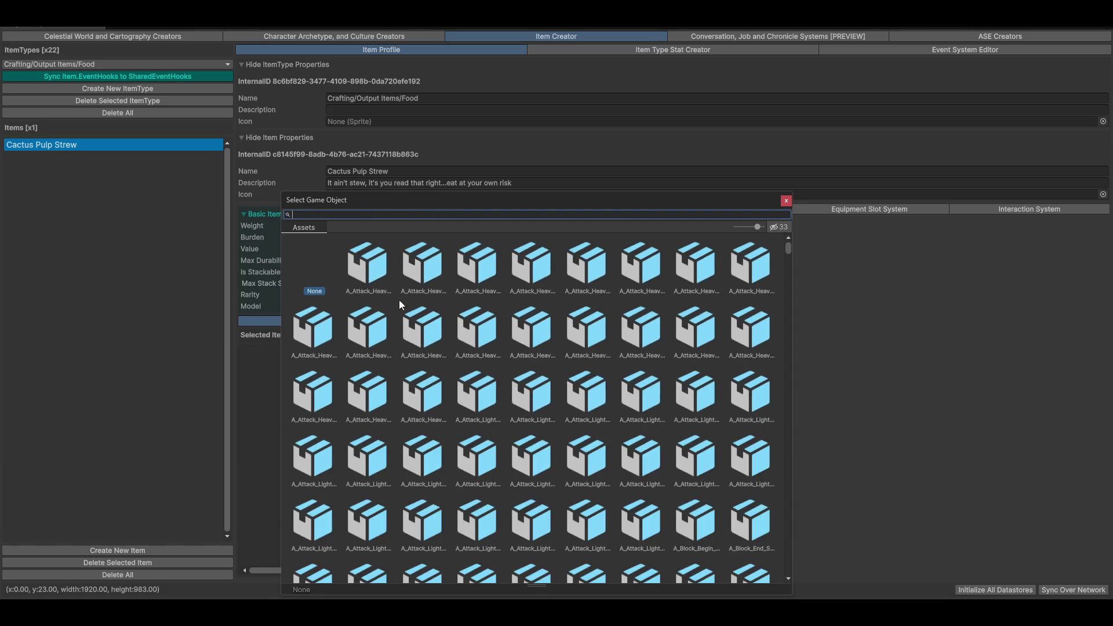
type("bowl")
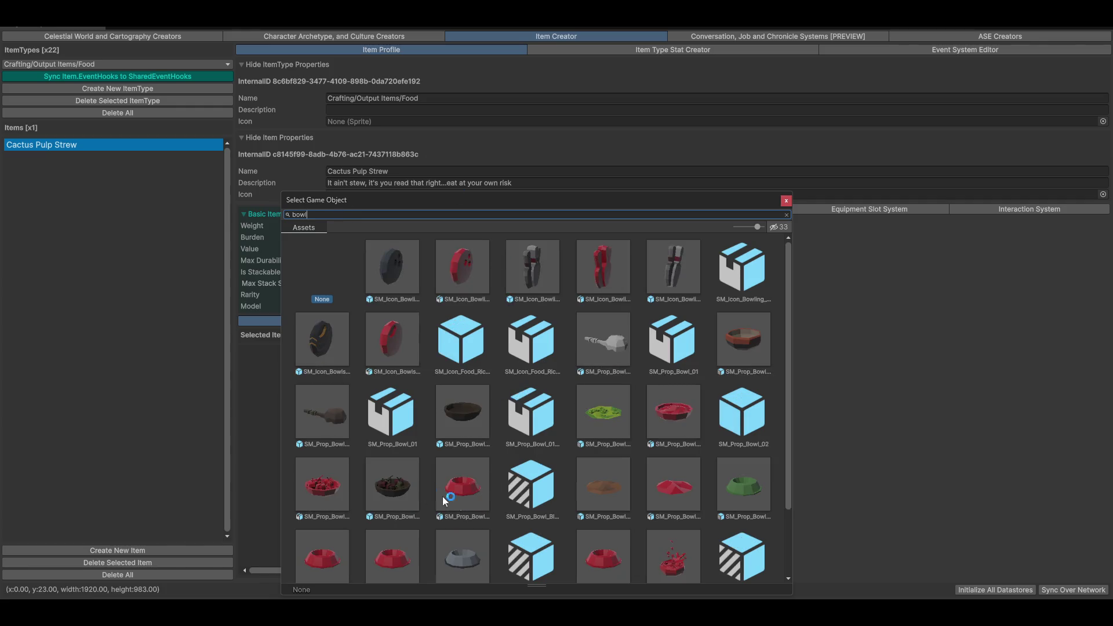
left_click(752, 416)
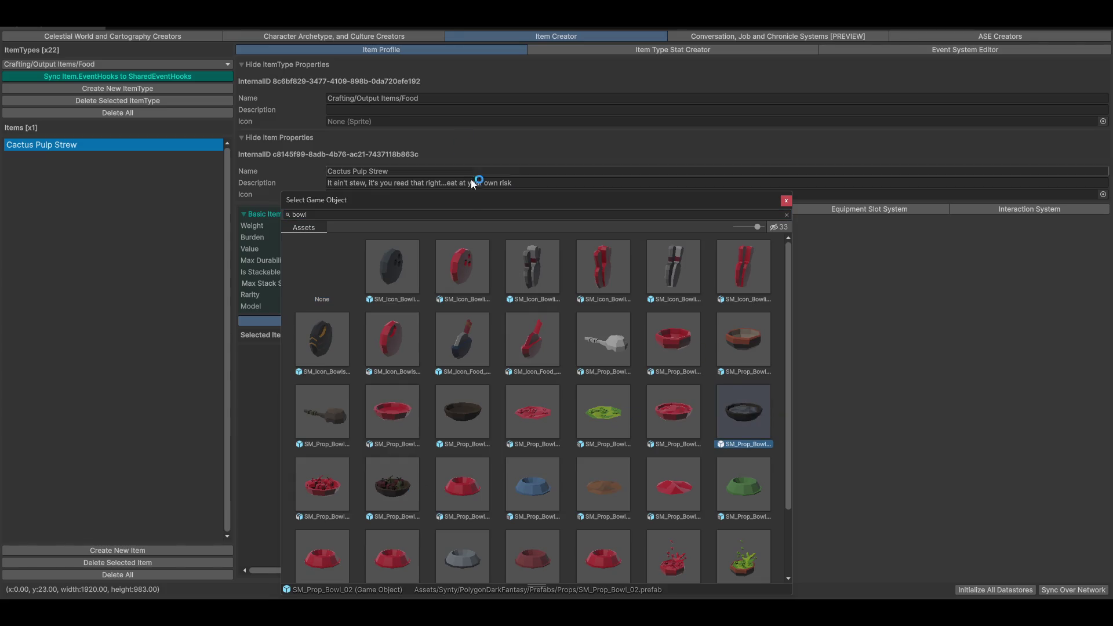
mouse_move(461, 202)
left_mouse_down()
mouse_move(621, 197)
mouse_move(850, 251)
mouse_move(846, 273)
mouse_move(50, 30)
mouse_move(243, 71)
left_mouse_up()
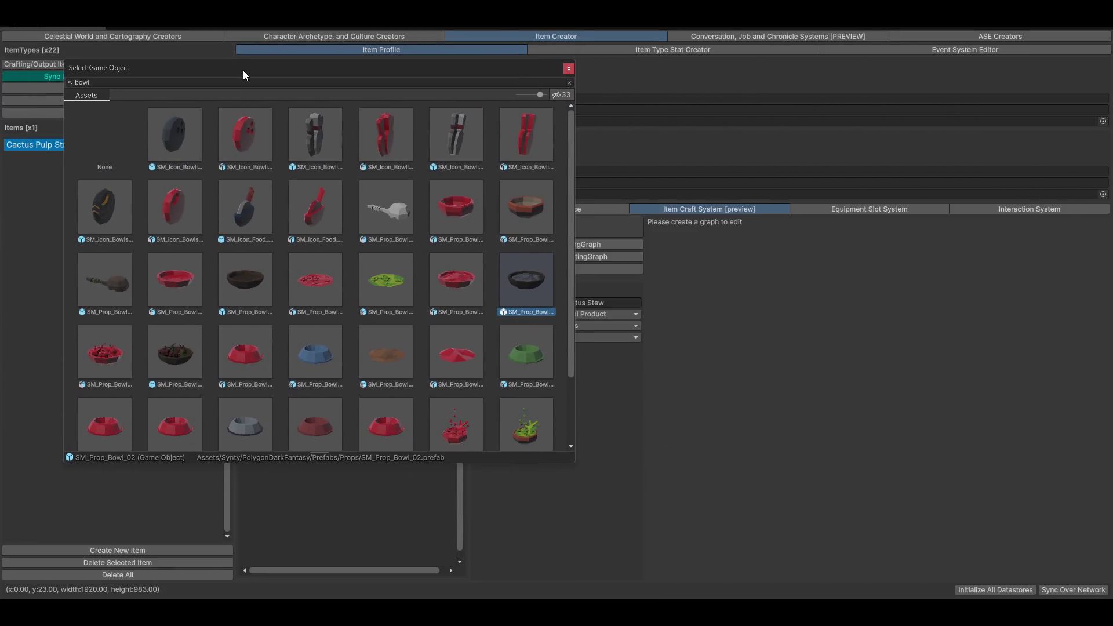
left_click(614, 209)
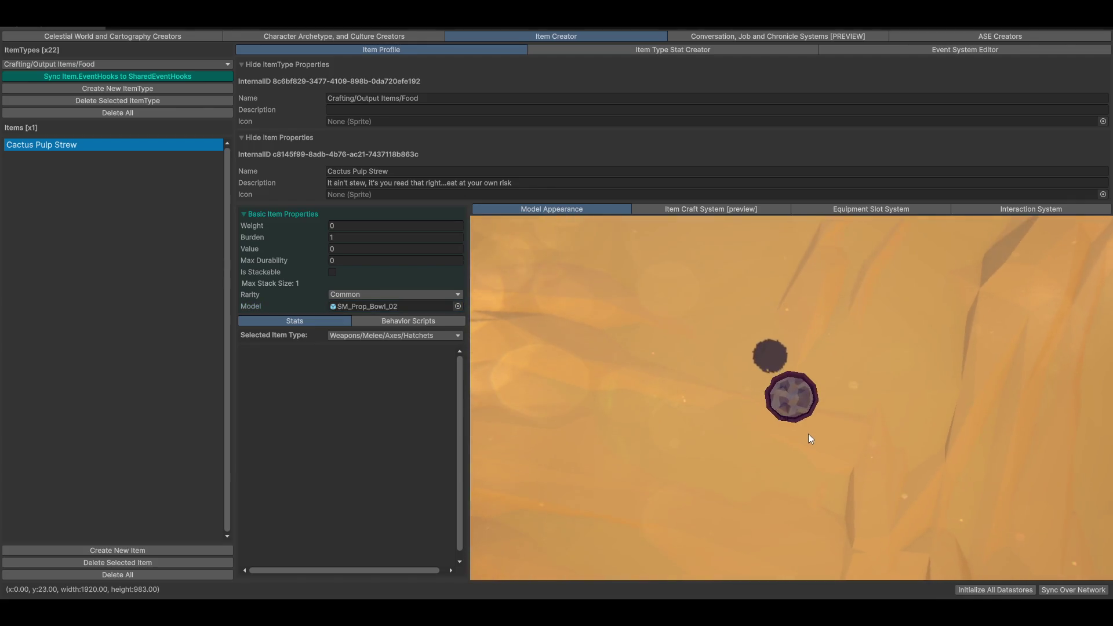
Step: Orbit the Model Appearance preview to inspect the bowl from ground level
scroll(806, 433, "up", 3)
mouse_move(785, 435)
left_mouse_down()
mouse_move(843, 359)
mouse_move(829, 413)
mouse_move(801, 424)
mouse_move(843, 430)
left_mouse_up()
scroll(791, 412, "up", 2)
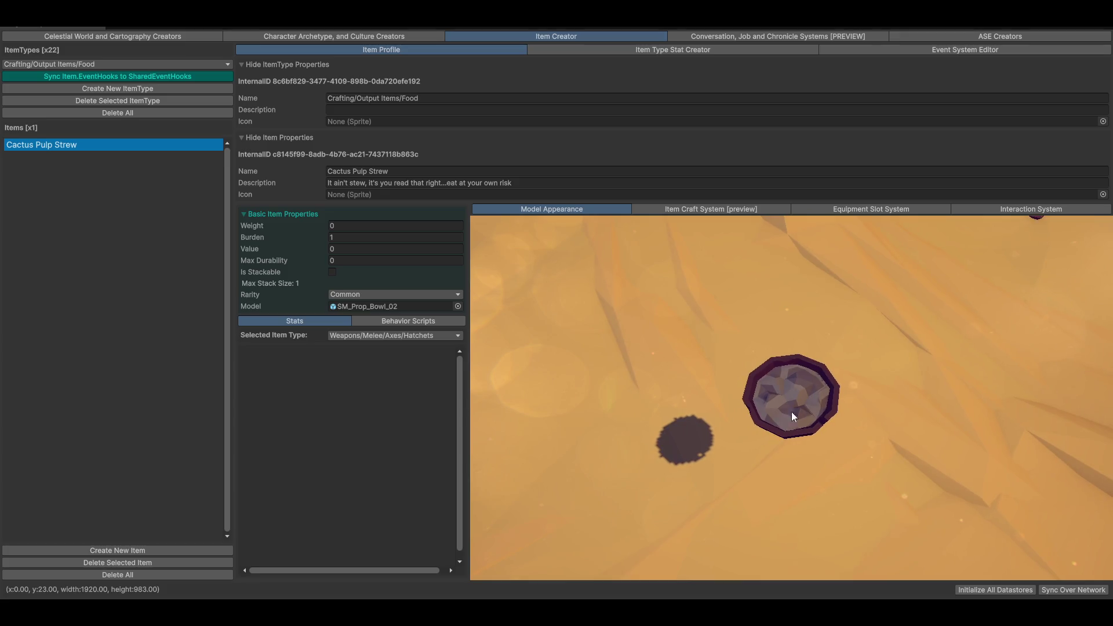
scroll(794, 435, "down", 2)
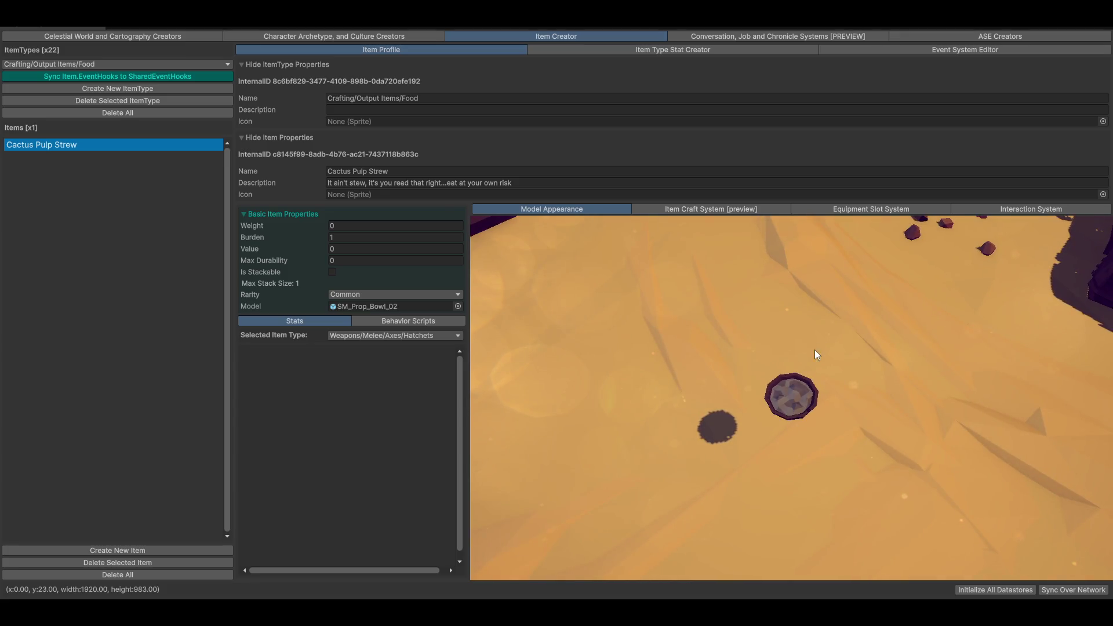
mouse_move(815, 352)
left_mouse_down()
mouse_move(799, 399)
mouse_move(770, 387)
mouse_move(808, 403)
mouse_move(772, 426)
mouse_move(822, 409)
mouse_move(659, 347)
left_mouse_up()
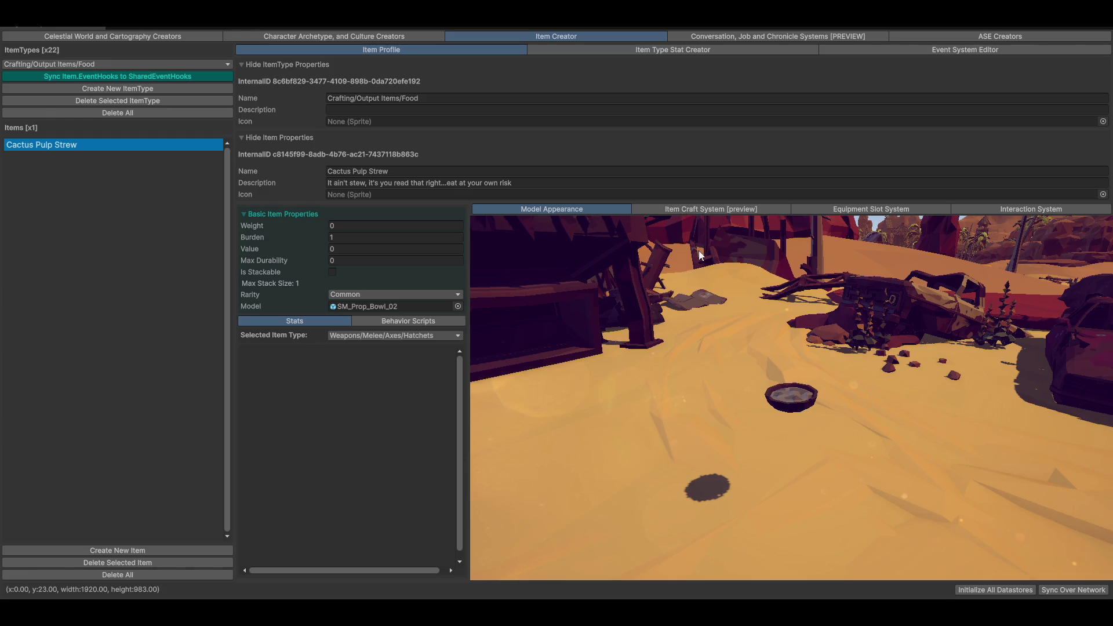
left_click(725, 207)
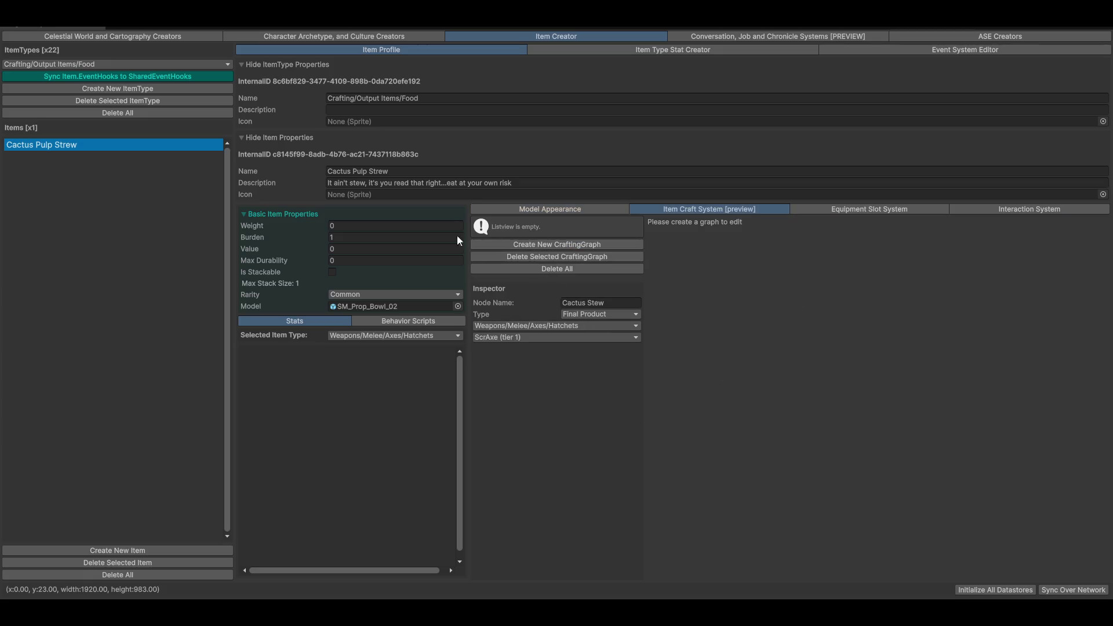
Step: Create a new crafting graph for the item and name it Cooking
left_click(586, 244)
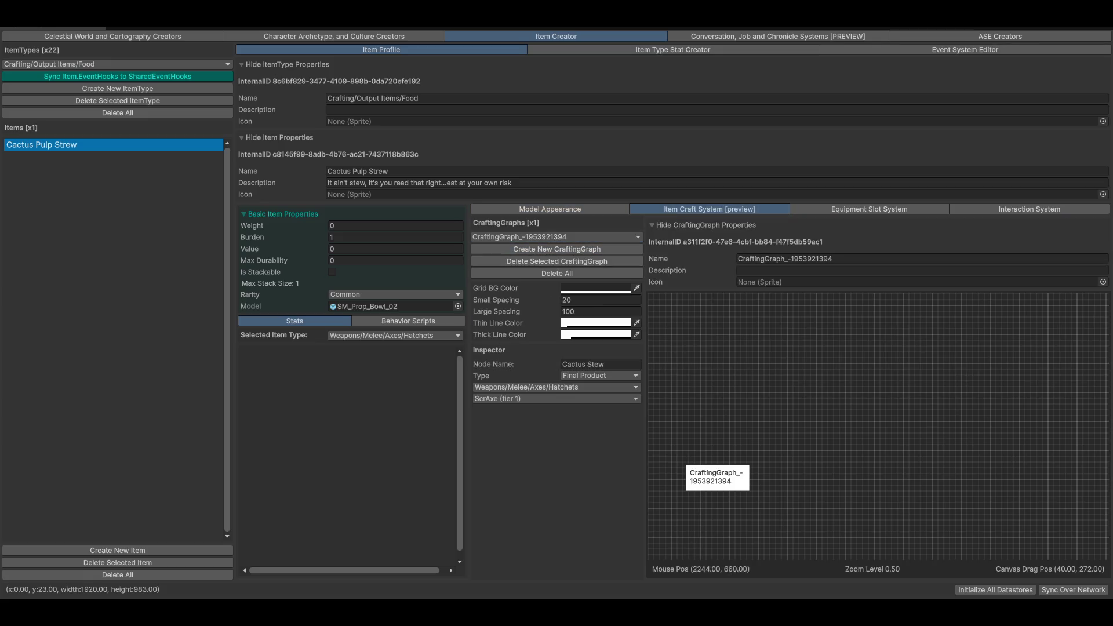
mouse_move(726, 477)
left_mouse_down()
mouse_move(859, 492)
mouse_move(859, 513)
left_mouse_up()
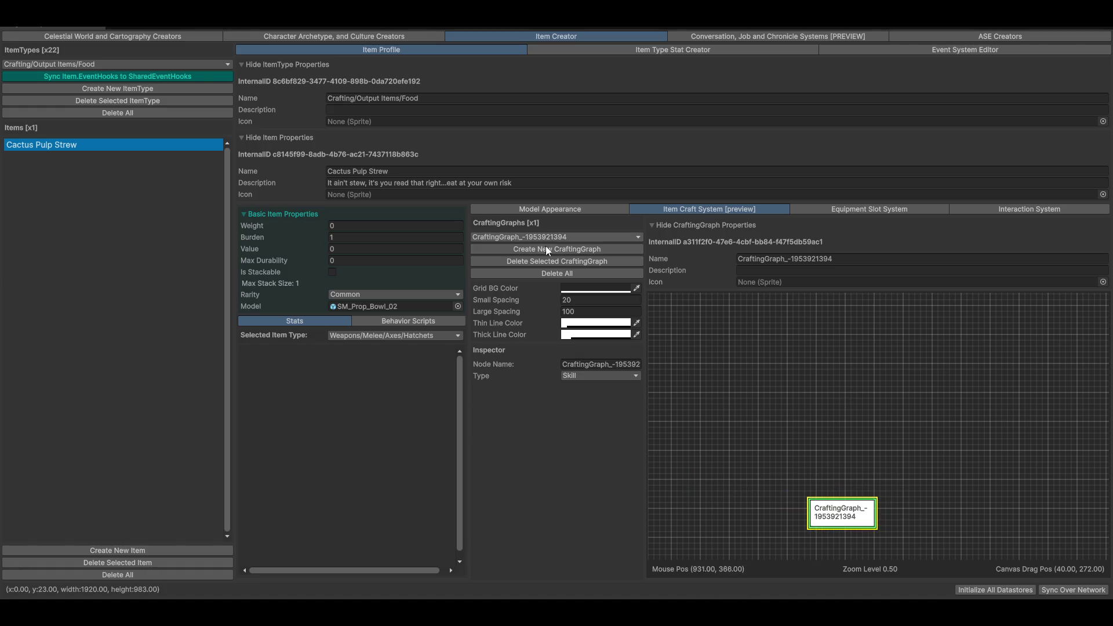
left_click(853, 259)
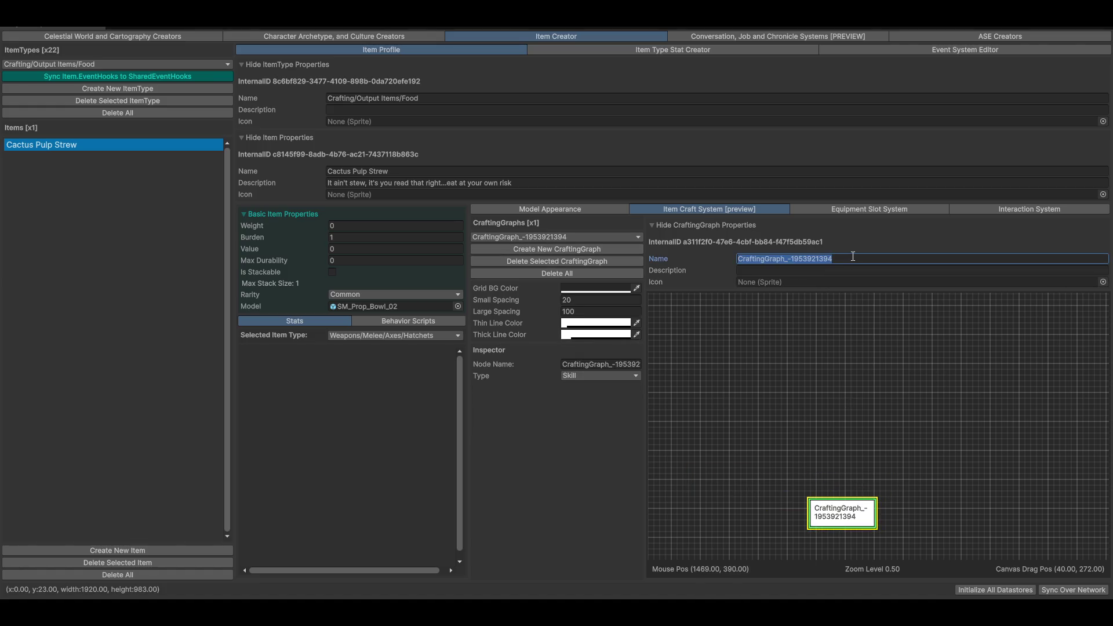
type("Cookling")
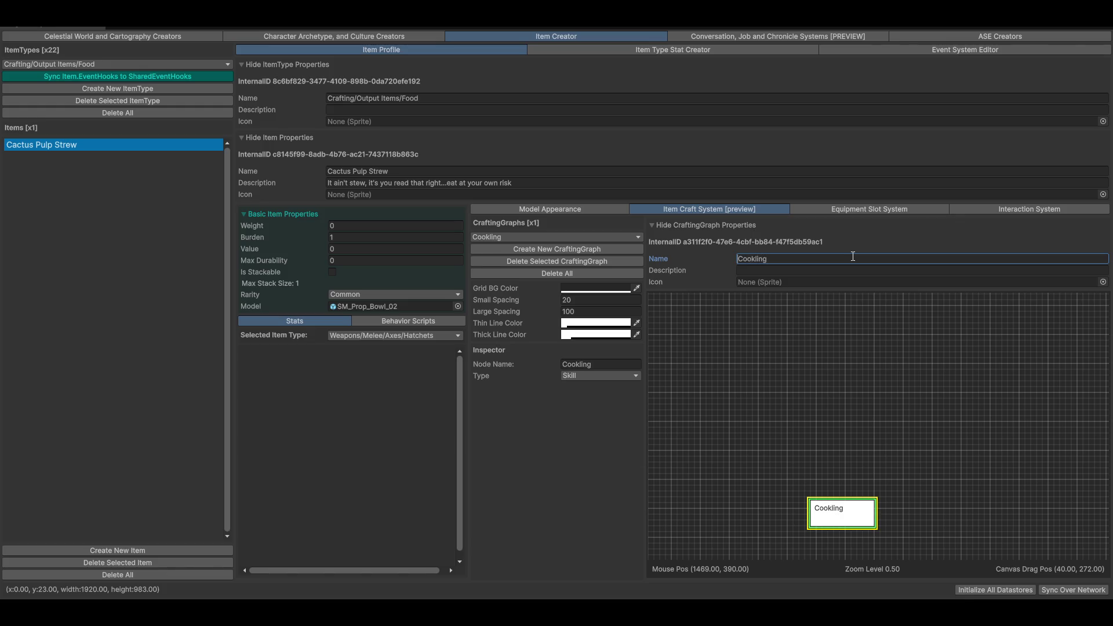
key("BackSpace")
Step: Reposition the Cooking node and pan the canvas to make room above it
left_click_drag(856, 522, 849, 533)
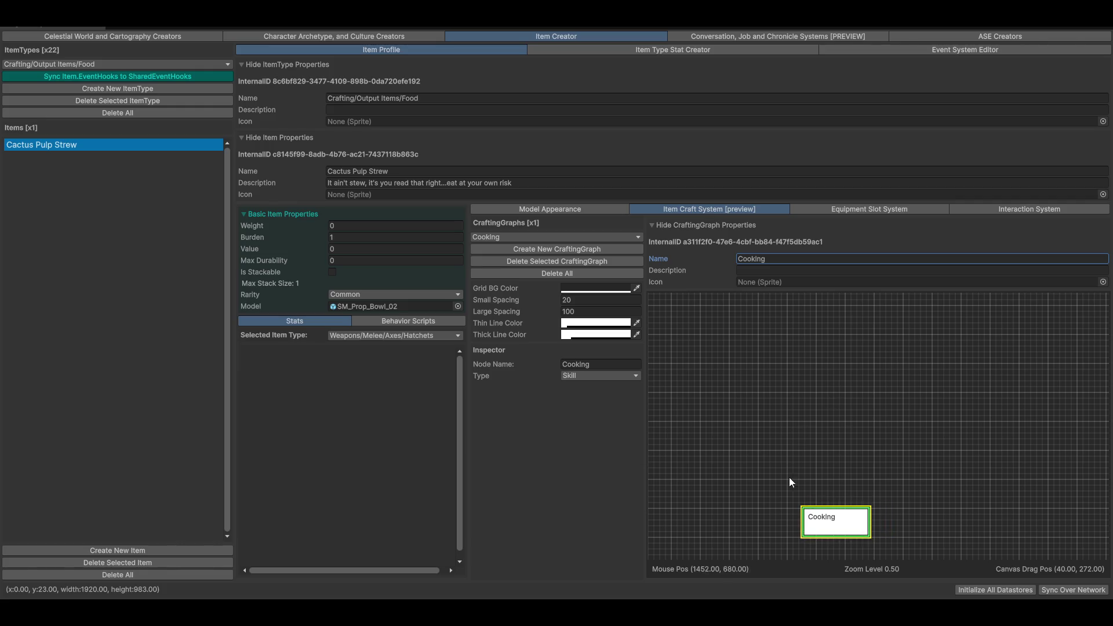
scroll(879, 438, "down", 1)
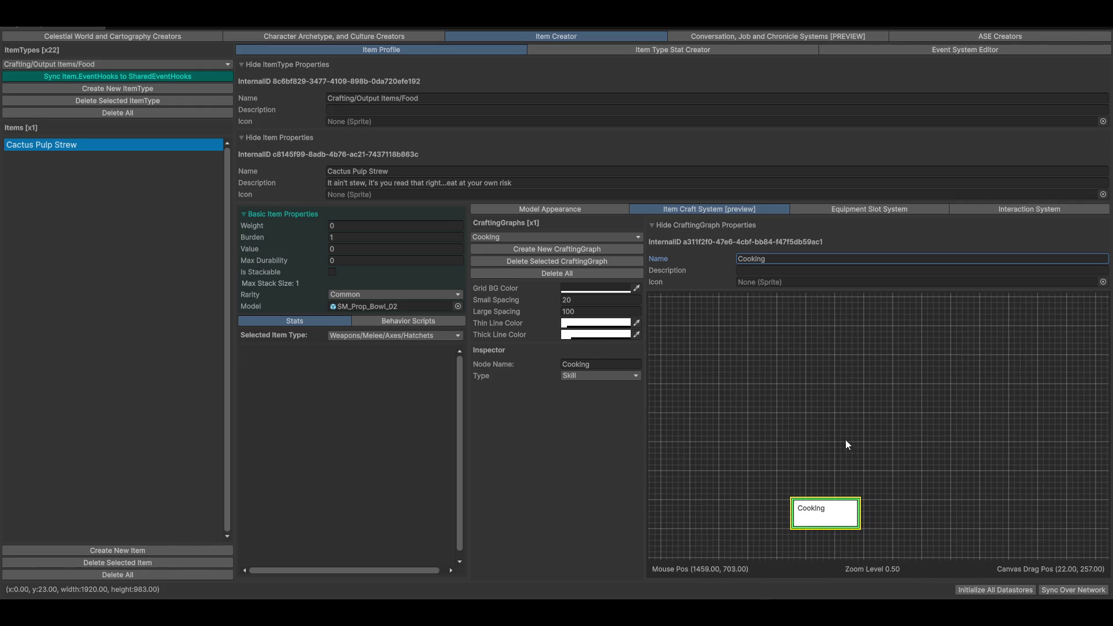
right_click(817, 395)
mouse_move(853, 409)
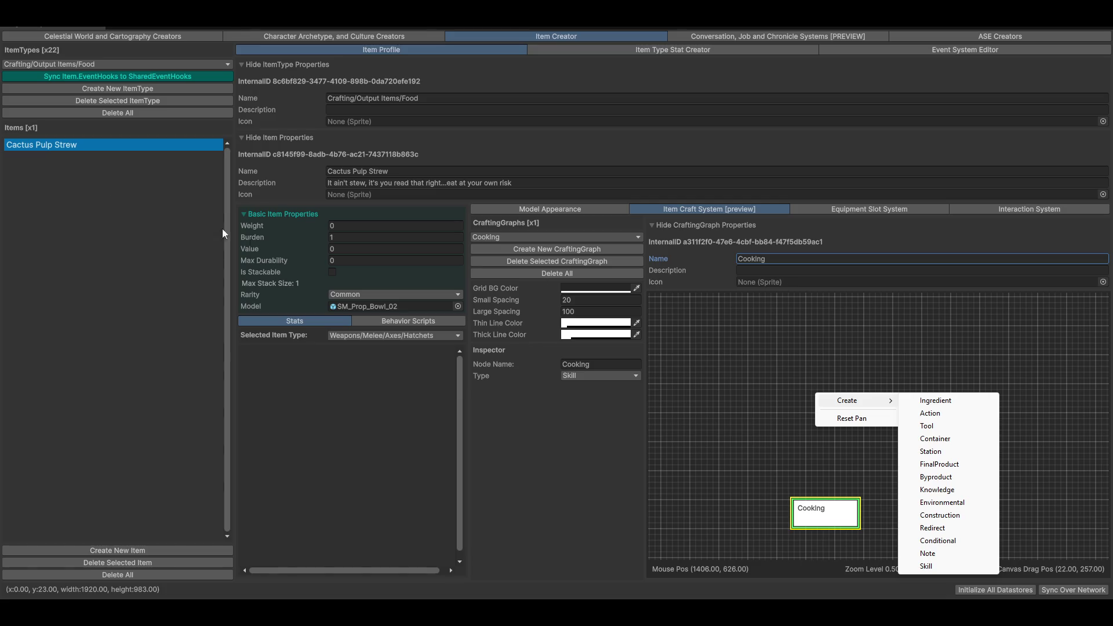
left_click(759, 257)
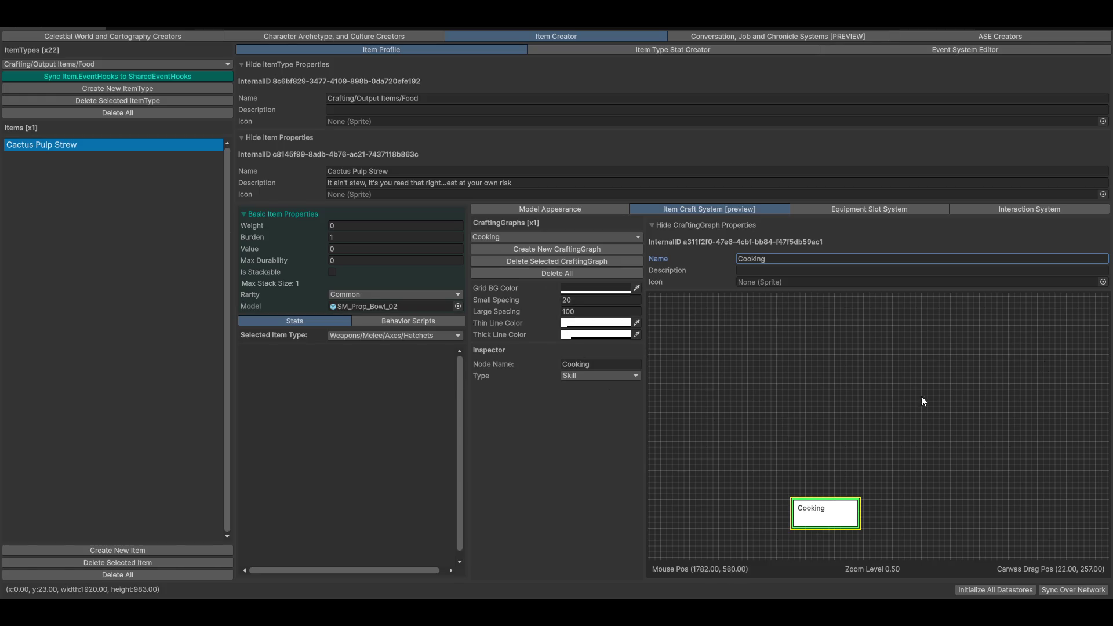
mouse_move(922, 401)
left_mouse_down()
mouse_move(858, 491)
mouse_move(827, 483)
left_mouse_up()
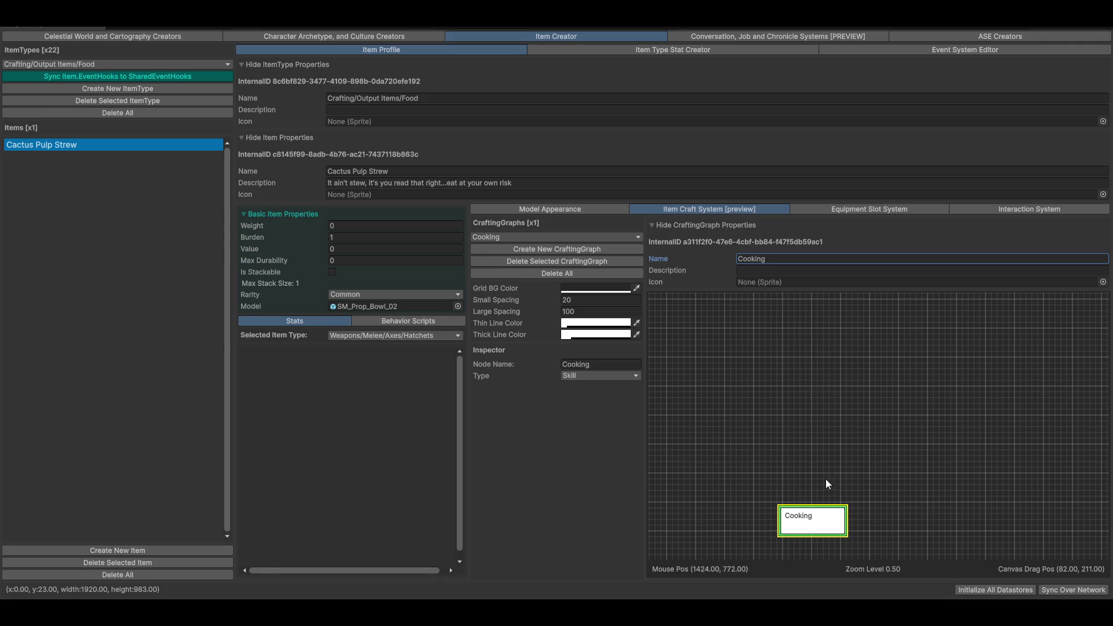
Step: Add an Action node named Make Strew above Cooking, linked from the Cooking node
right_click(805, 405)
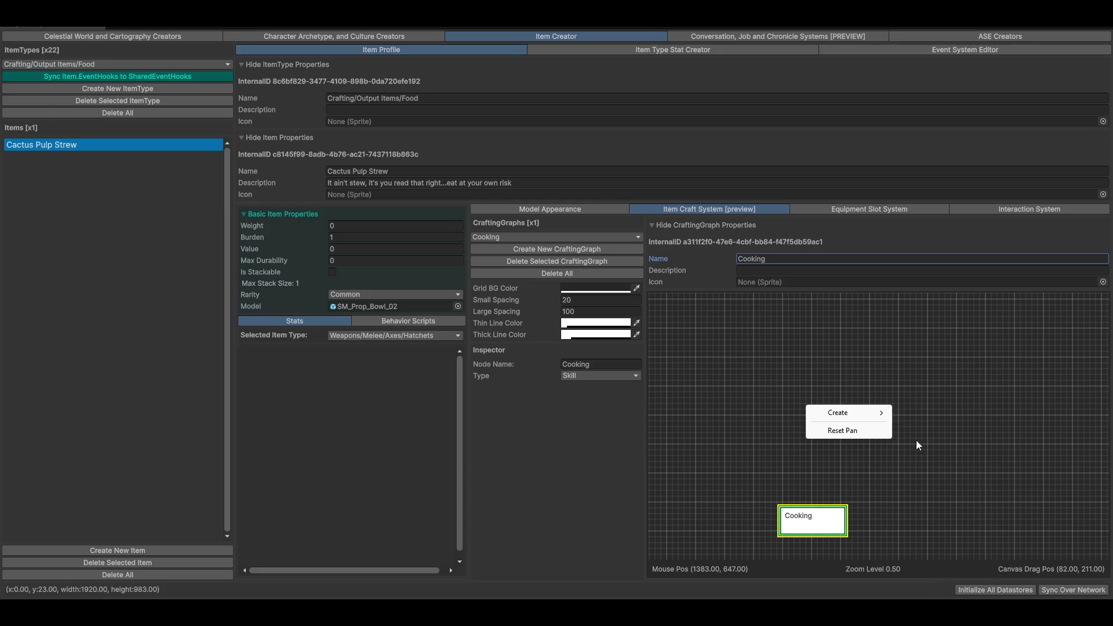
left_click(925, 425)
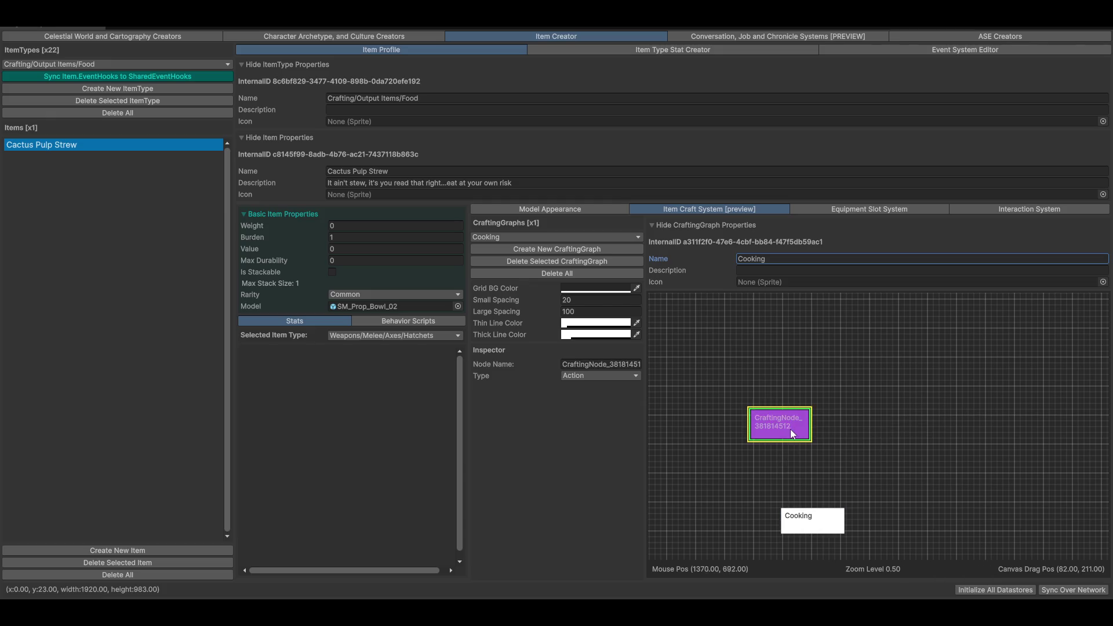
left_click_drag(791, 428, 817, 465)
left_click_drag(812, 522, 812, 465)
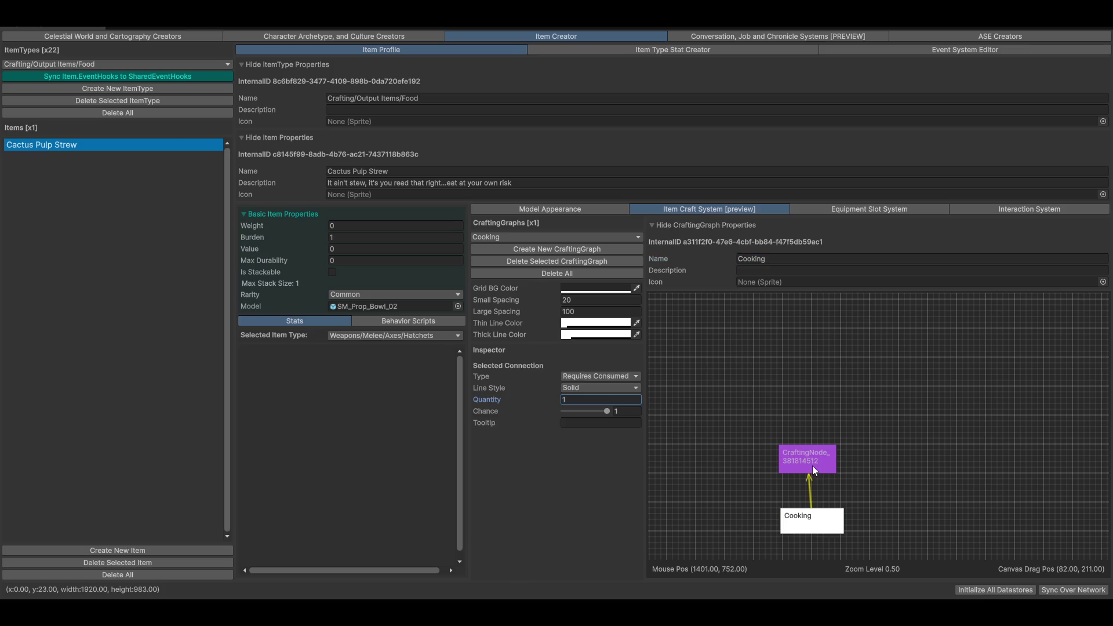
left_click(813, 461)
left_click(617, 366)
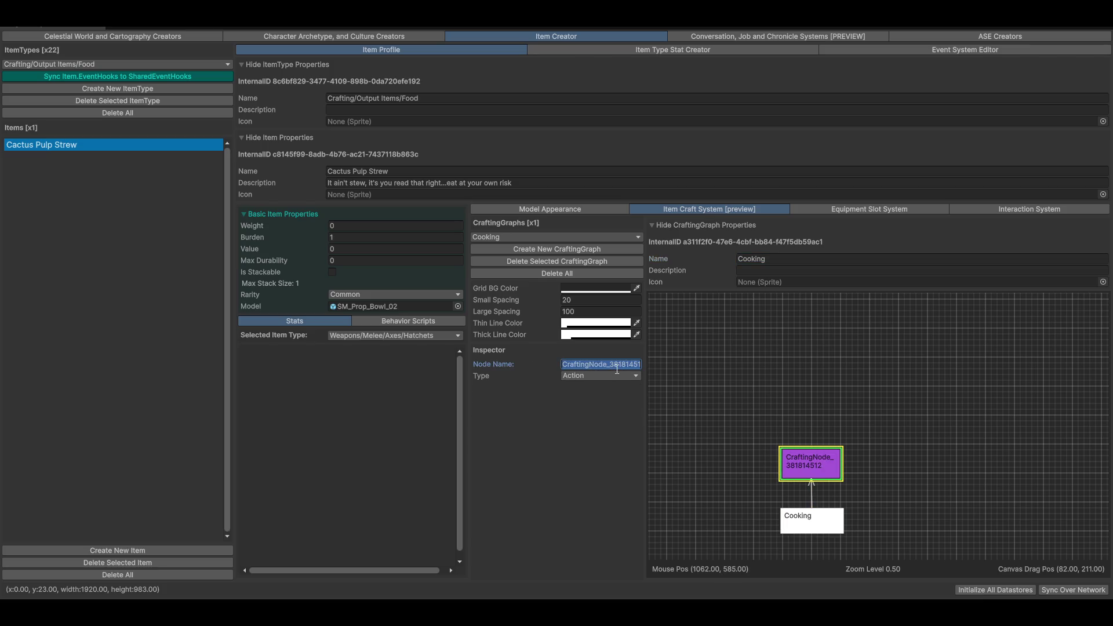
type("Make Strew")
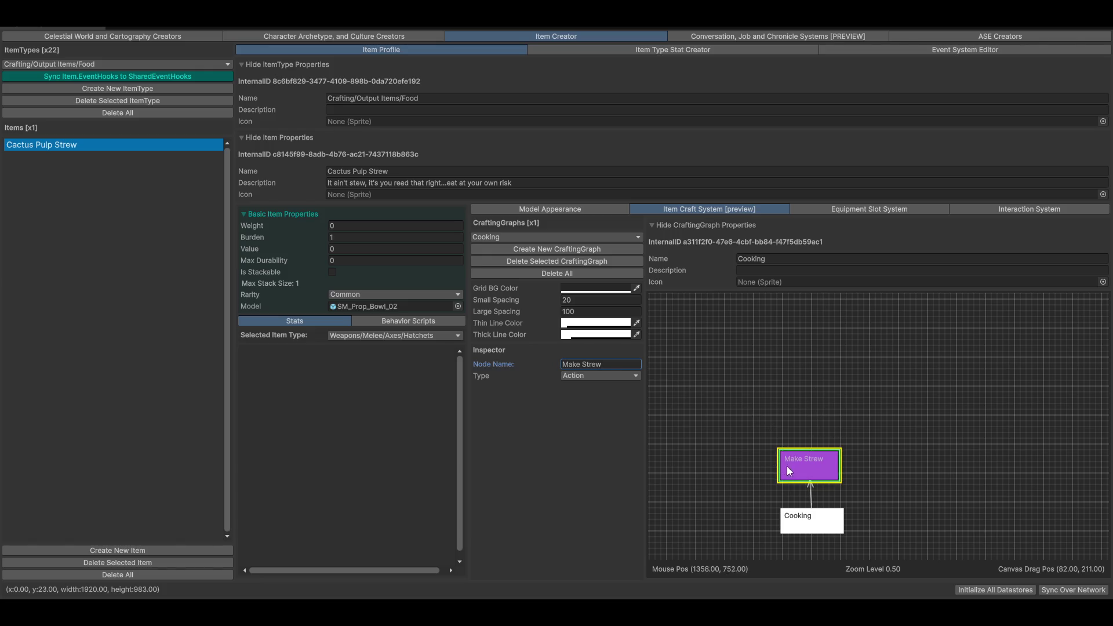
mouse_move(788, 466)
left_mouse_down()
mouse_move(802, 471)
mouse_move(769, 464)
mouse_move(807, 464)
mouse_move(761, 467)
mouse_move(797, 460)
mouse_move(792, 473)
mouse_move(810, 477)
left_mouse_up()
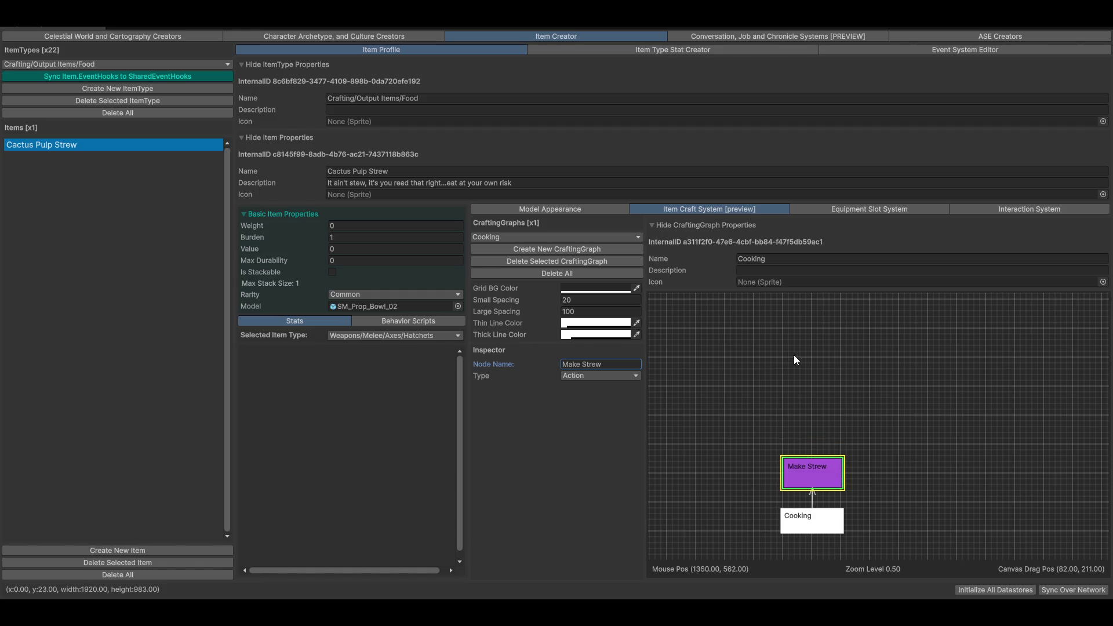
Step: Add two Ingredient nodes above Make Strew, one up-right and one up-left, both linked from it
right_click(809, 375)
mouse_move(852, 384)
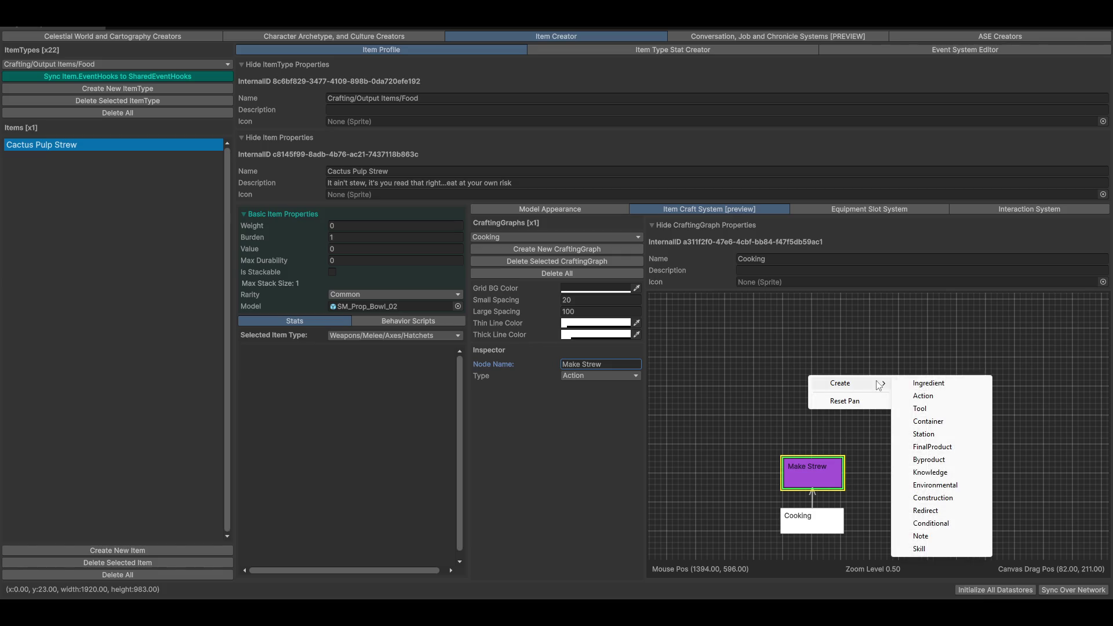
left_click(933, 383)
left_click_drag(804, 408, 899, 420)
left_click_drag(827, 467, 874, 419)
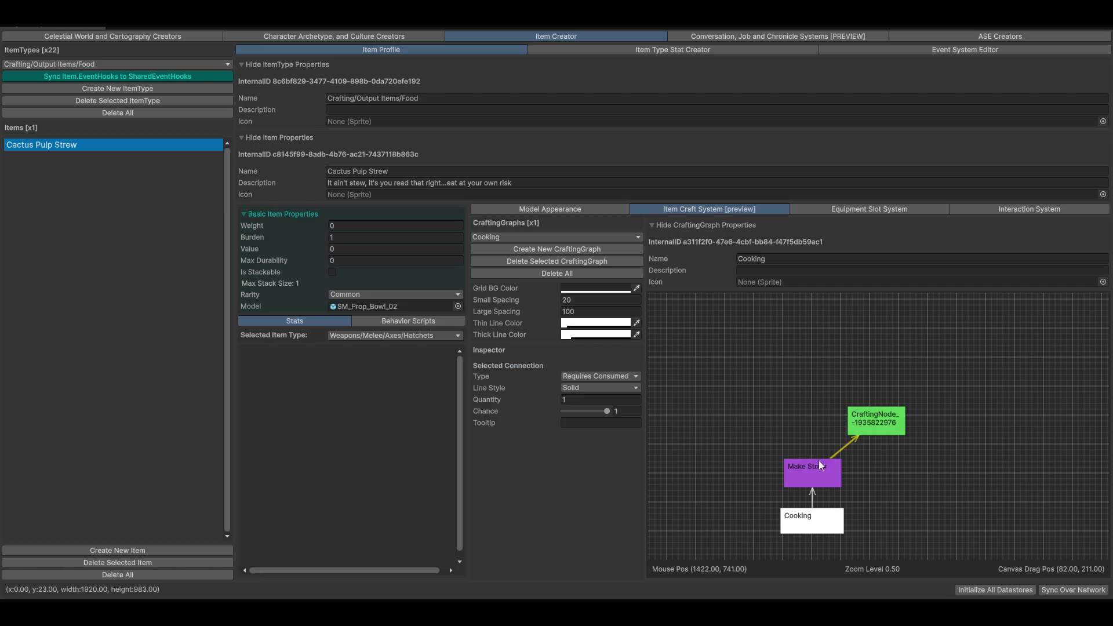
right_click(691, 416)
mouse_move(742, 421)
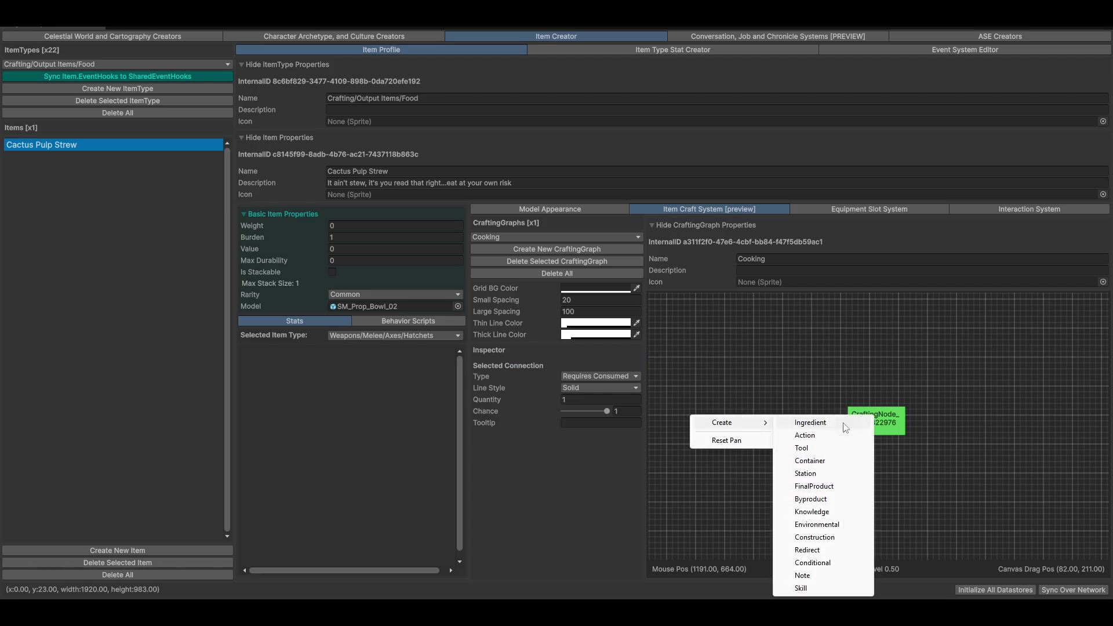
left_click(811, 421)
left_click_drag(725, 433, 742, 433)
mouse_move(795, 468)
left_mouse_down()
mouse_move(735, 432)
mouse_move(741, 425)
left_mouse_up()
left_click(738, 431)
Step: Rename the right-hand Ingredient node to Large Cactus and select the unnamed one
left_click(894, 425)
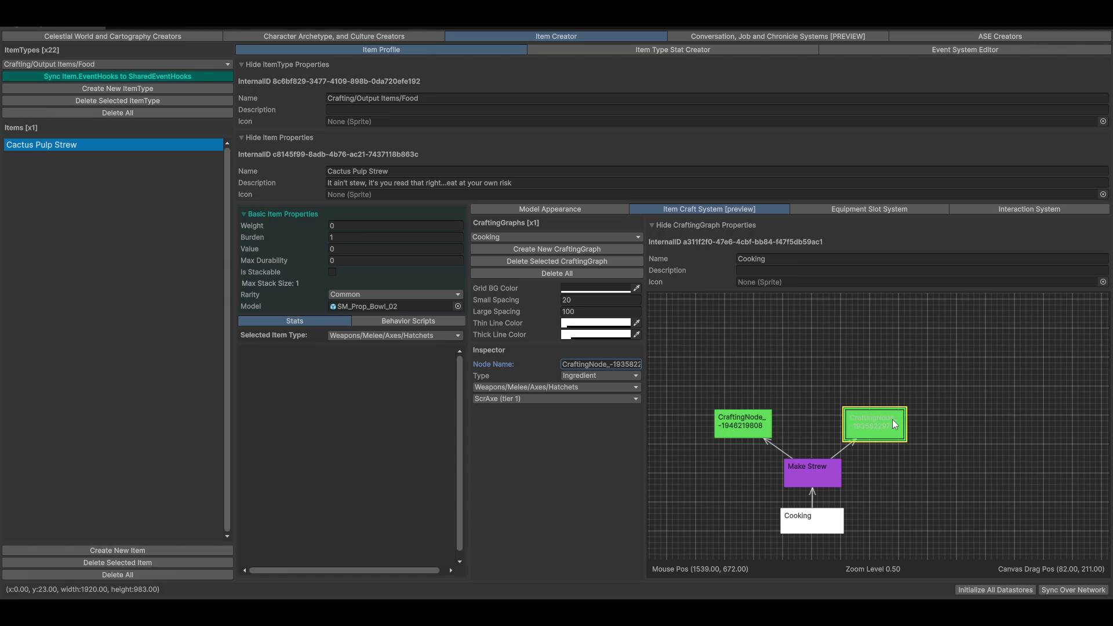
double_click(615, 367)
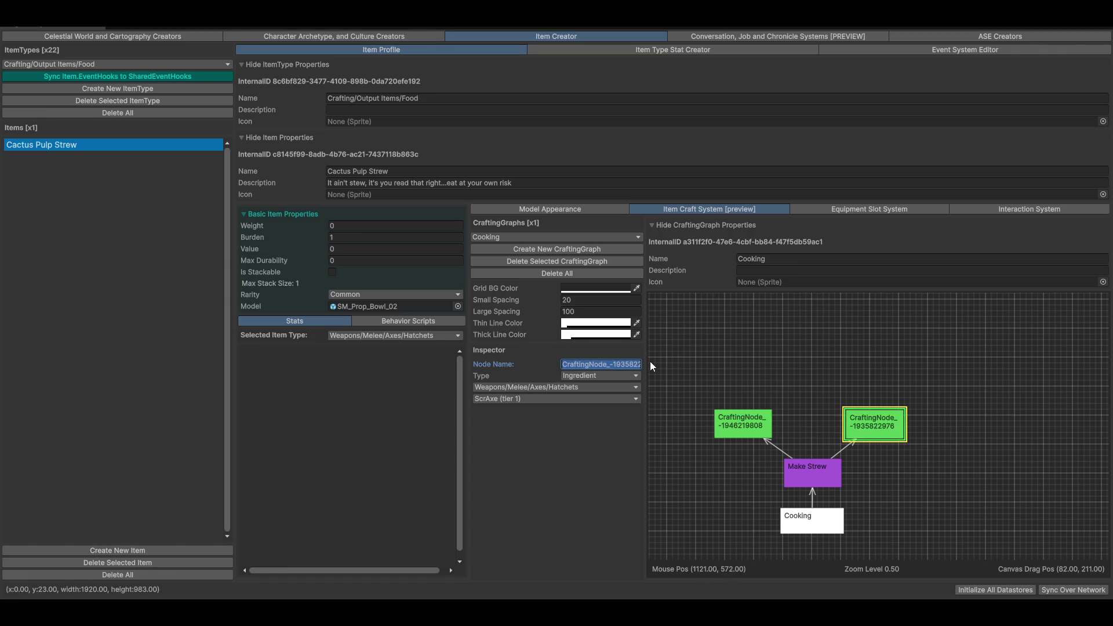
type("Cactus")
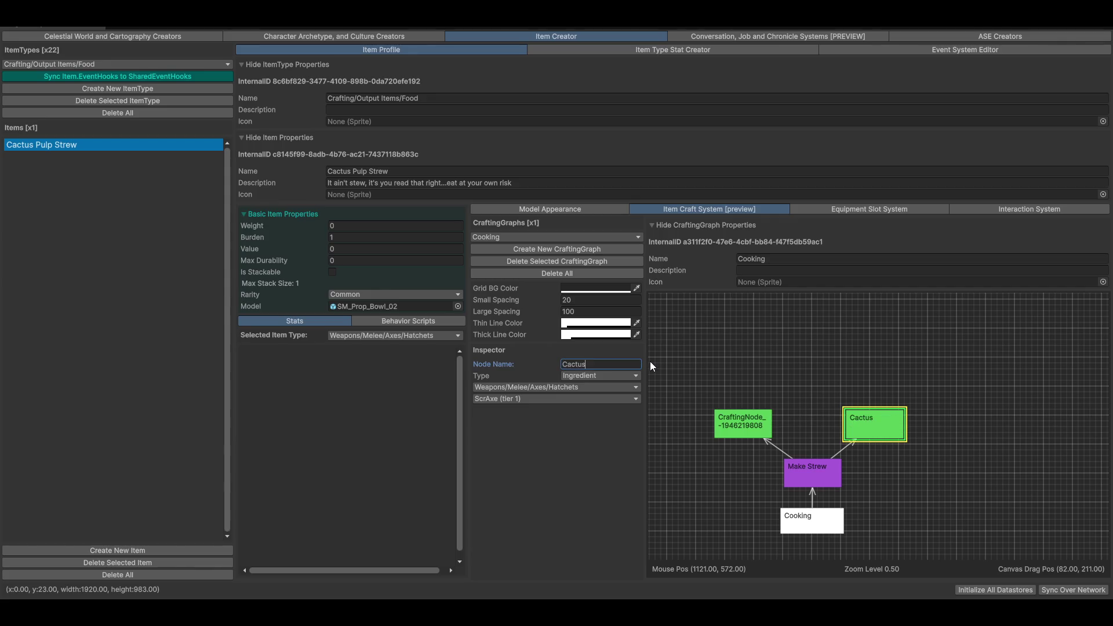
key("Home")
type("Lar")
type("ge")
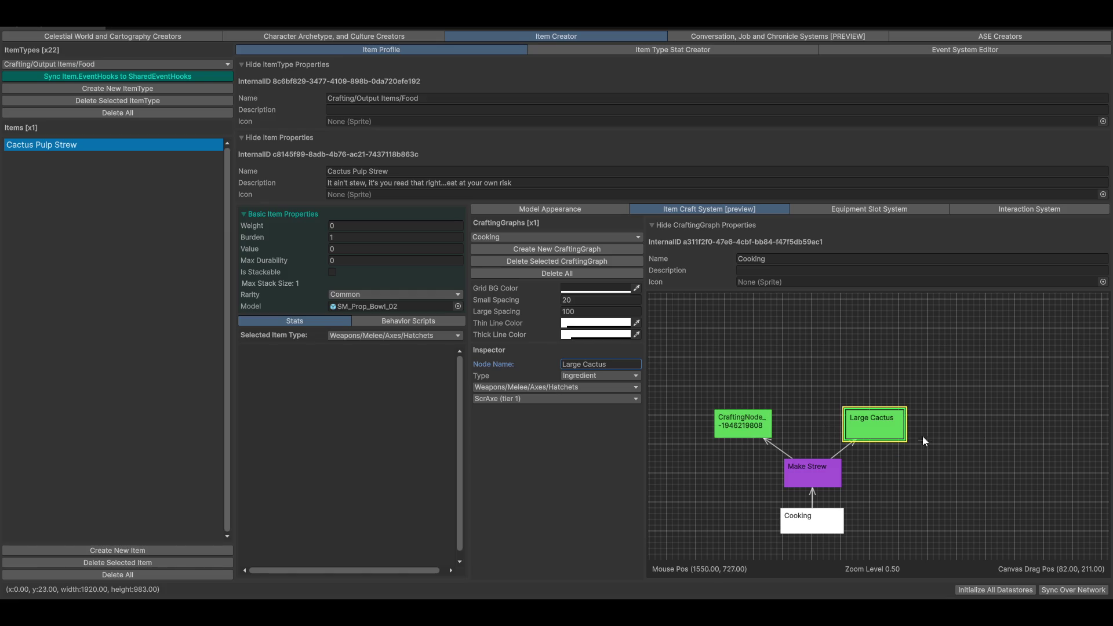
left_click(746, 426)
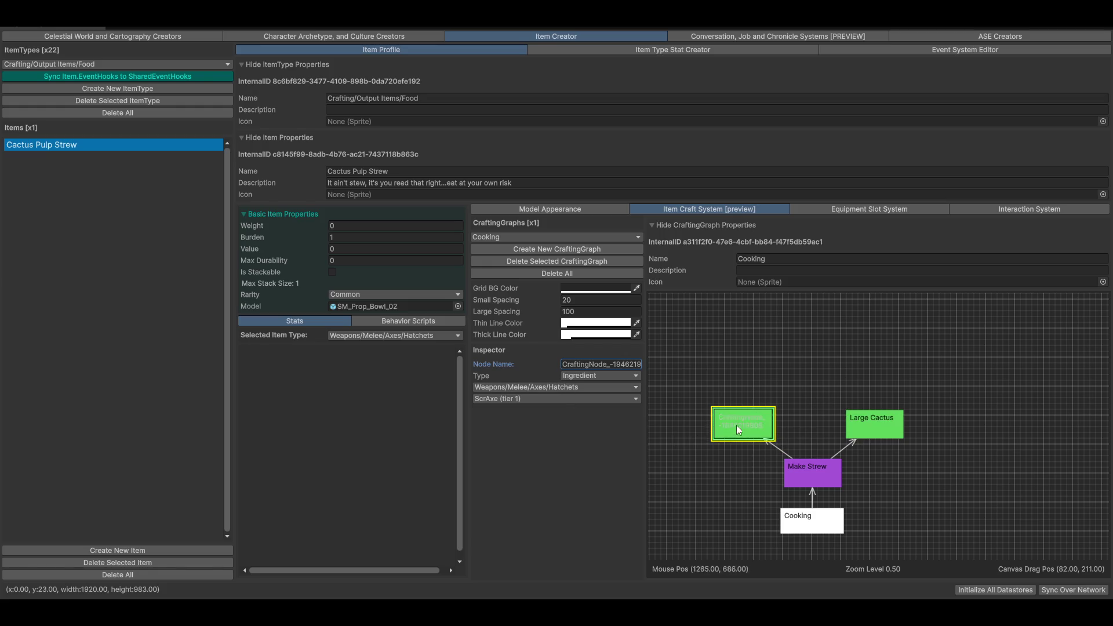
Step: Set the Large Cactus node to Consumables/Food/Harvestable/Desert with Large Cactae as its item
left_click(904, 430)
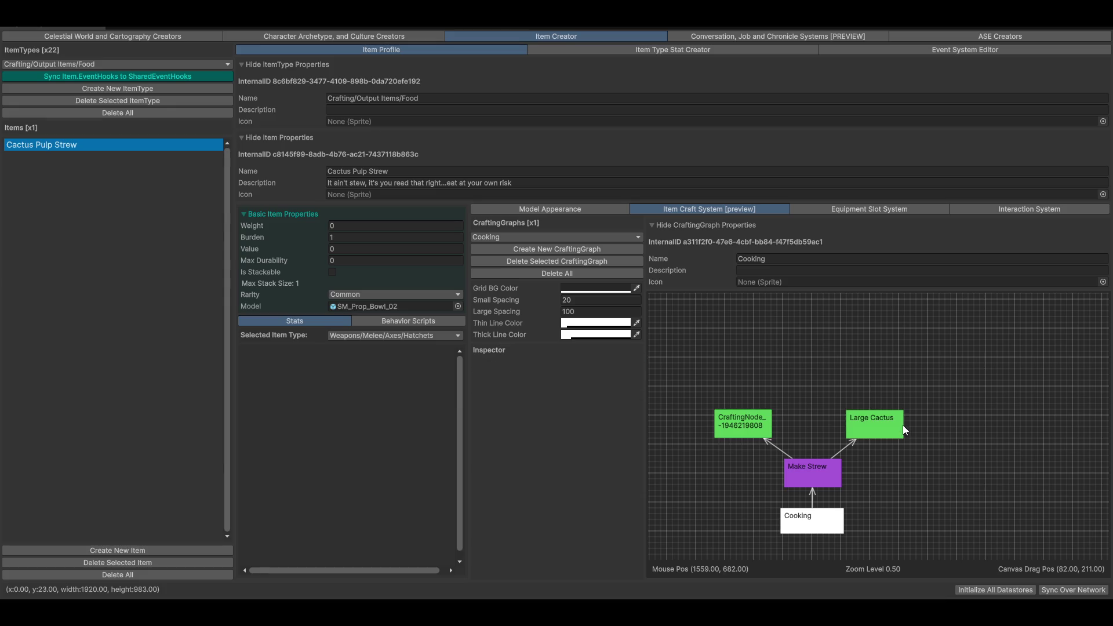
left_click(893, 432)
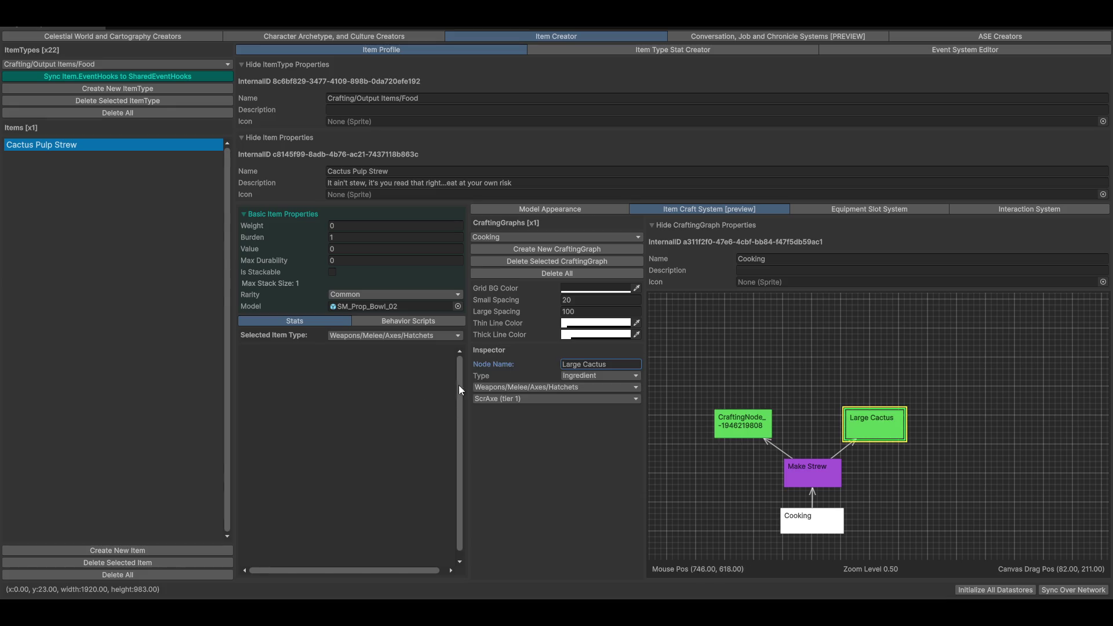
left_click(588, 386)
mouse_move(522, 477)
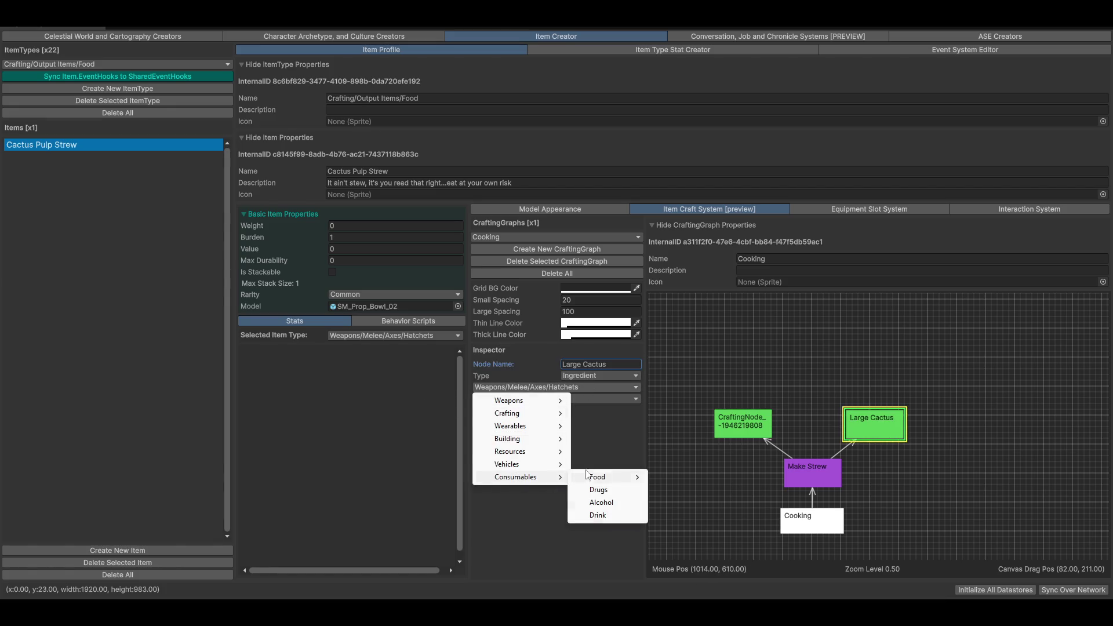
mouse_move(598, 479)
mouse_move(687, 477)
left_click(759, 478)
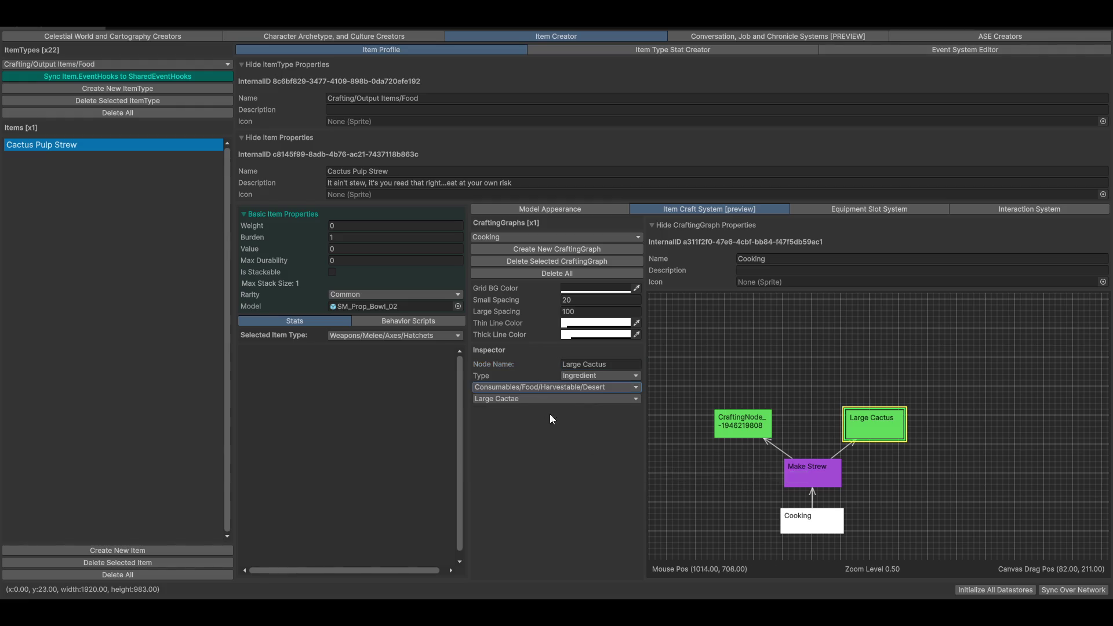
left_click(509, 399)
left_click(511, 412)
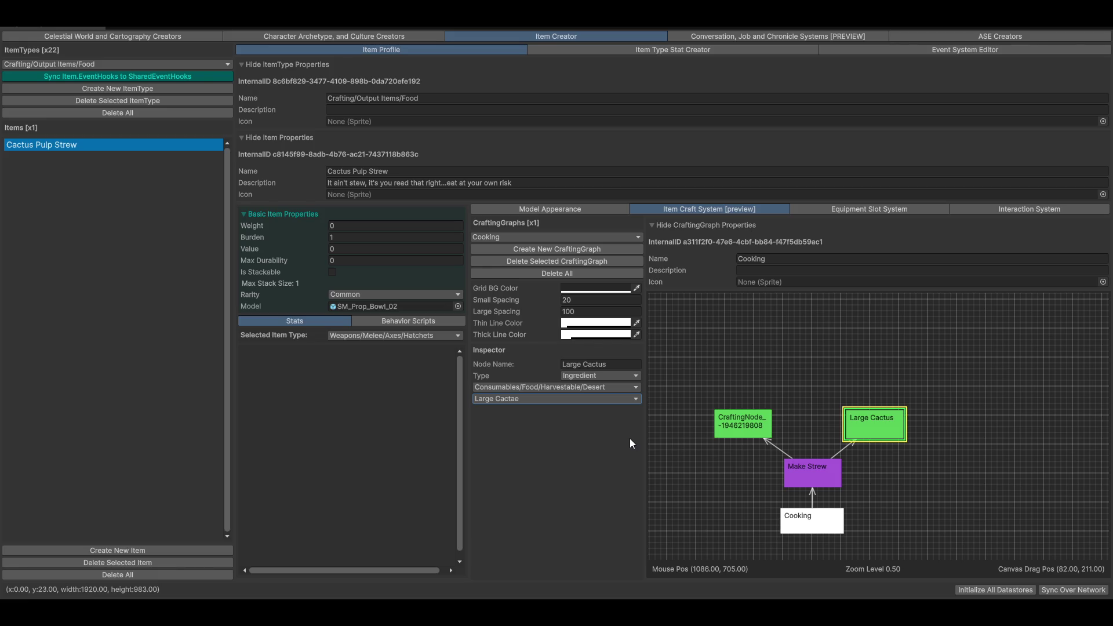
Step: Set the unnamed ingredient node's category to Consumables/Food/Harvestable/Desert, keeping Large Cactae
left_click(743, 429)
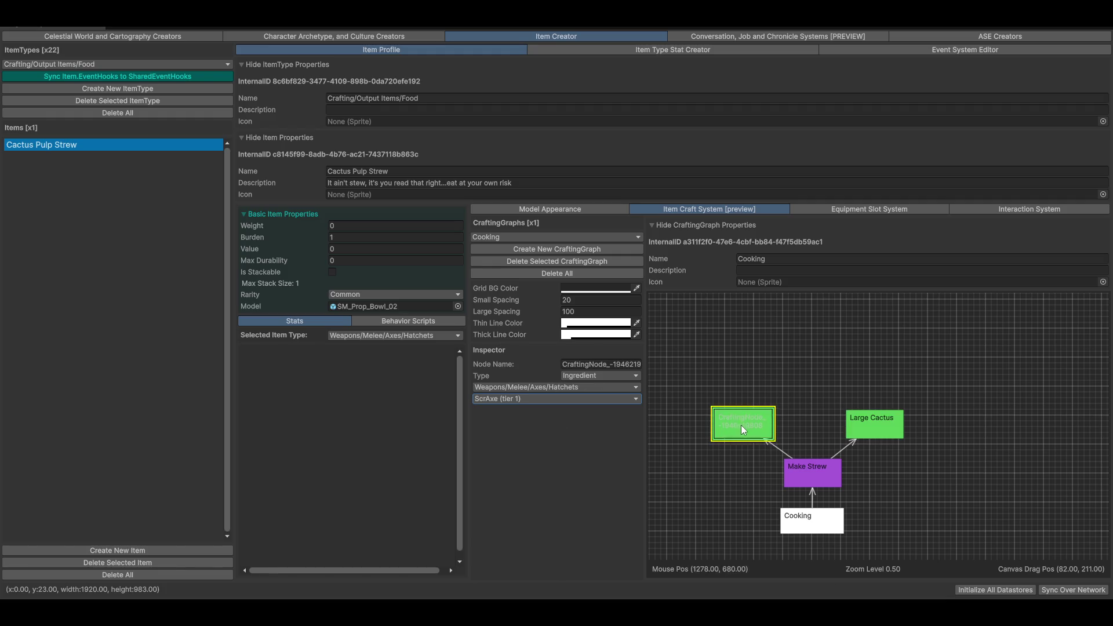
left_click_drag(742, 428, 743, 430)
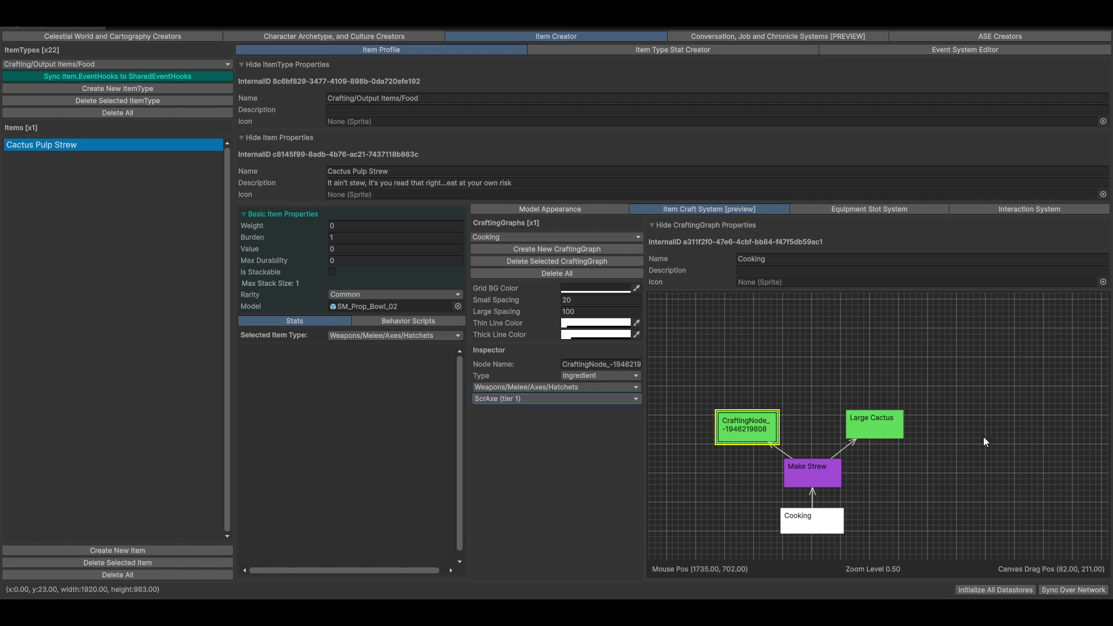
left_click(880, 435)
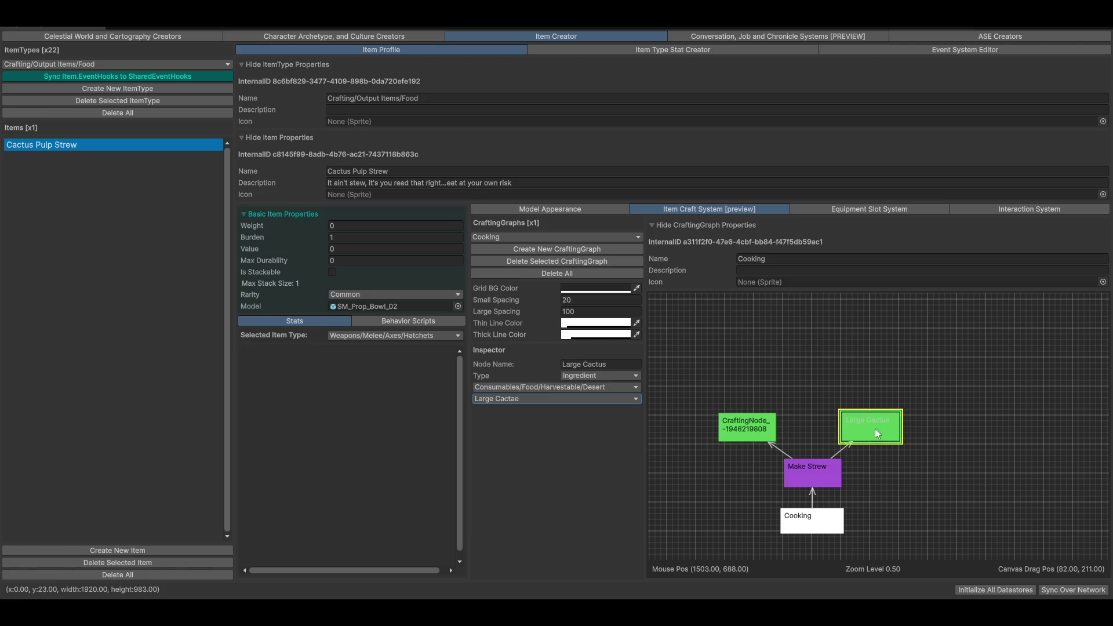
left_click_drag(858, 418, 867, 420)
left_click(750, 427)
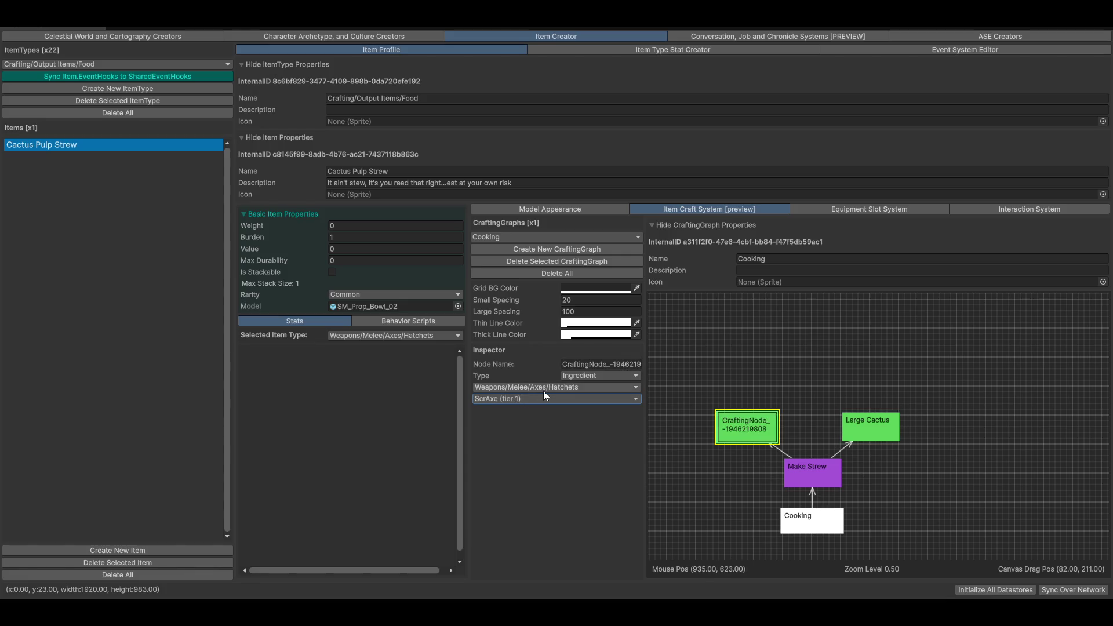
left_click(558, 388)
mouse_move(539, 478)
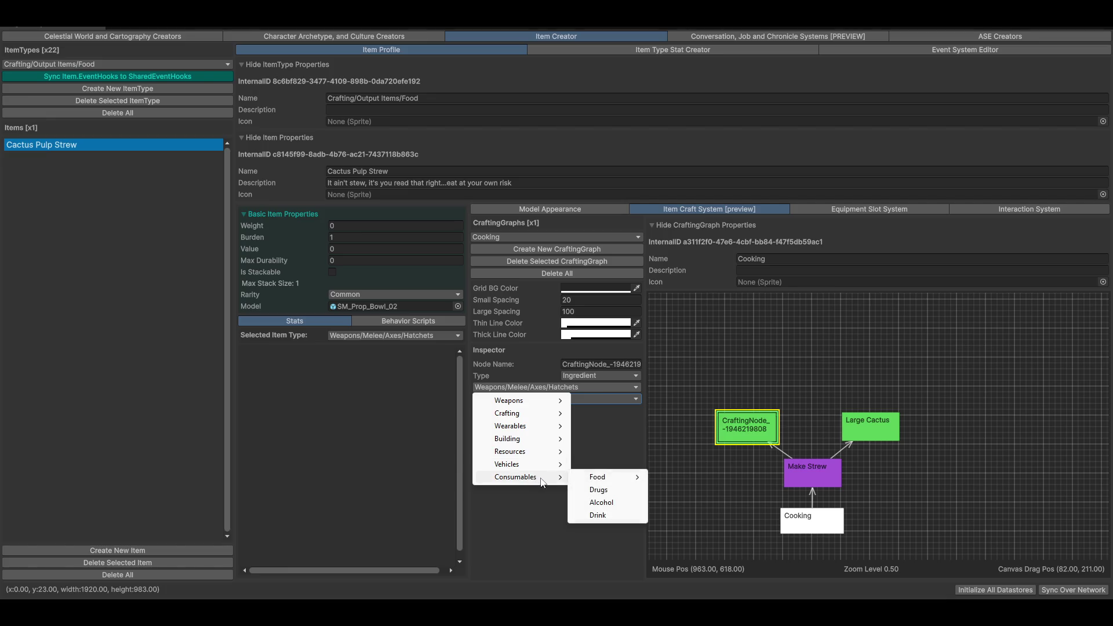
mouse_move(613, 481)
mouse_move(677, 478)
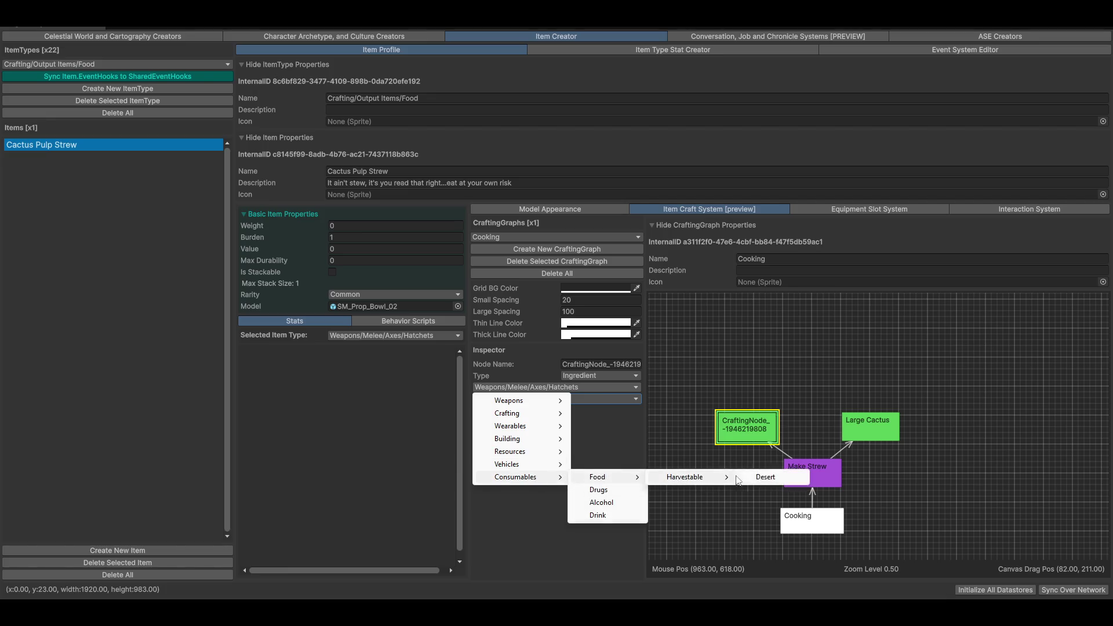
left_click(776, 479)
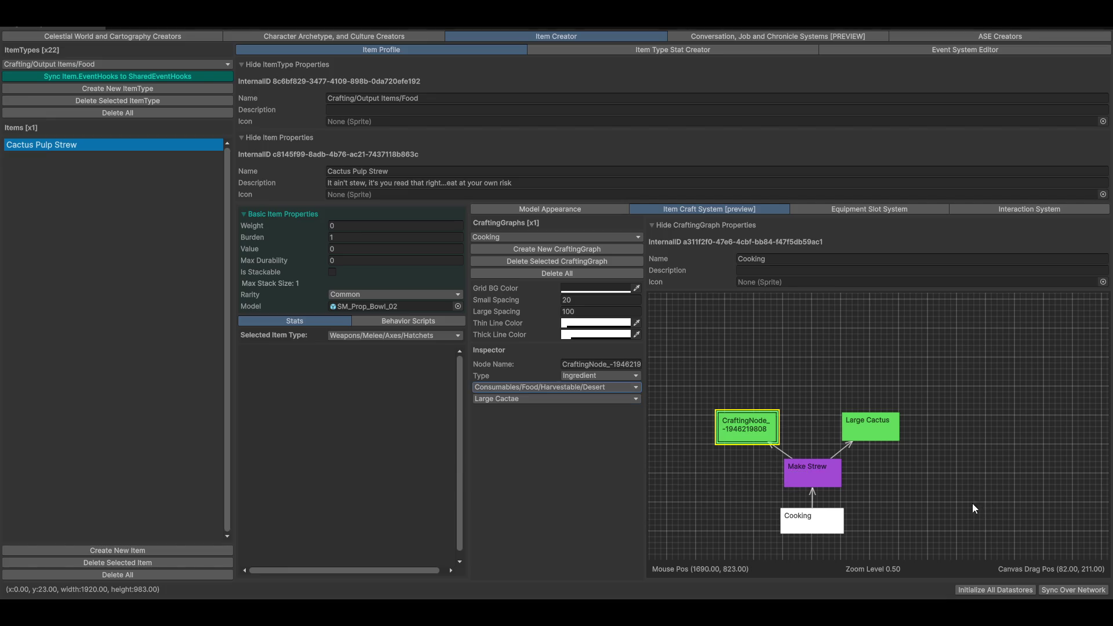
left_click(579, 387)
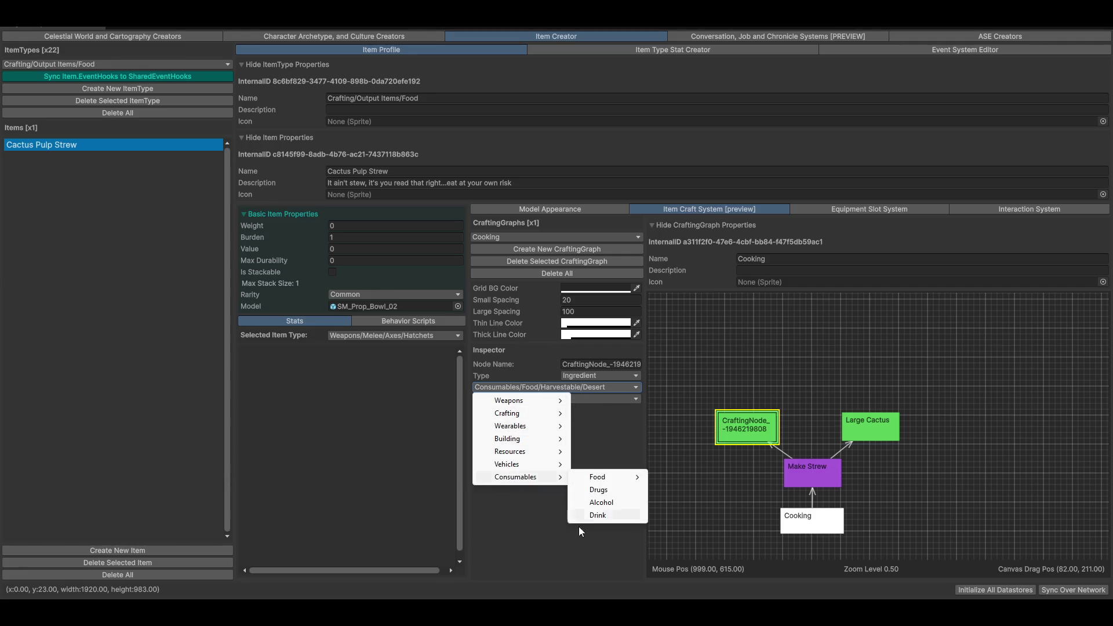
left_click(572, 579)
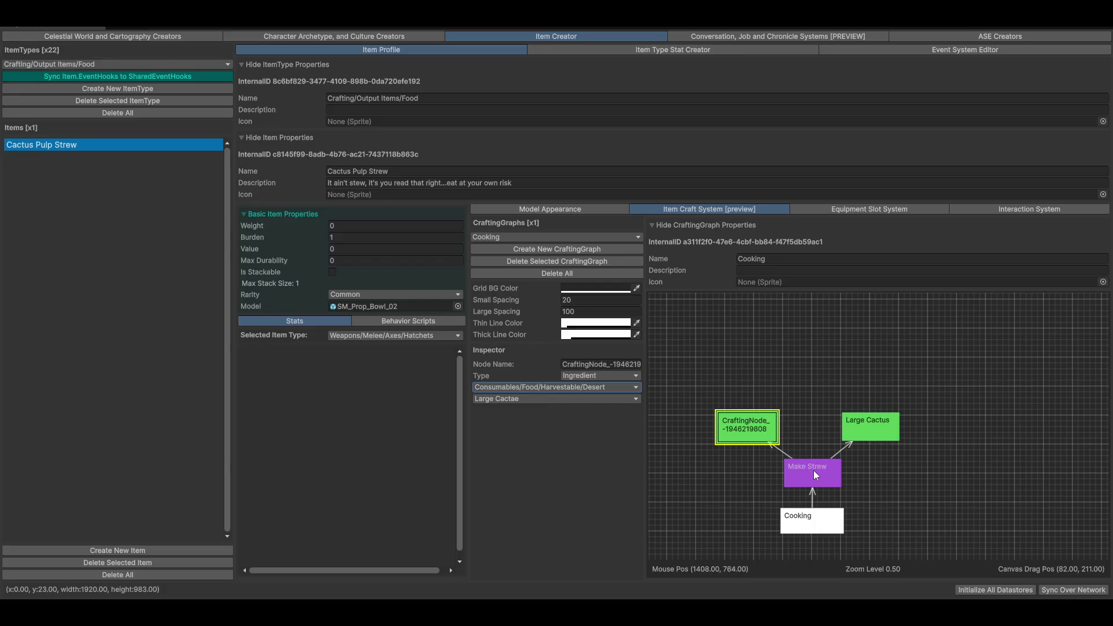
left_click(812, 470)
Step: Add a Byproduct node above Make Strew and connect Make Strew to it
right_click(800, 358)
mouse_move(834, 366)
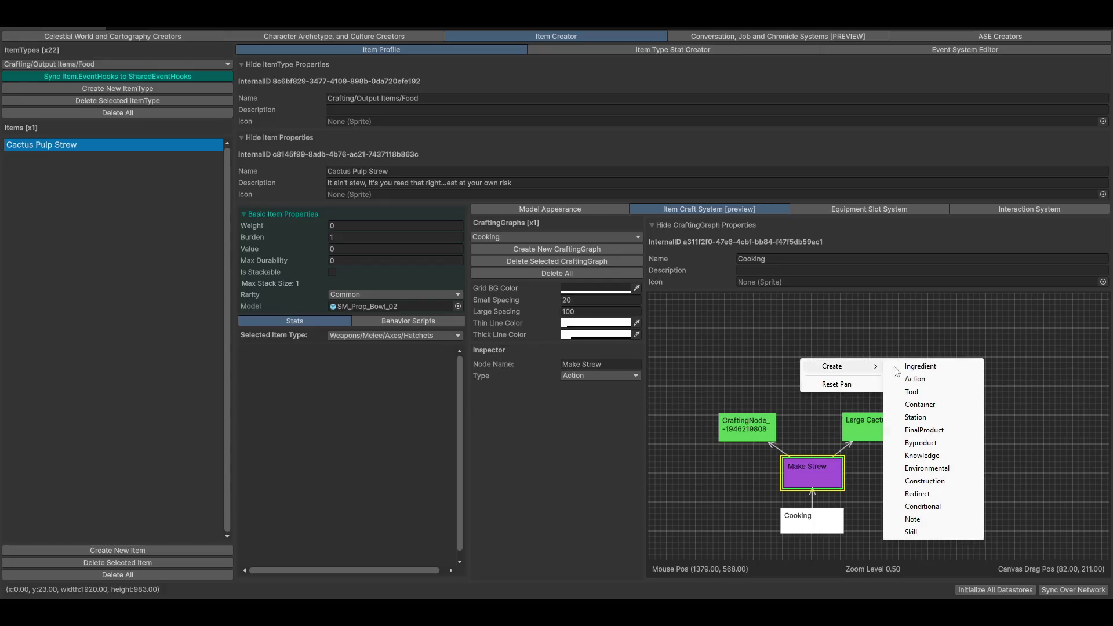
left_click(920, 442)
left_click_drag(771, 402, 802, 368)
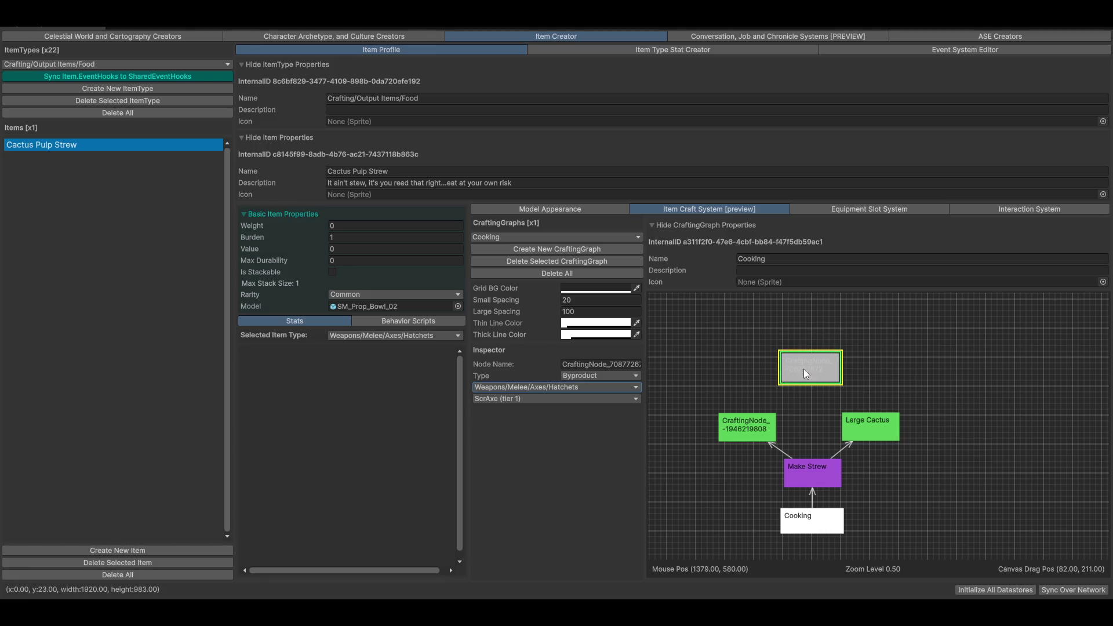
left_click(860, 429)
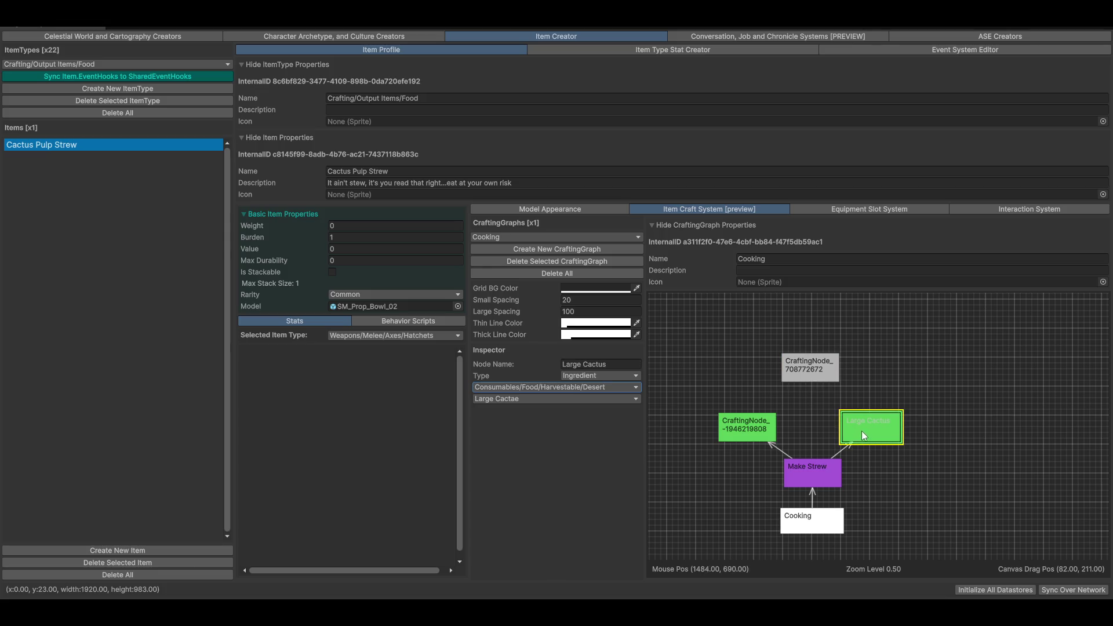
left_click_drag(812, 460, 811, 375)
Step: Make the Make Strew–byproduct link a Produces Chance connection with chance 0.5
left_click(812, 414)
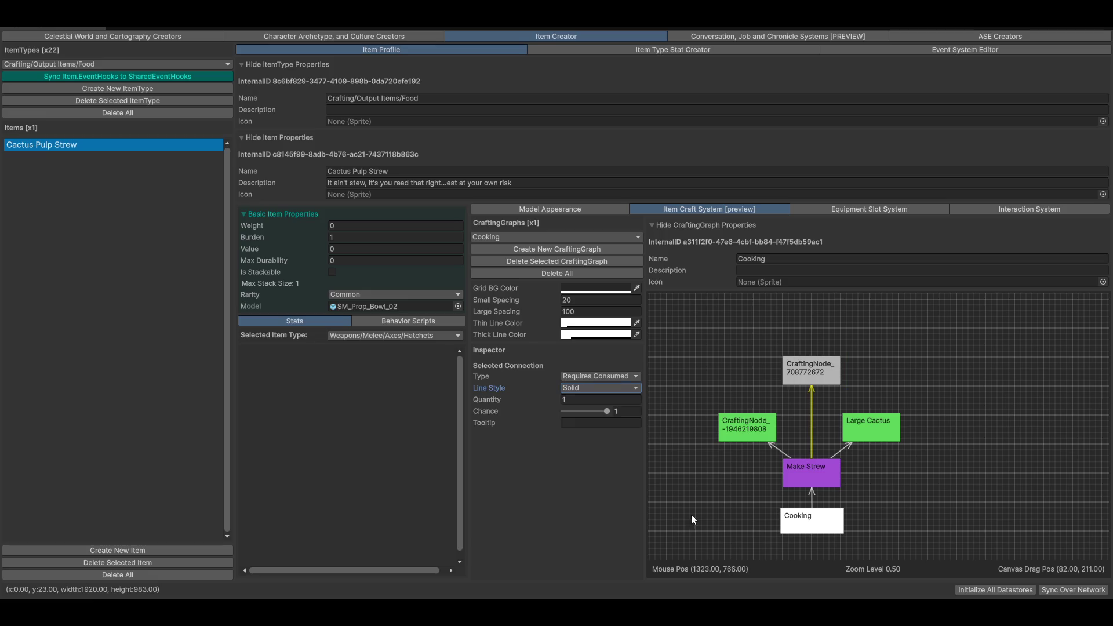
left_click(619, 376)
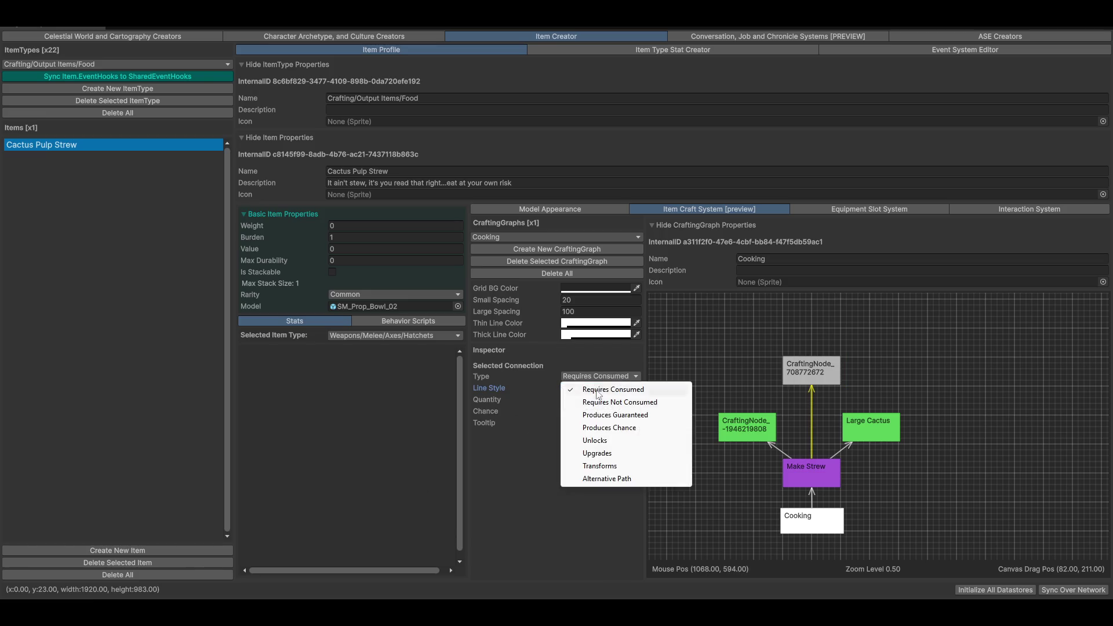
left_click(644, 429)
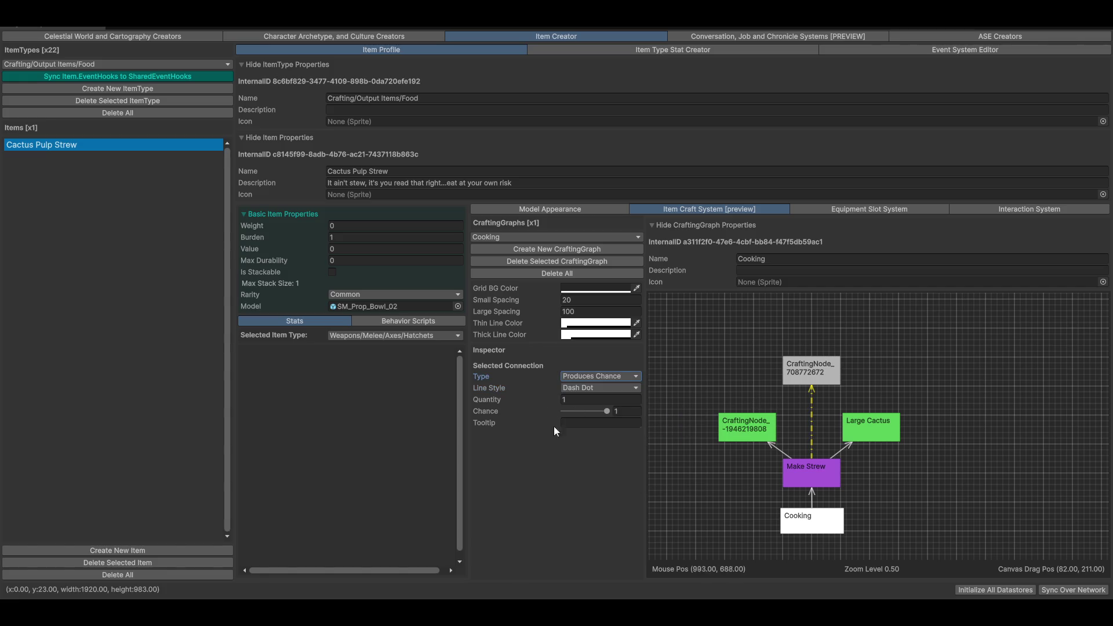
mouse_move(607, 416)
left_mouse_down()
mouse_move(580, 416)
mouse_move(604, 417)
left_mouse_up()
type("1")
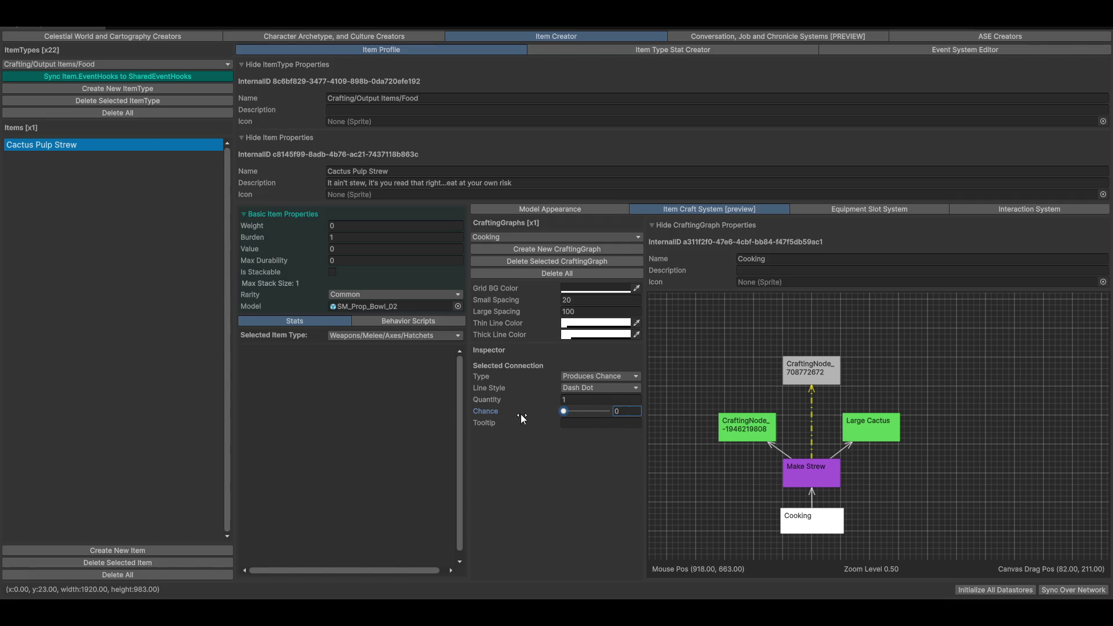
left_click(584, 413)
left_click_drag(584, 421, 585, 420)
left_click(636, 410)
type("0.5")
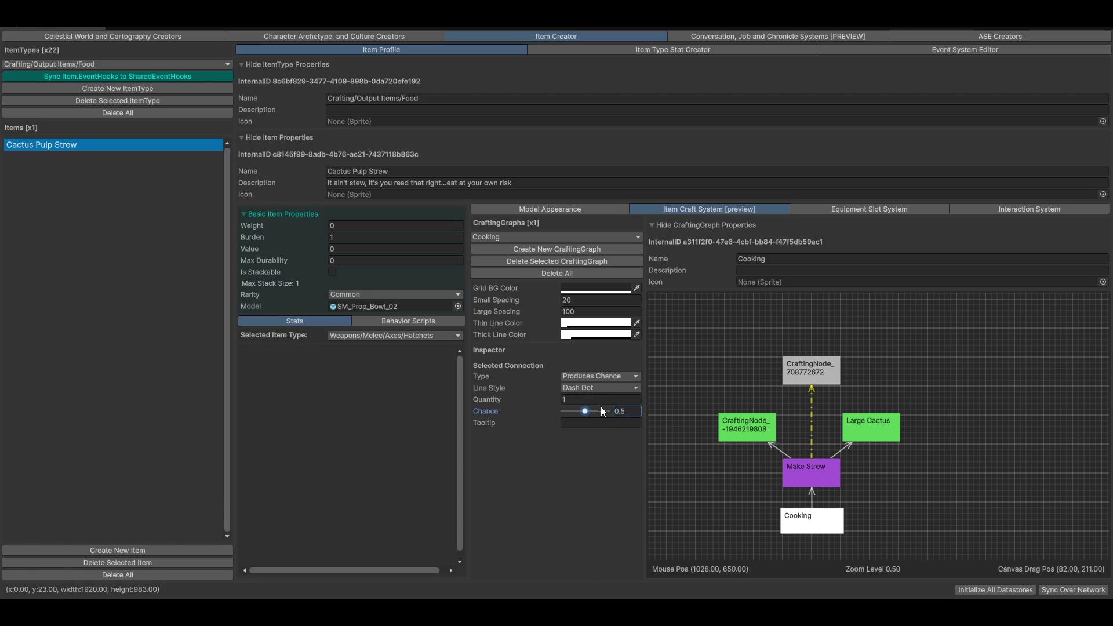
Step: Rename the byproduct node to Slop
left_click(812, 364)
left_click(605, 365)
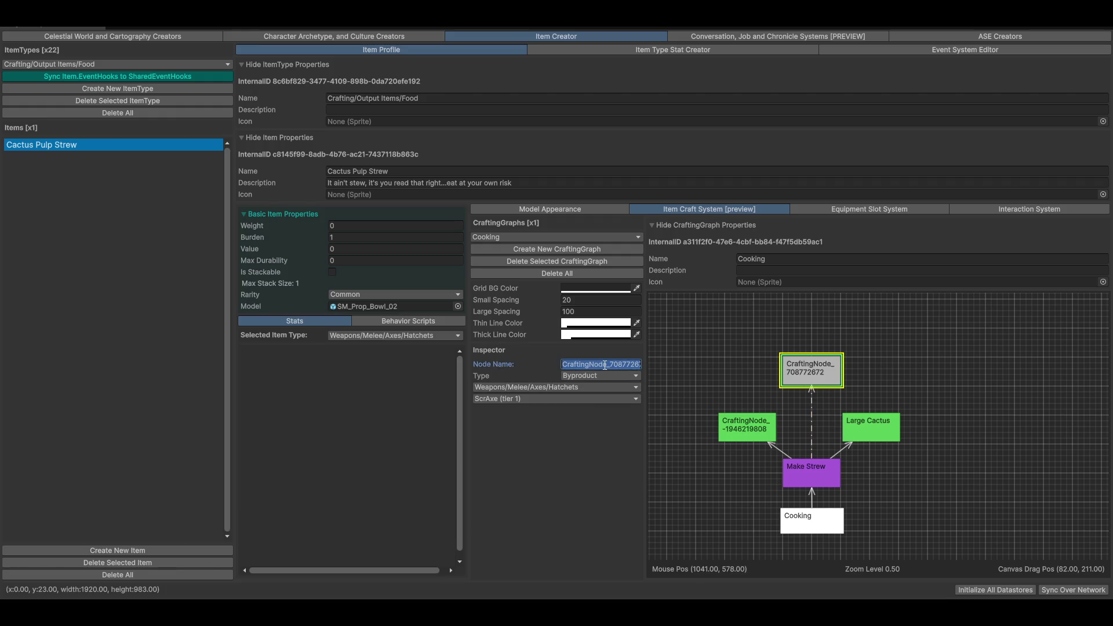
type("Slopped")
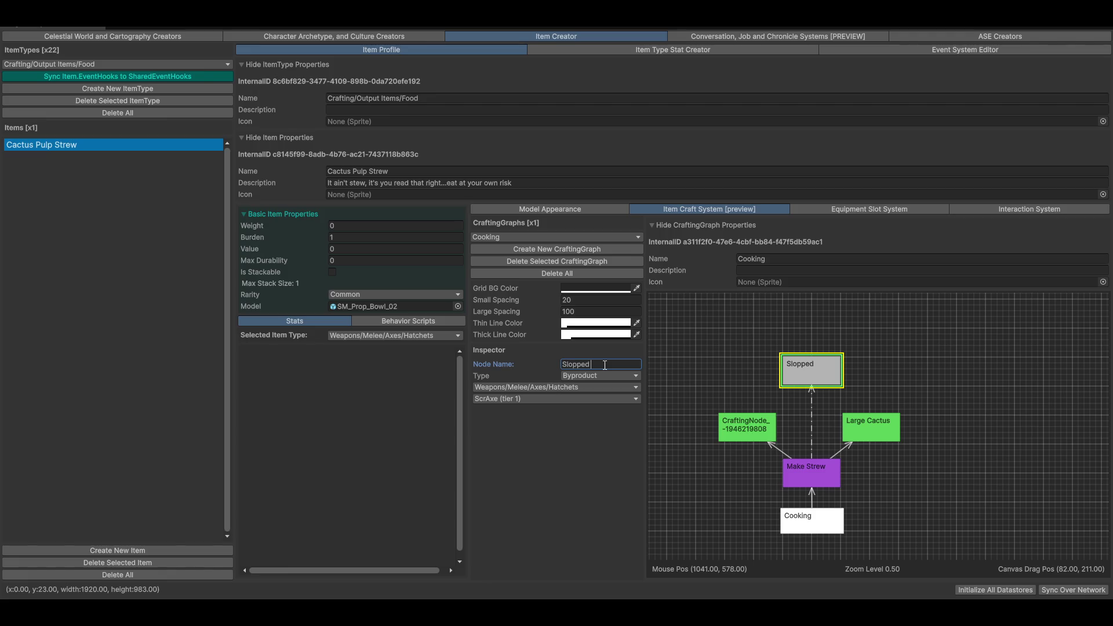
key("BackSpace")
key("BackSpace")
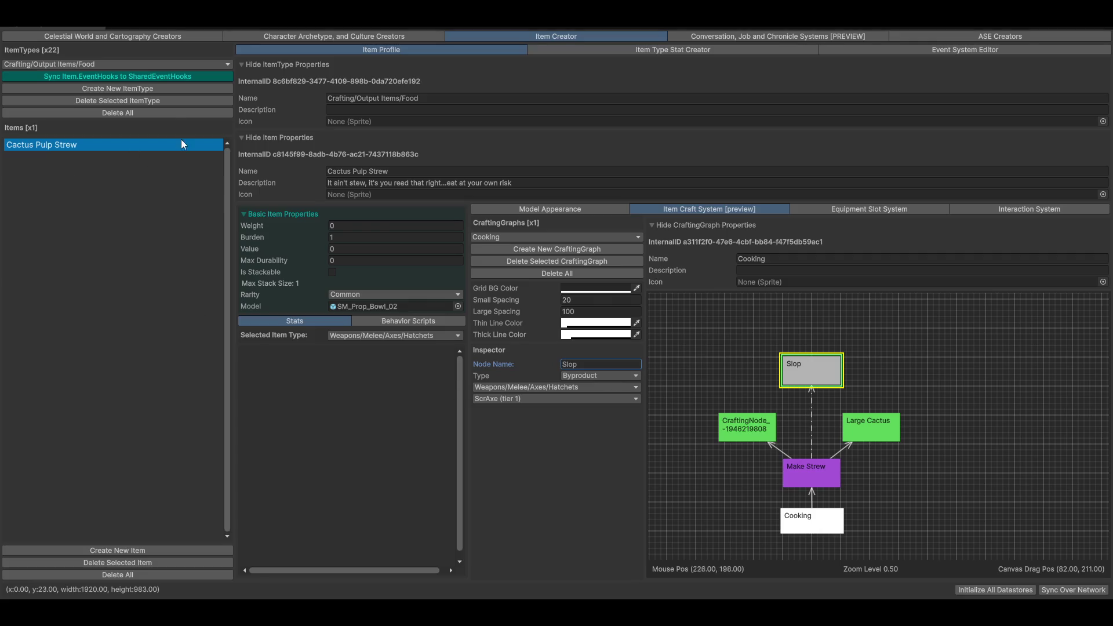
Step: Keep the Crafting/Output Items/Food item type selected and copy its Crafting/Output Items name prefix
left_click(113, 64)
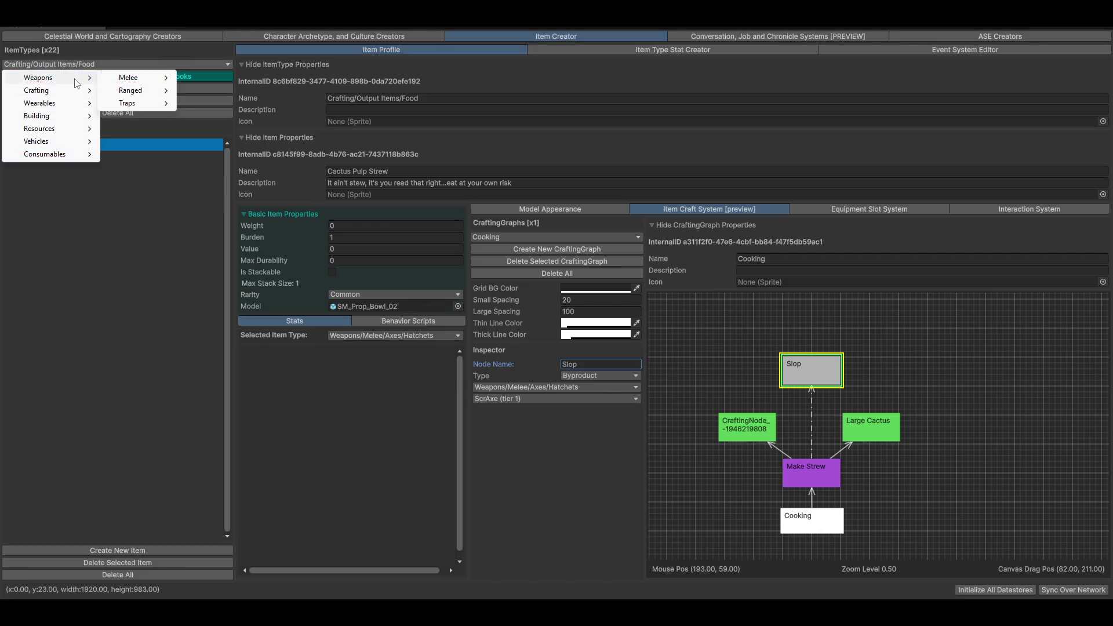
mouse_move(87, 90)
mouse_move(161, 129)
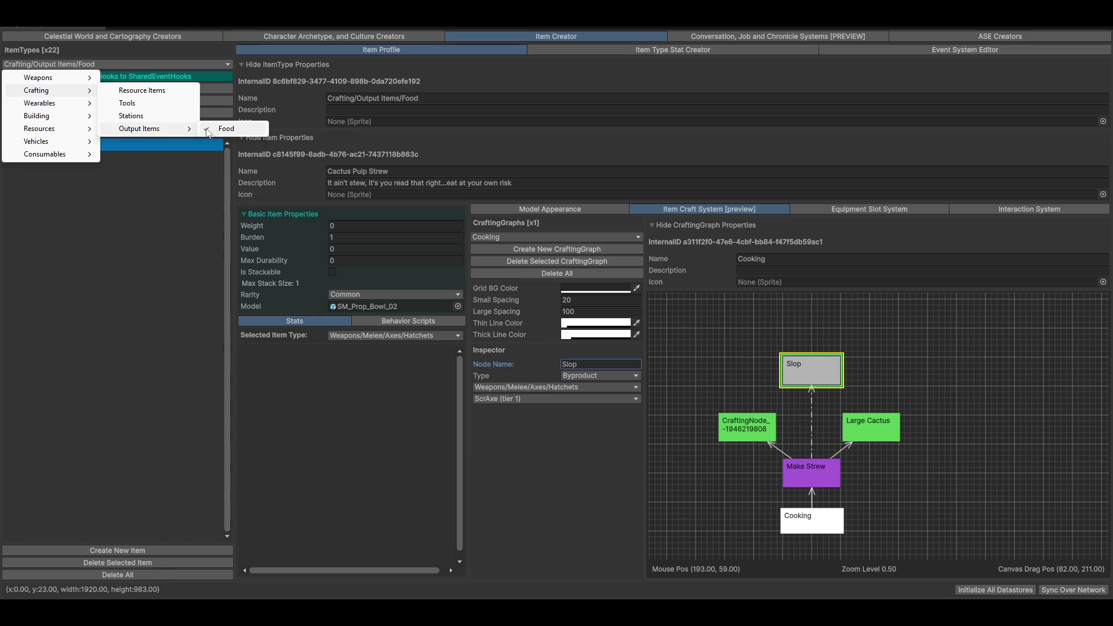
left_click(223, 128)
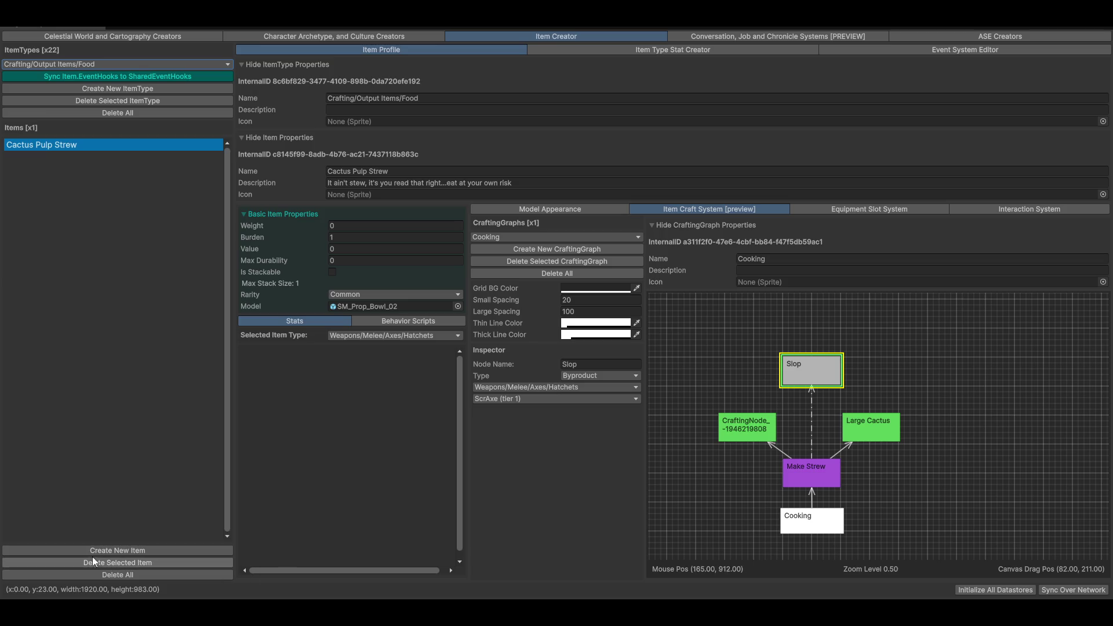
left_click(470, 99)
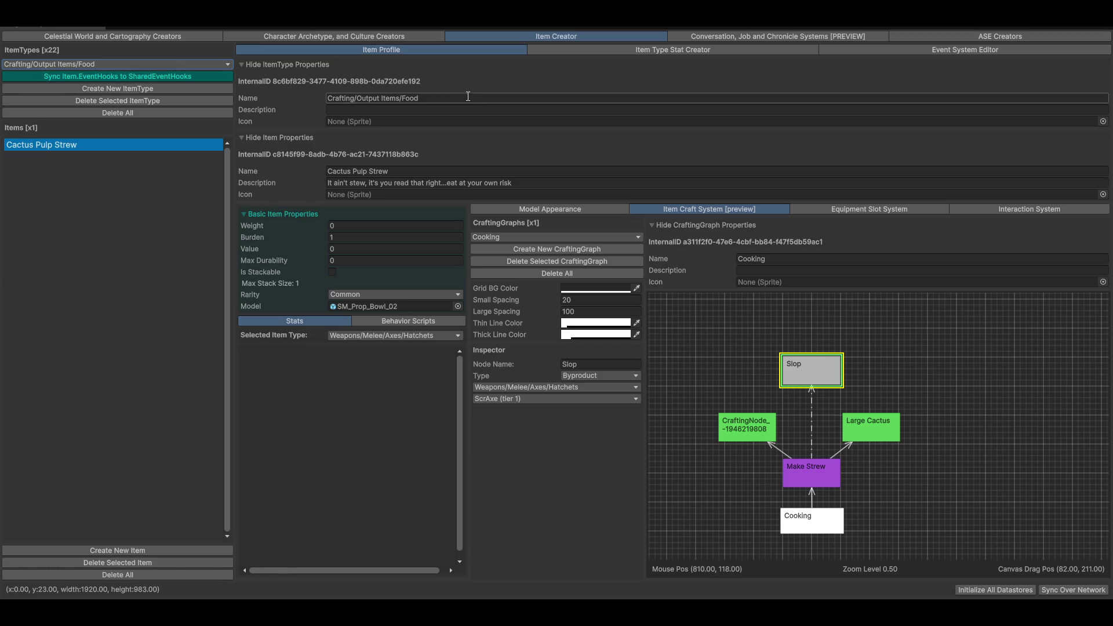
key("ctrl+a")
key("ctrl+c")
key("Home")
key("ctrl+shift+Right")
key("ctrl+shift+Right")
key("ctrl+shift+Right")
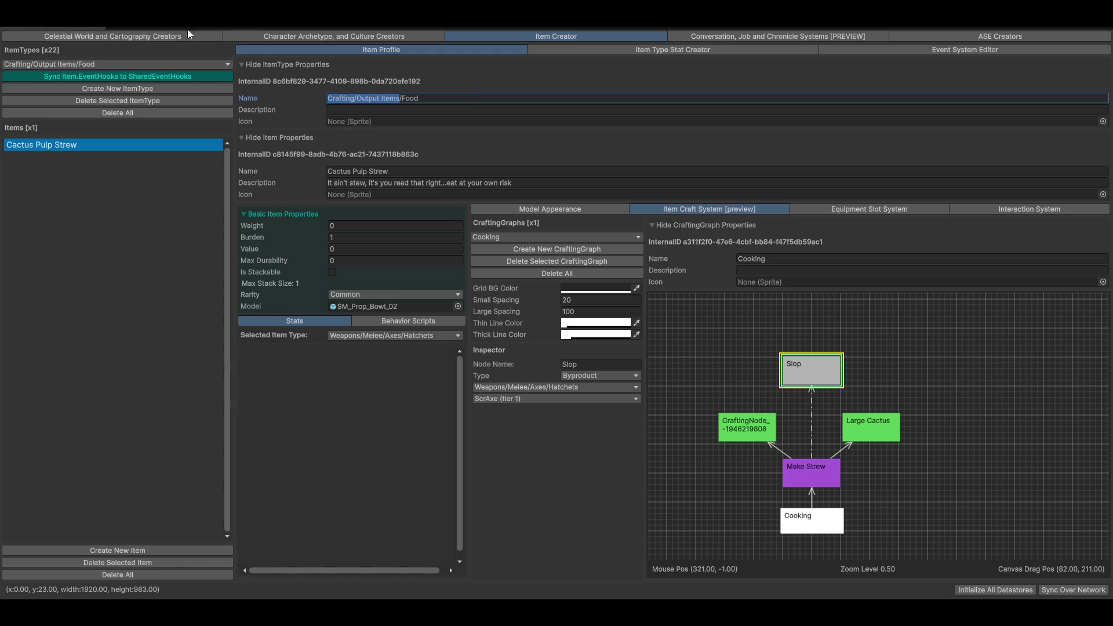
Step: Create a new item type named Crafting/Output Items/Failed Food Items
left_click(125, 89)
left_click(488, 99)
key("ctrl+v")
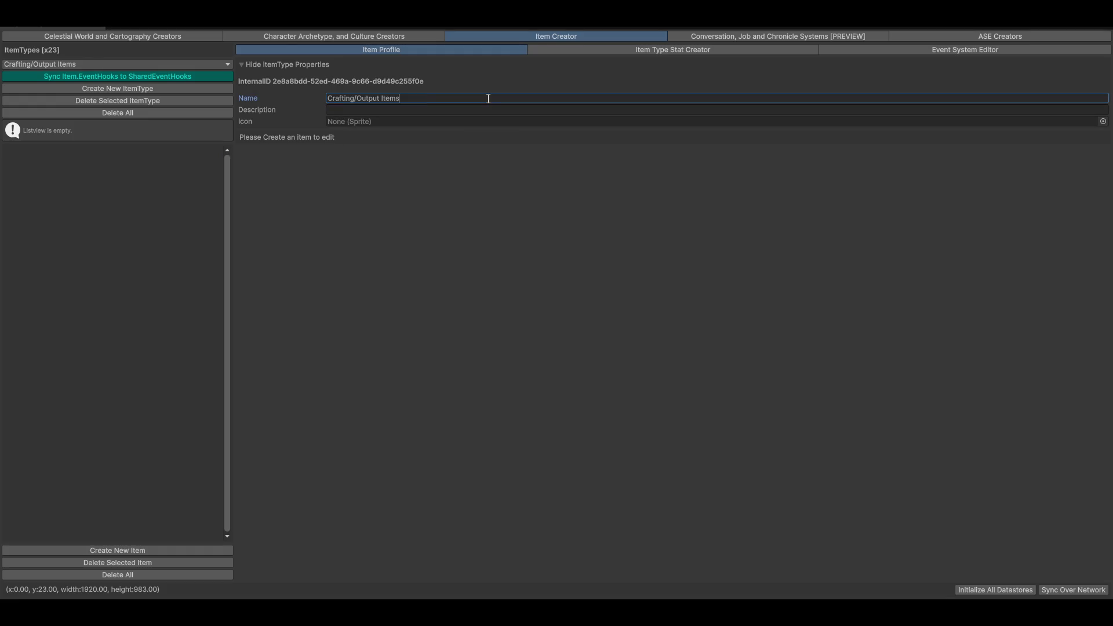
type("Food Items")
left_click(117, 548)
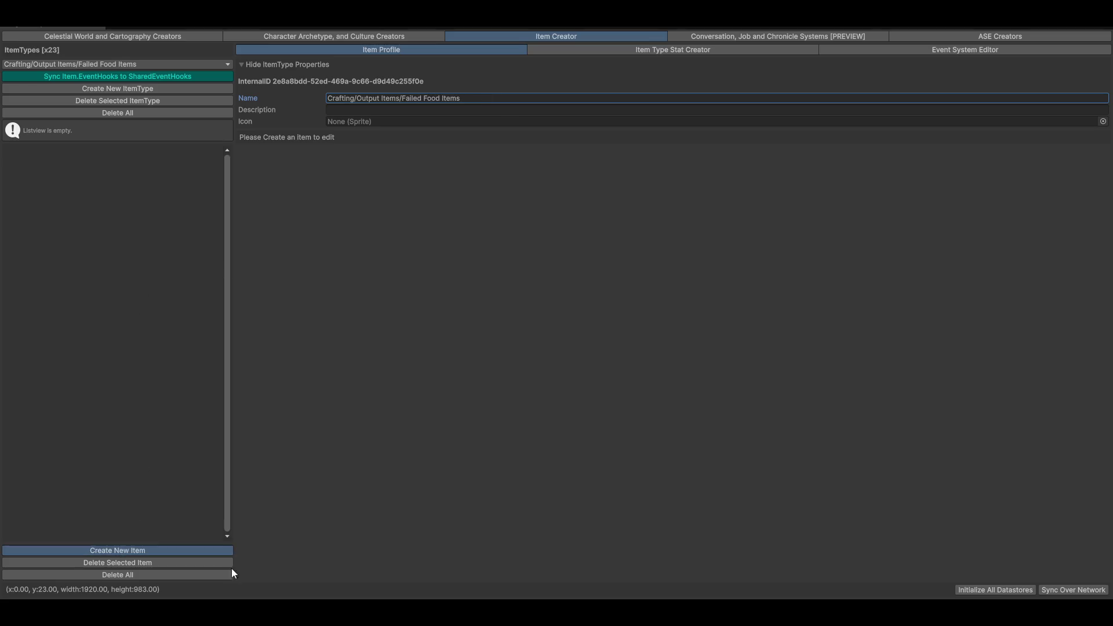
Step: Name the first Failed Food Items item Sloppy Slop
left_click(421, 171)
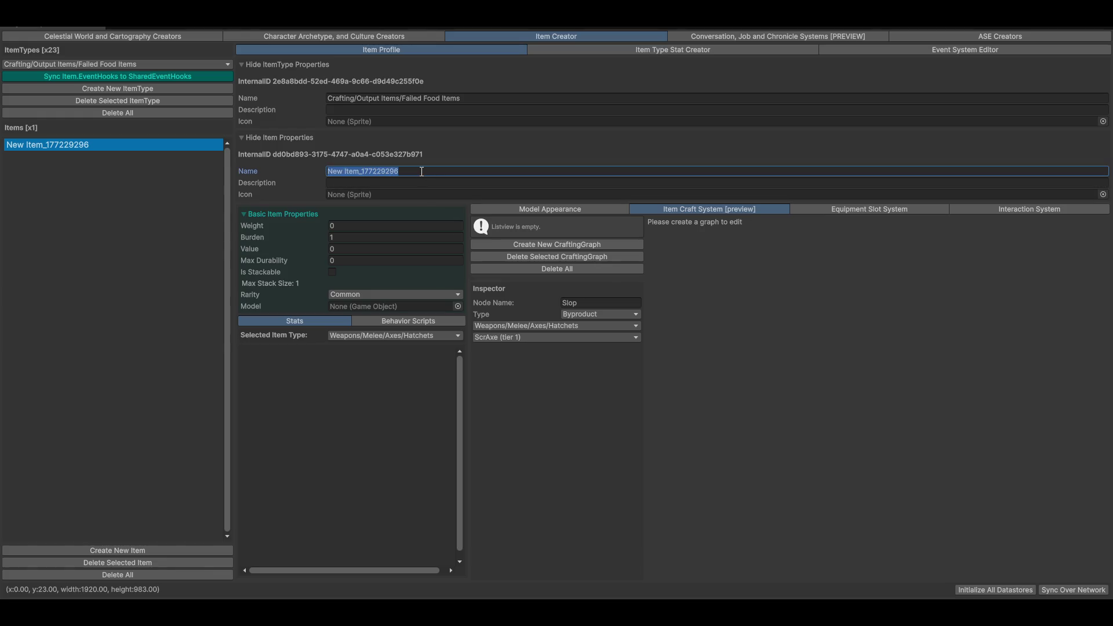
type("Slop")
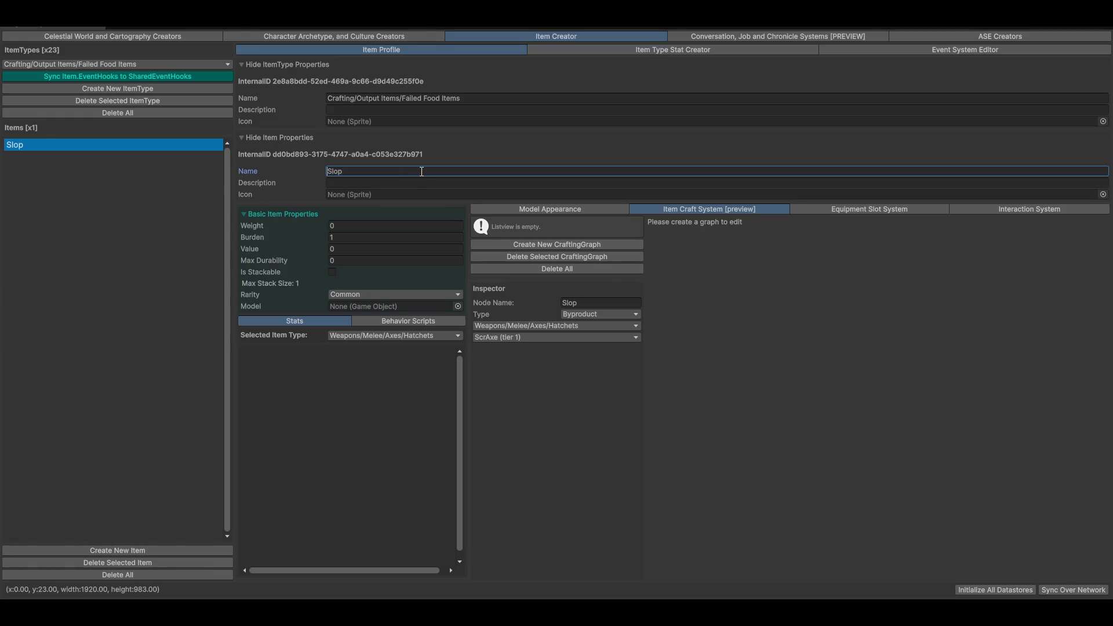
type("Gruelish")
left_click(372, 171)
type("Slop")
key("Return")
type("op")
left_click(432, 182)
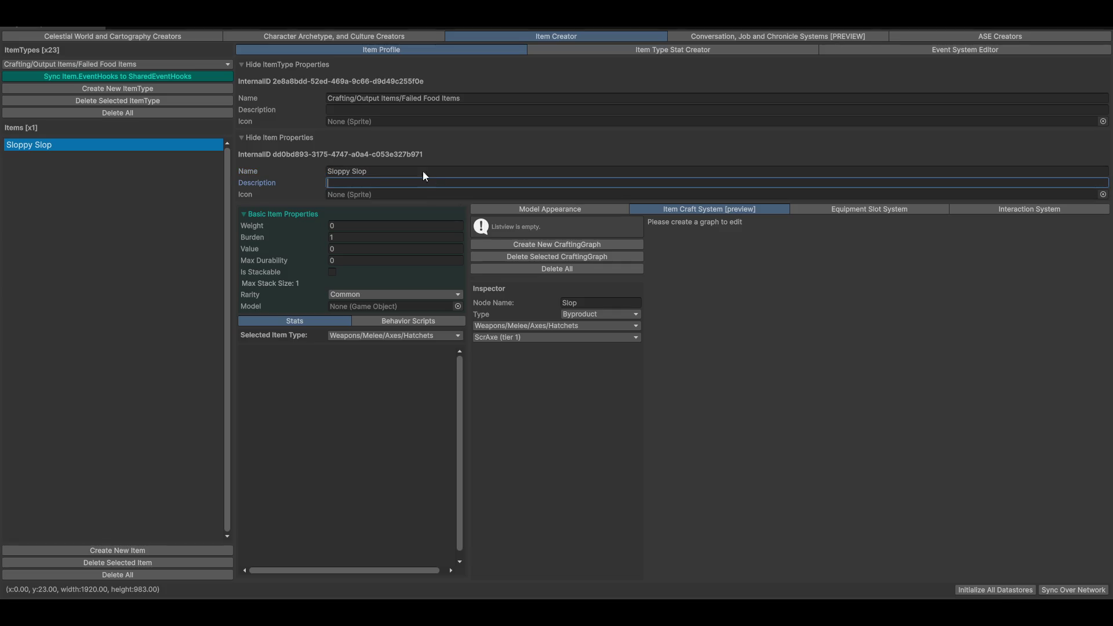
Step: Add a second item named Grubby Grub and compare it with Sloppy Slop
left_click(158, 550)
left_click(444, 173)
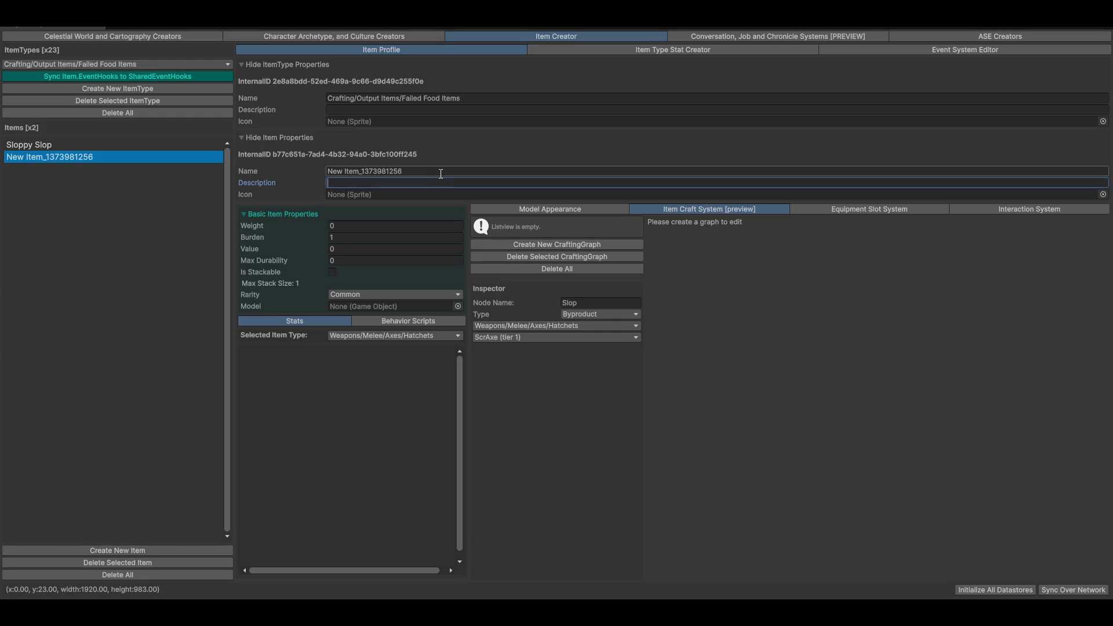
type("G")
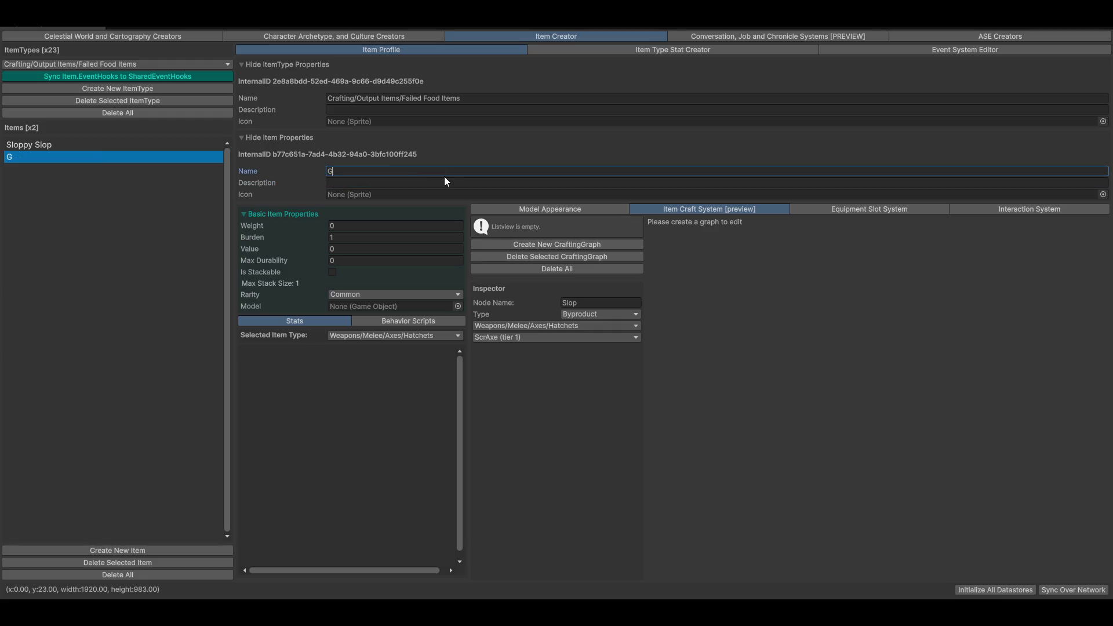
type("rubbyt")
type("Grub")
left_click(47, 145)
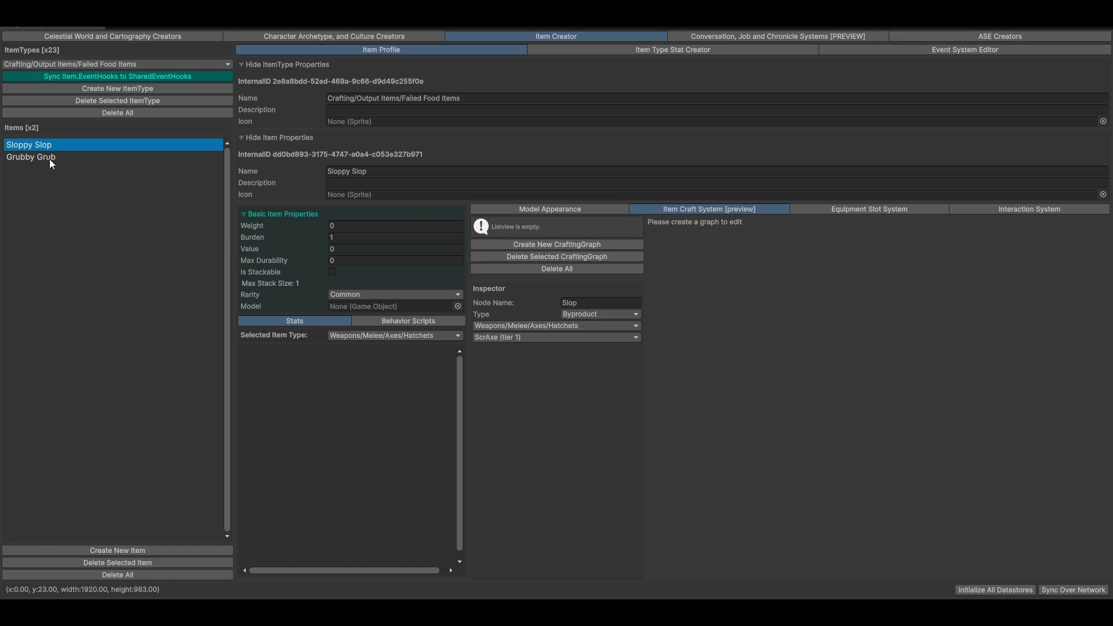
left_click(50, 157)
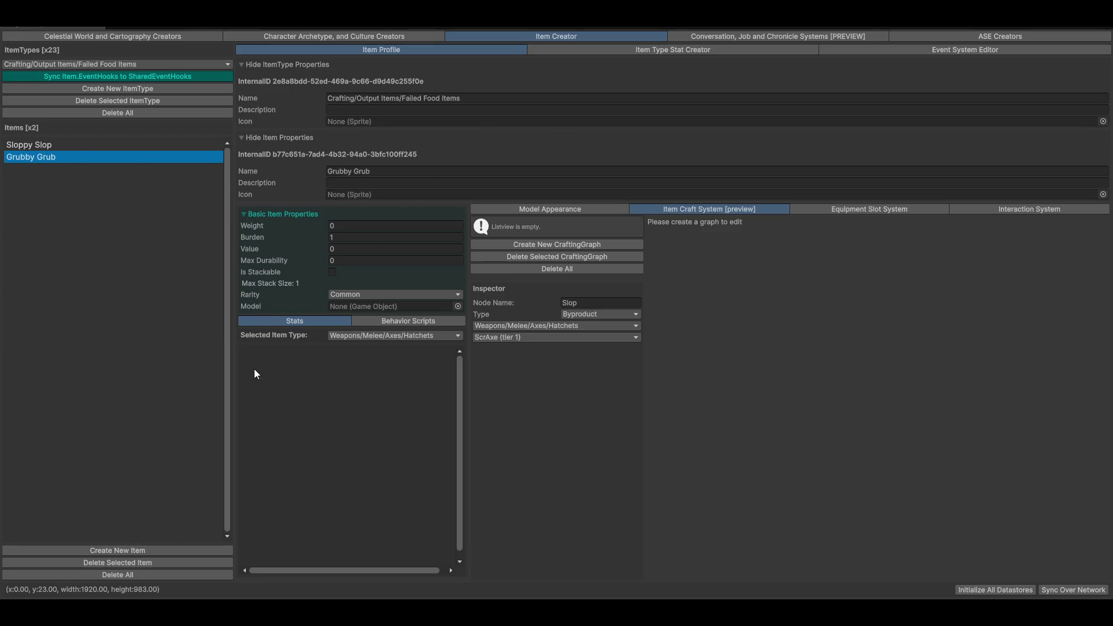
left_click(359, 336)
Step: Create a third item named Sock Soop, described "That's right...Foot Soop"
left_click(85, 550)
left_click(457, 173)
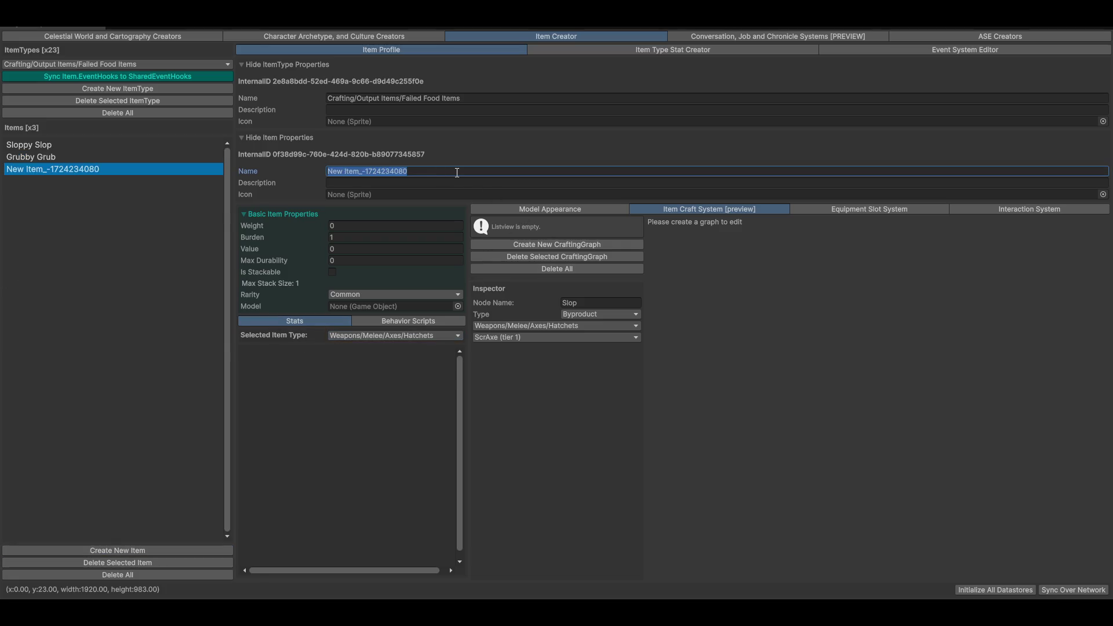
type("Sock S")
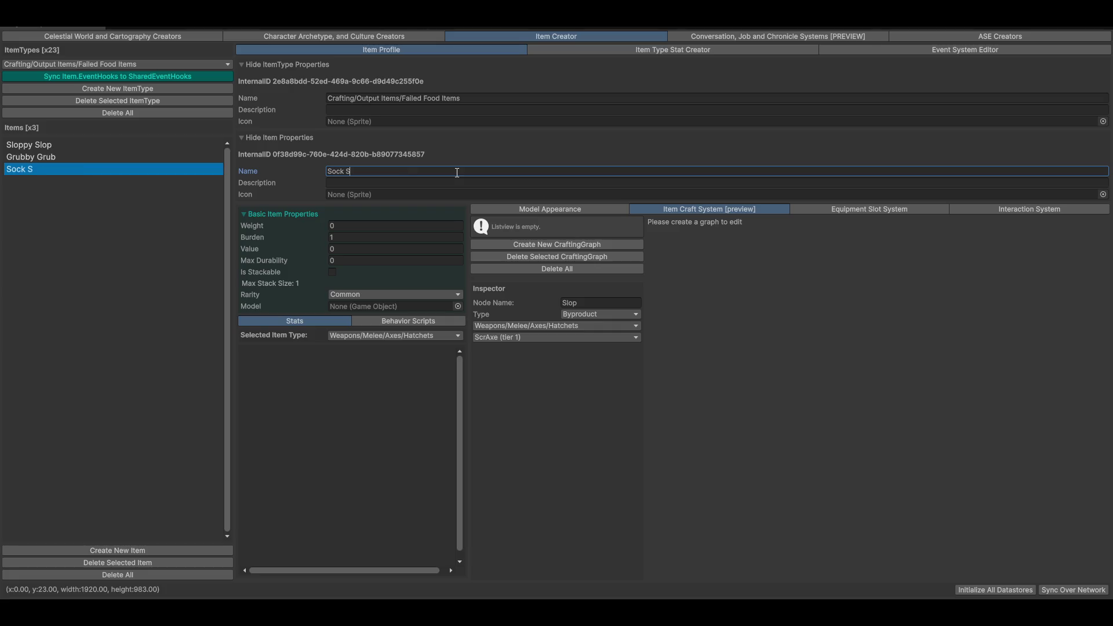
type("oop")
left_click(401, 180)
type("That")
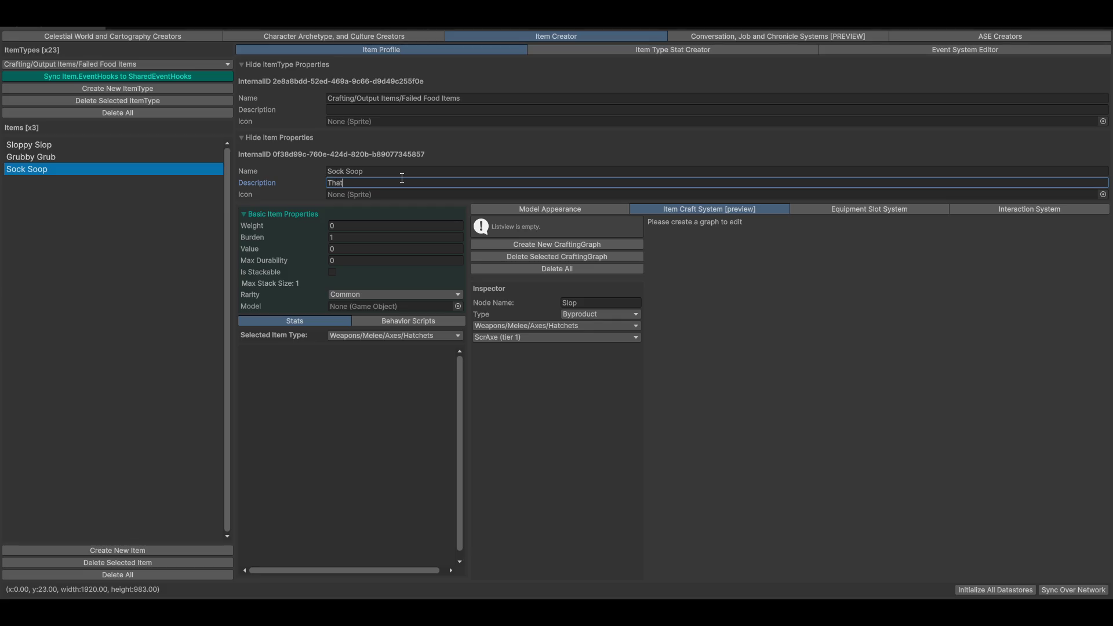
type("'s right...S")
type("oop")
left_click(387, 183)
type("Foot")
Step: Review the failed food items, looking through Sock Soop, Grubby Grub and Sloppy Slop
left_click(389, 171)
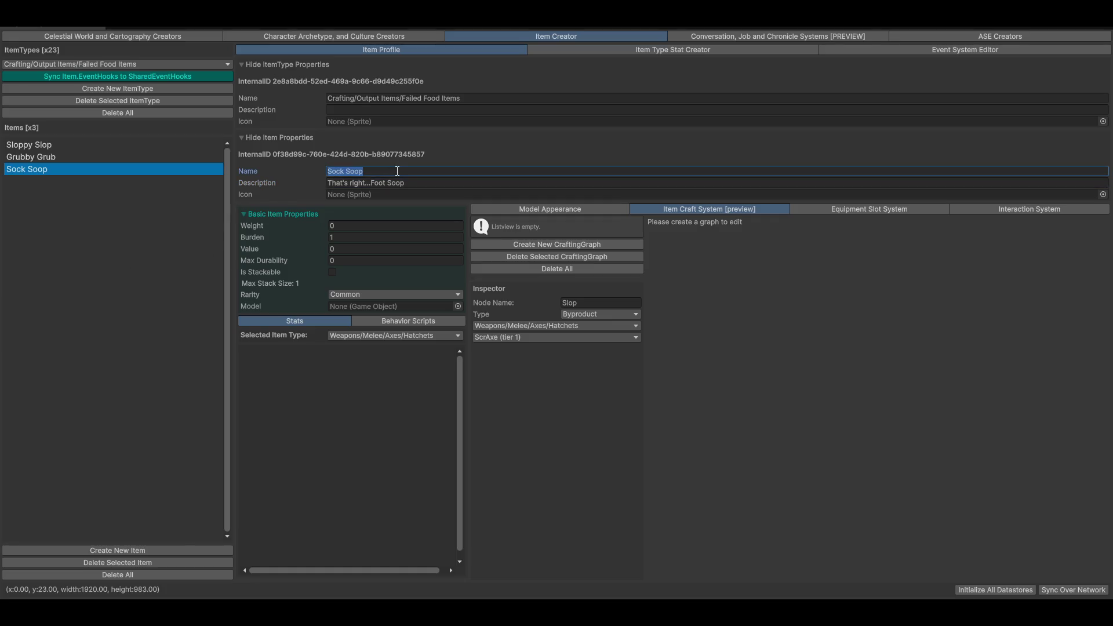
key("Home")
left_click(62, 159)
left_click(82, 145)
left_click(97, 168)
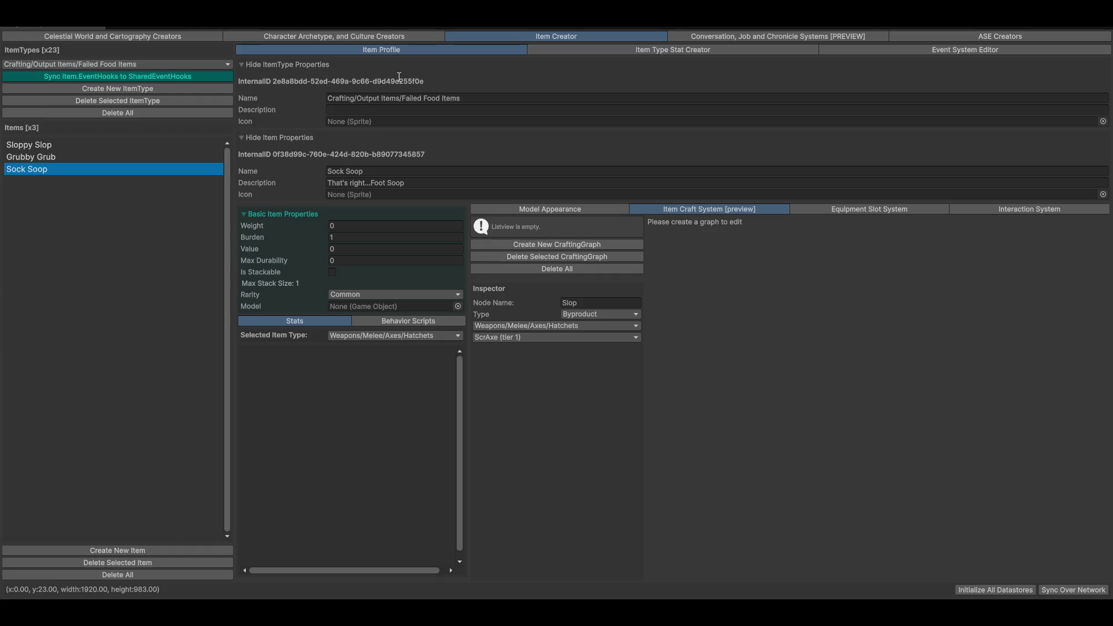
left_click(46, 155)
left_click(50, 144)
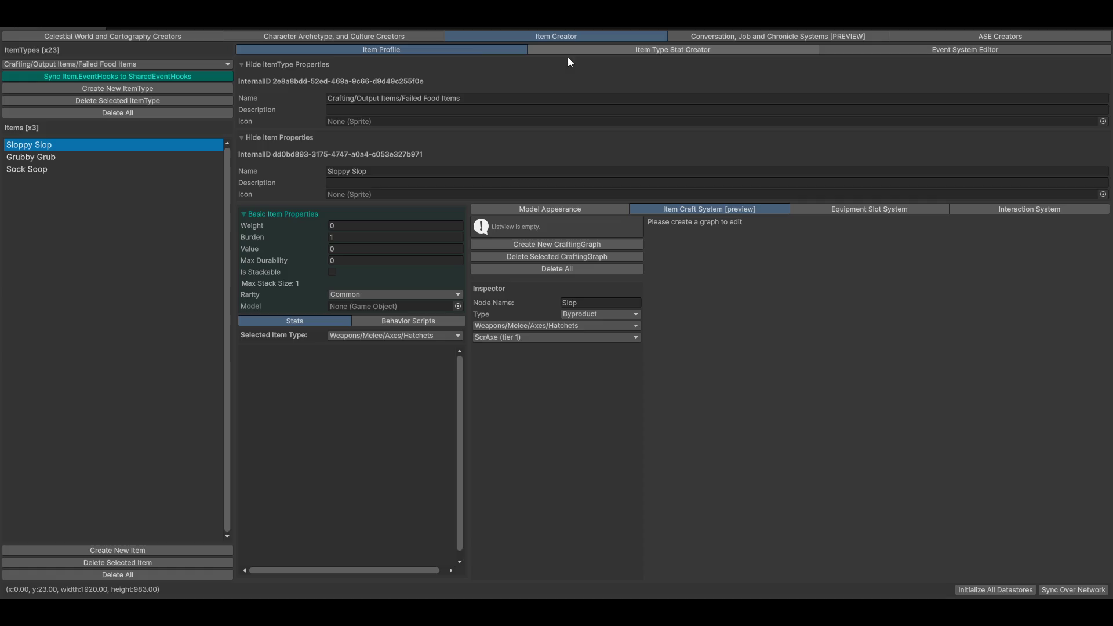
left_click(387, 182)
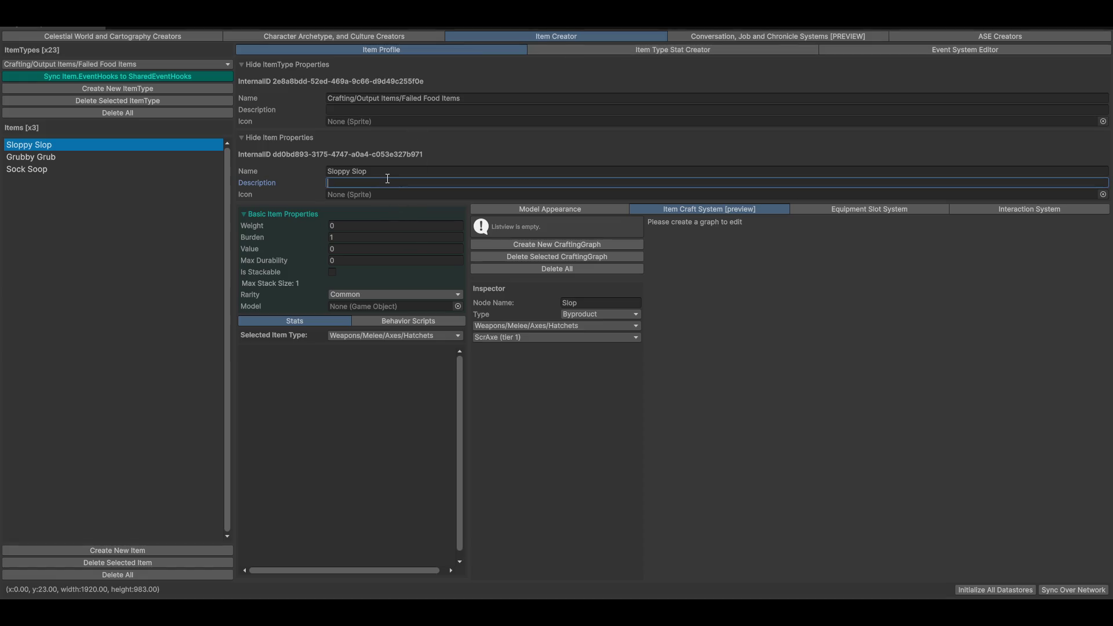
Step: Append "How did you even get a sock in the soop" and an ACHIEVEMENT : label to Sock Soop's description
left_click(30, 166)
left_click(431, 184)
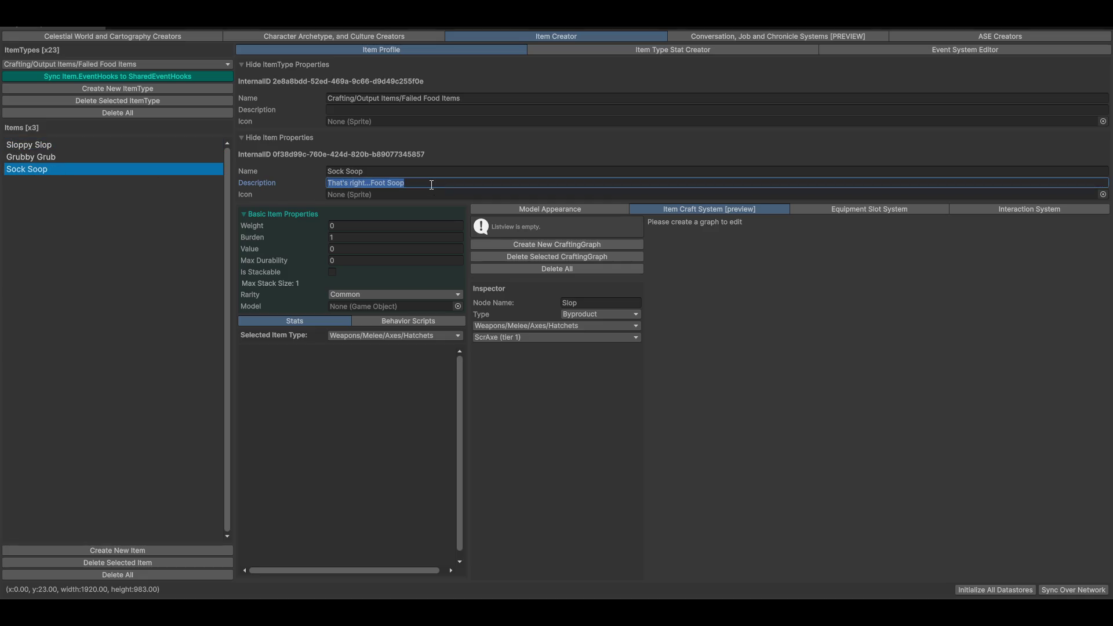
left_click(431, 185)
type(". ")
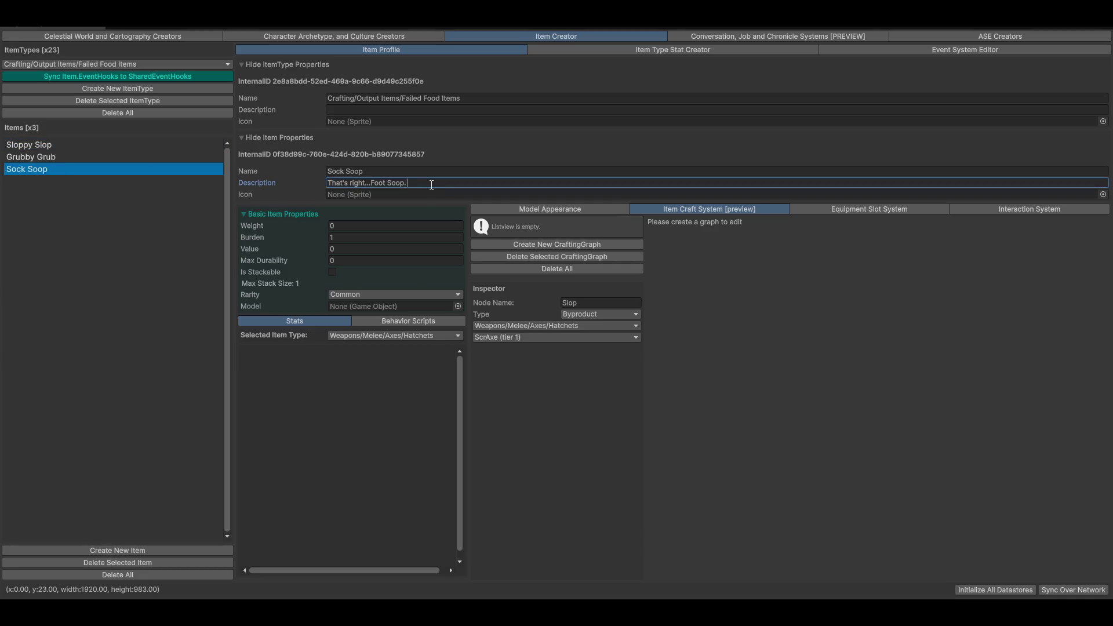
type("How di")
type("d you even")
type("get a sock int")
type(" the")
type(" Soup...")
key("BackSpace")
key("BackSpace")
key("BackSpace")
type("soop. ")
type("ACHIEVE")
type("M<")
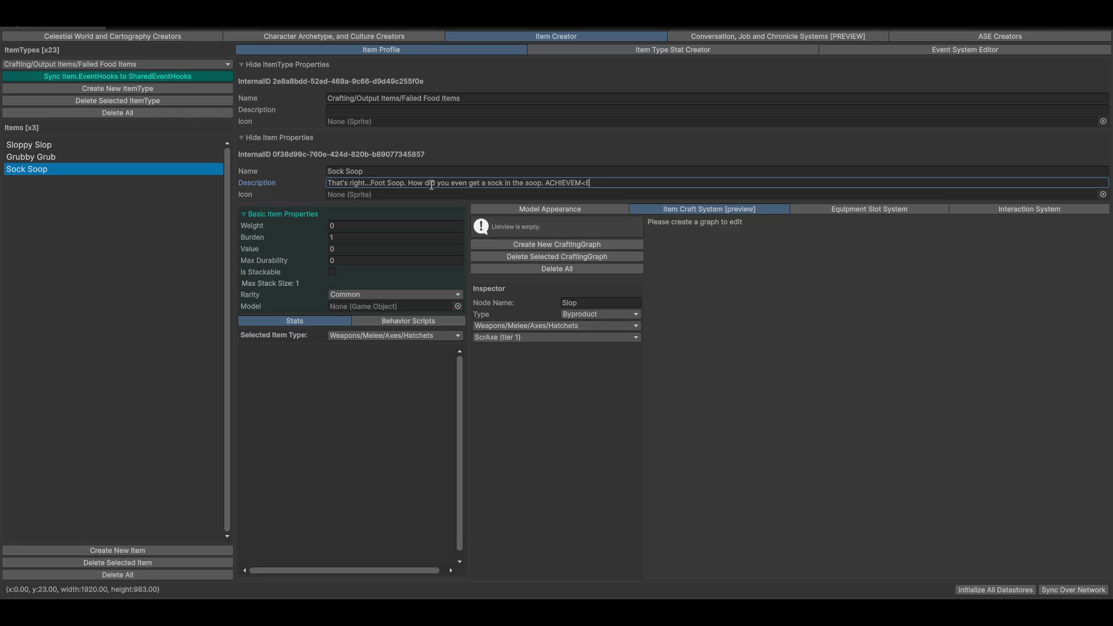
type("ENT ")
type("BLEH")
key("Left")
key("Left")
key("Left")
type(":")
type("[]")
key("Delete")
key("Delete")
key("Delete")
Step: Complete the note as "ACHIEVEMENT : Gross Groceries" and end the question with a question mark
type("Gr")
type("ills Gr")
type("illsface")
key("ctrl+shift+Left")
key("BackSpace")
type("Gross")
key("Delete")
key("Delete")
key("Delete")
type("oss")
key("BackSpace")
key("BackSpace")
type("ceries")
key("BackSpace")
type("?")
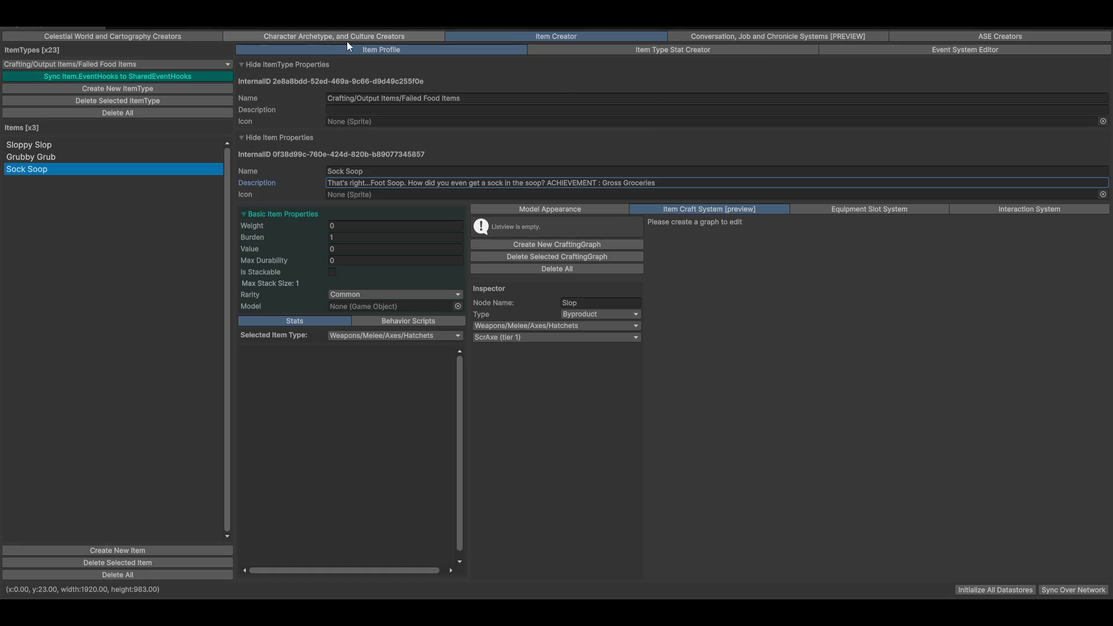
Step: In Mordecai's character data, remove Mordecai Convo Tree from Conversations and assign it back
left_click(308, 37)
mouse_move(826, 451)
left_mouse_down()
mouse_move(735, 454)
mouse_move(763, 481)
mouse_move(792, 482)
mouse_move(781, 511)
mouse_move(854, 461)
mouse_move(840, 485)
mouse_move(859, 440)
mouse_move(981, 455)
mouse_move(1007, 442)
mouse_move(952, 464)
mouse_move(958, 443)
mouse_move(841, 255)
left_mouse_up()
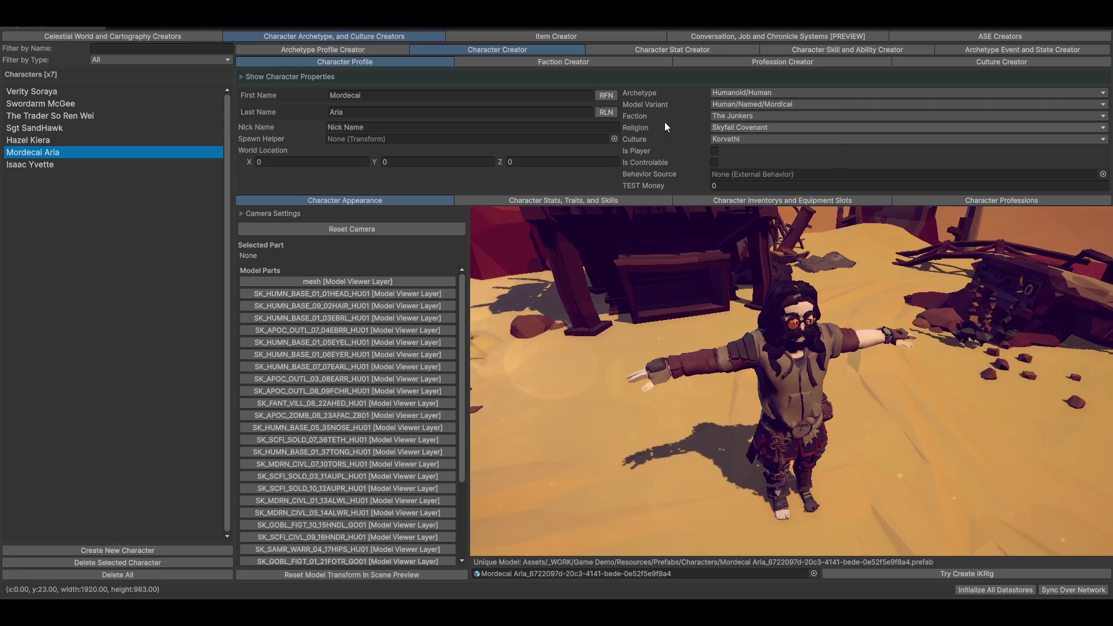
left_click(766, 202)
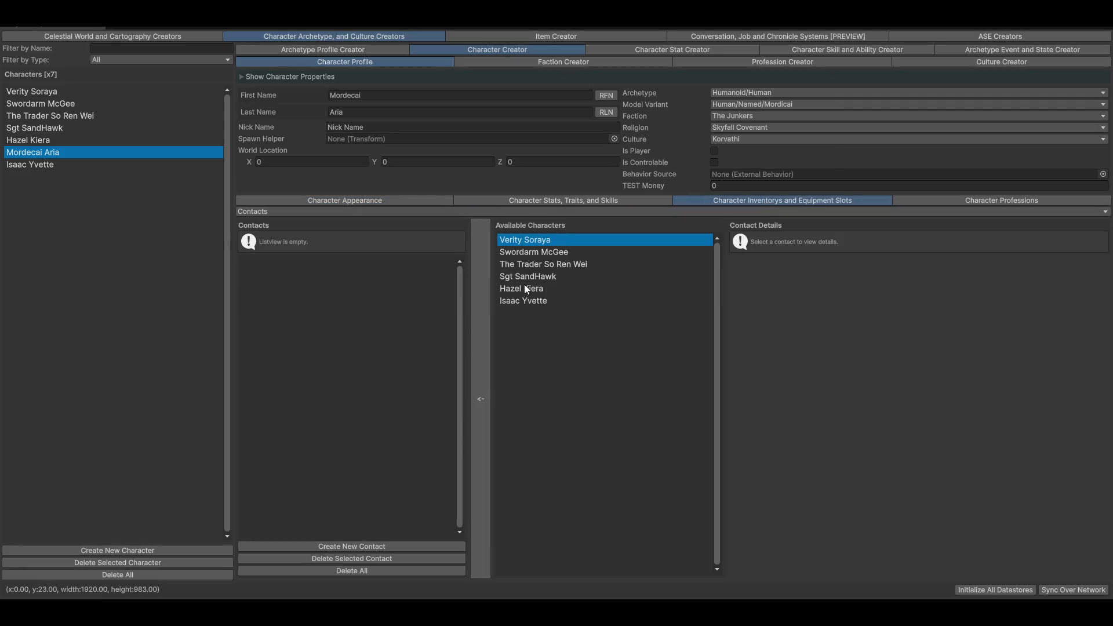
left_click(536, 212)
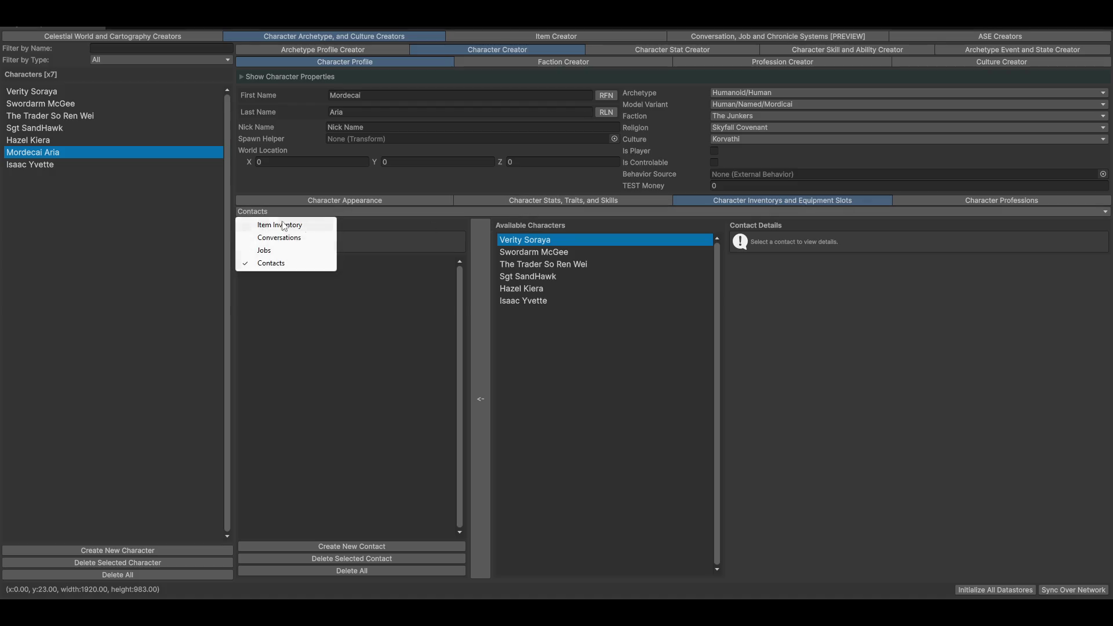
left_click(294, 243)
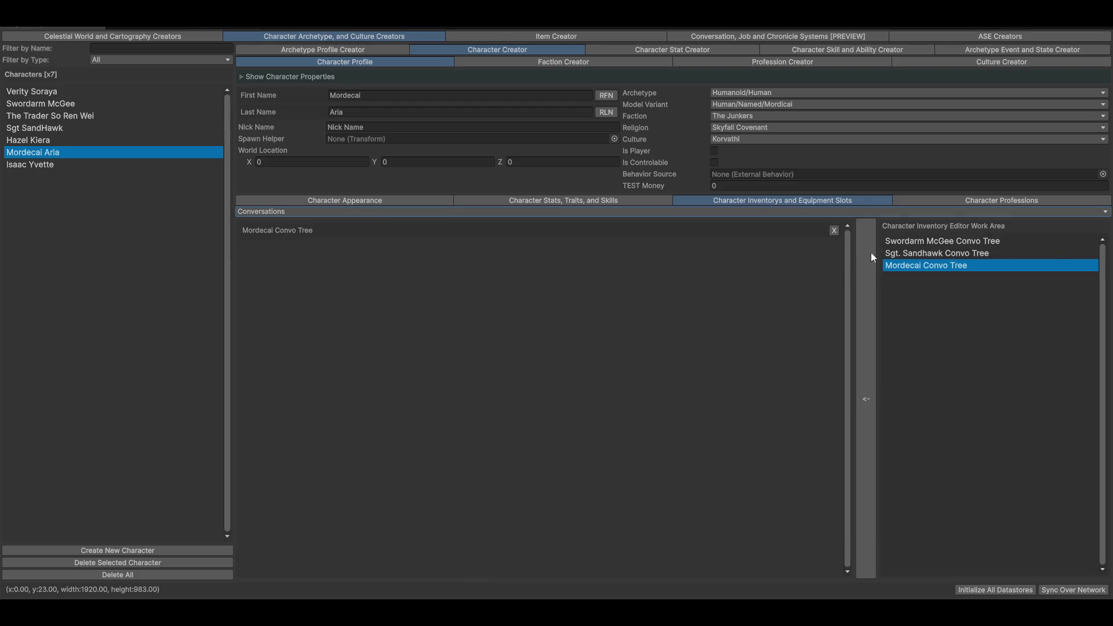
left_click(839, 230)
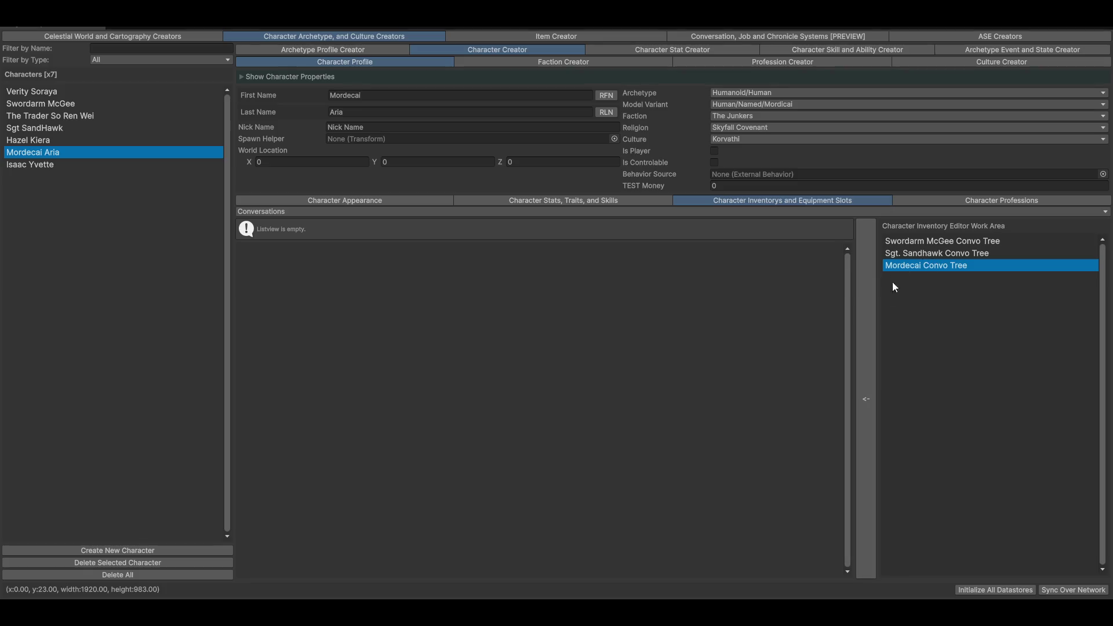
left_click(869, 341)
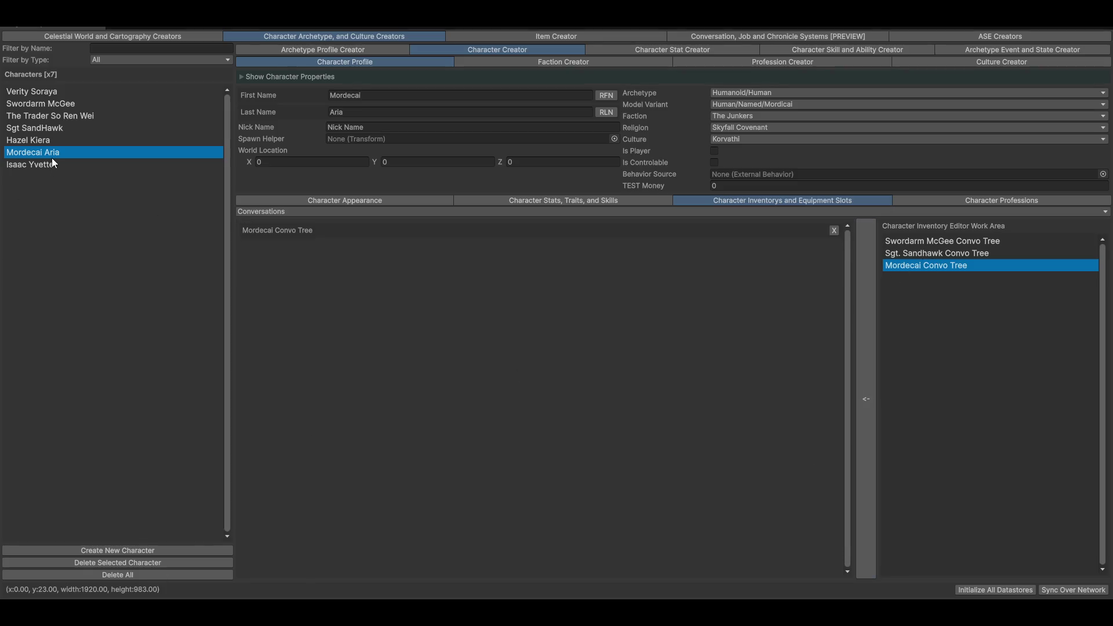
Step: View Verity Soraya's Contacts, then Mordecai Aria's Character Appearance preview
left_click(48, 92)
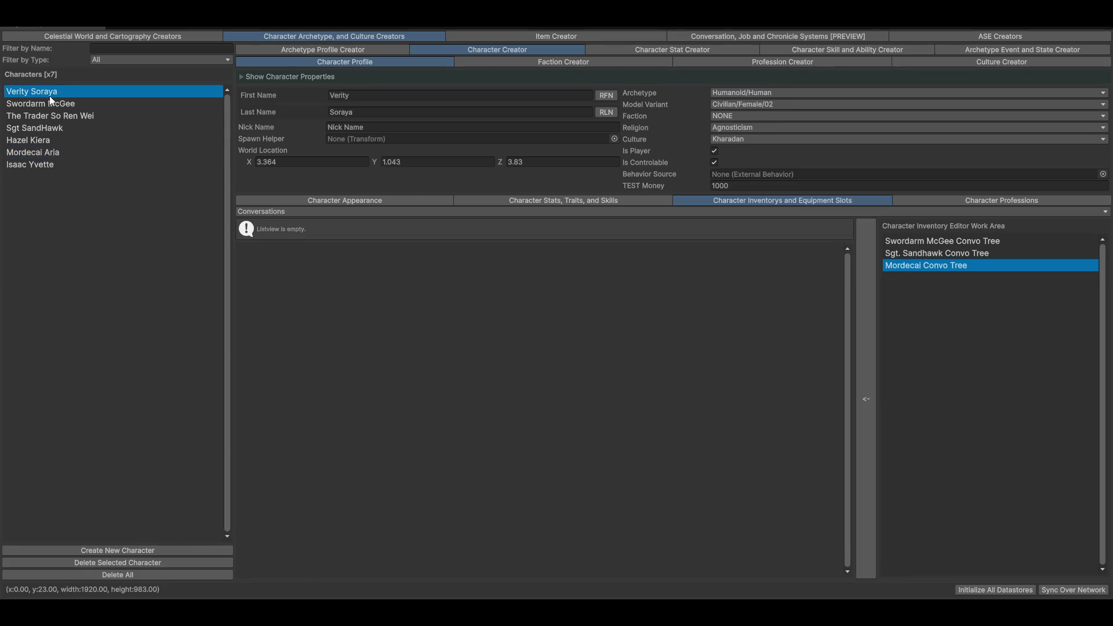
left_click(322, 213)
left_click(288, 264)
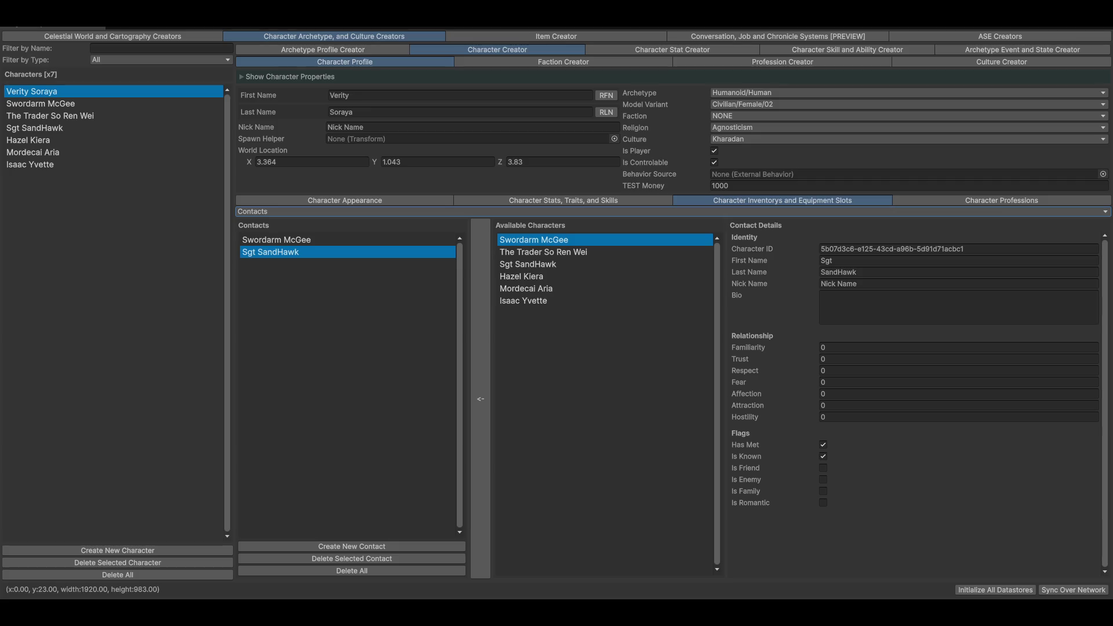
left_click(311, 200)
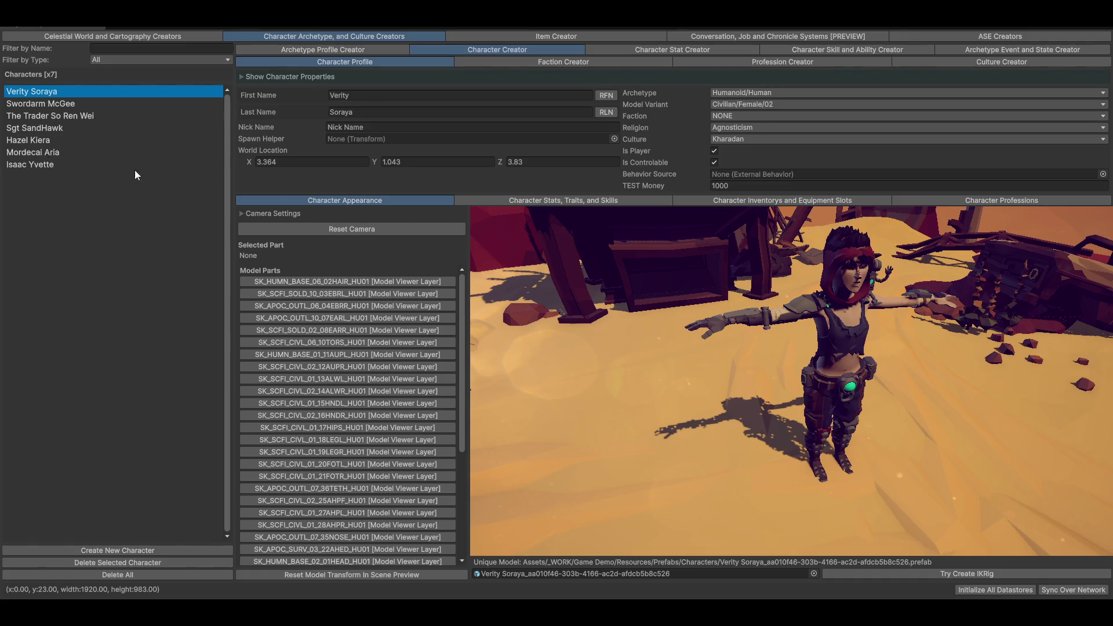
left_click(48, 154)
Step: Restore the full layout, collapse the Plants, Foliage and Environment_Assets groups, and select Geolocation Helper
key("shift+space")
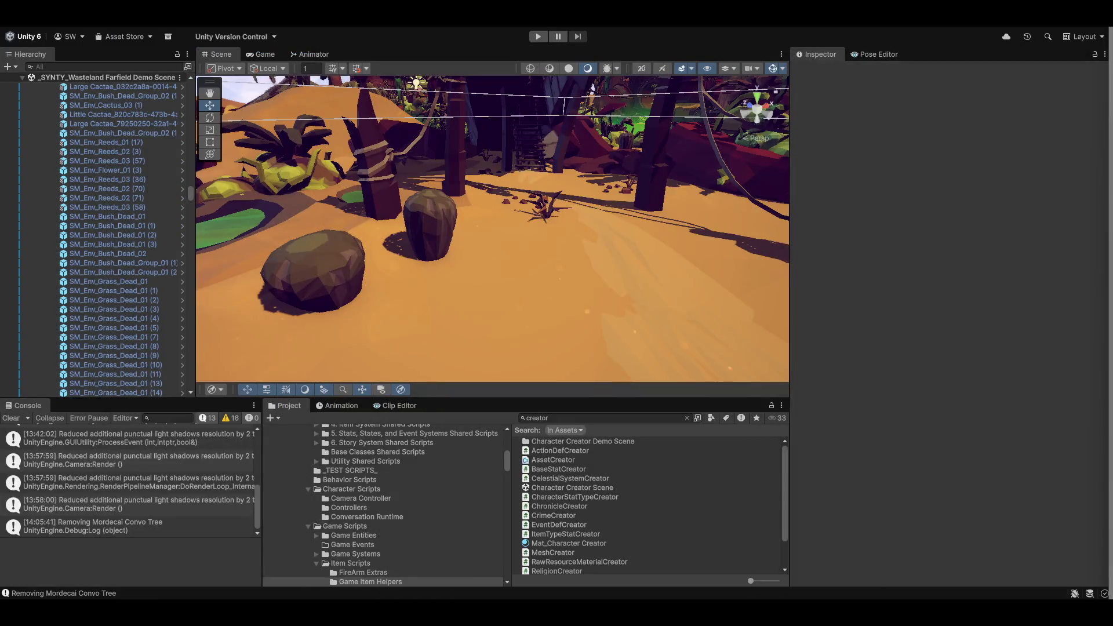
mouse_move(568, 253)
left_mouse_down()
mouse_move(676, 307)
mouse_move(464, 318)
mouse_move(405, 213)
mouse_move(359, 249)
mouse_move(269, 268)
mouse_move(377, 278)
left_mouse_up()
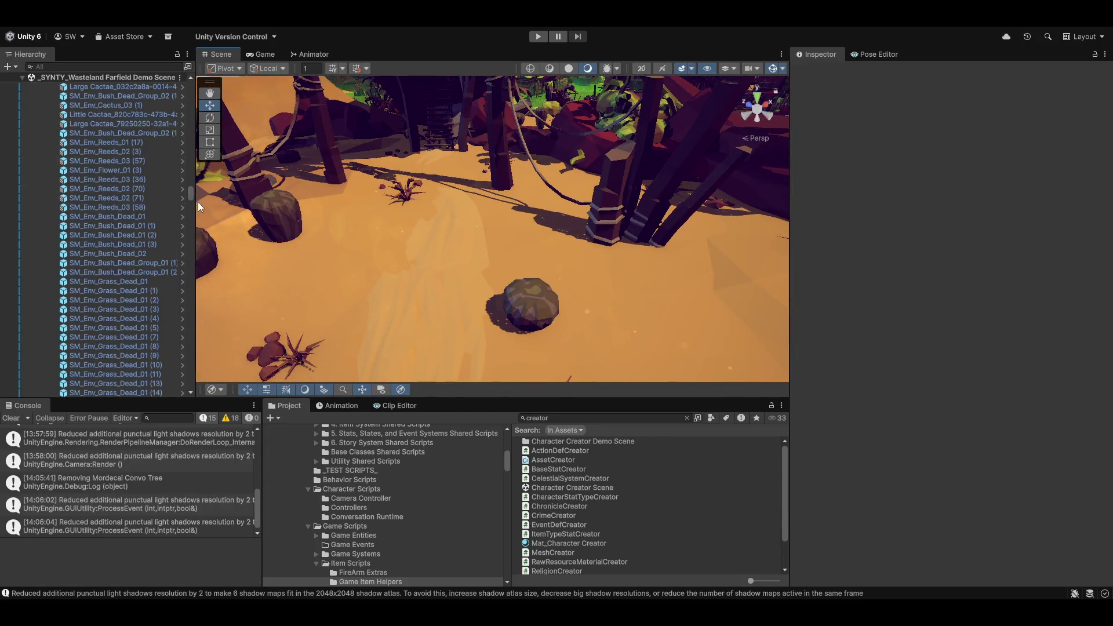
left_click_drag(189, 197, 189, 97)
scroll(117, 166, "up", 2)
scroll(116, 128, "up", 3)
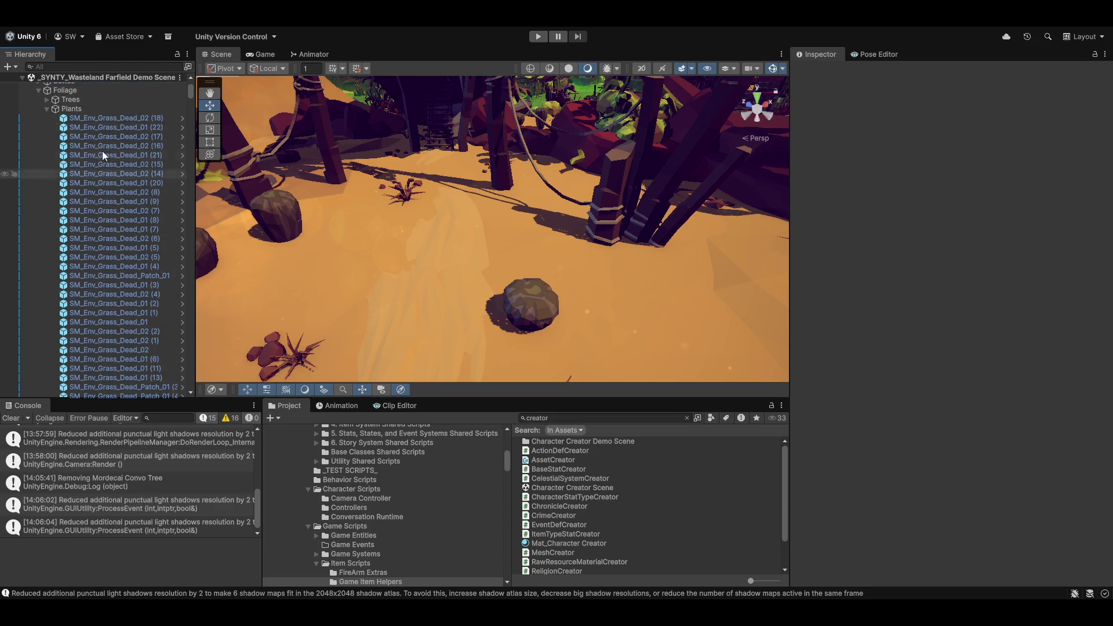
left_click(47, 109)
left_click(38, 90)
scroll(46, 147, "up", 3)
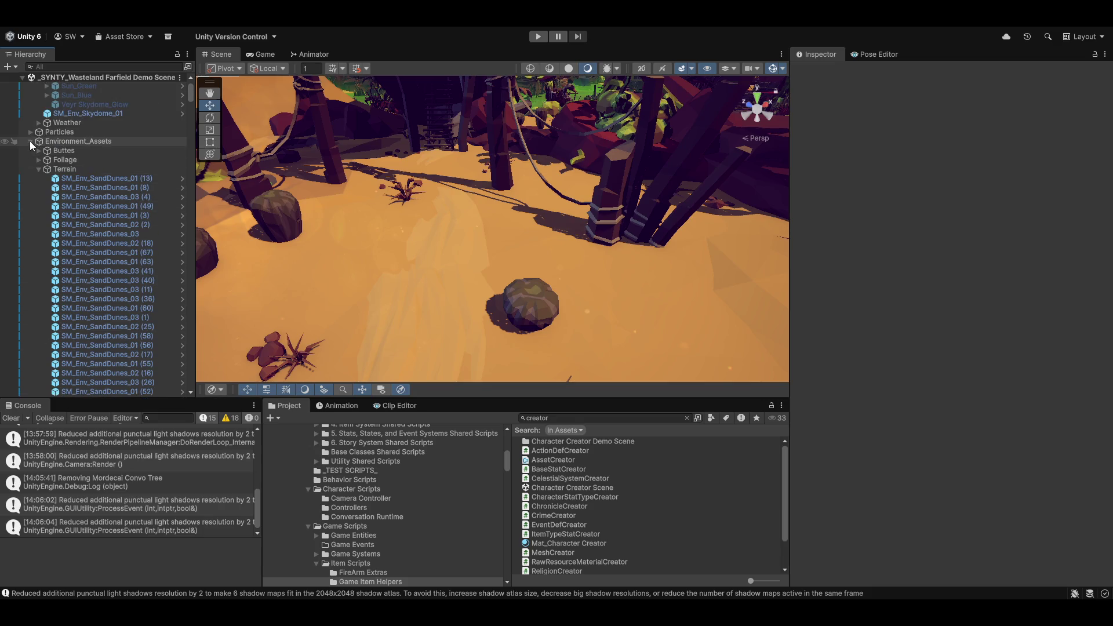
left_click(30, 141)
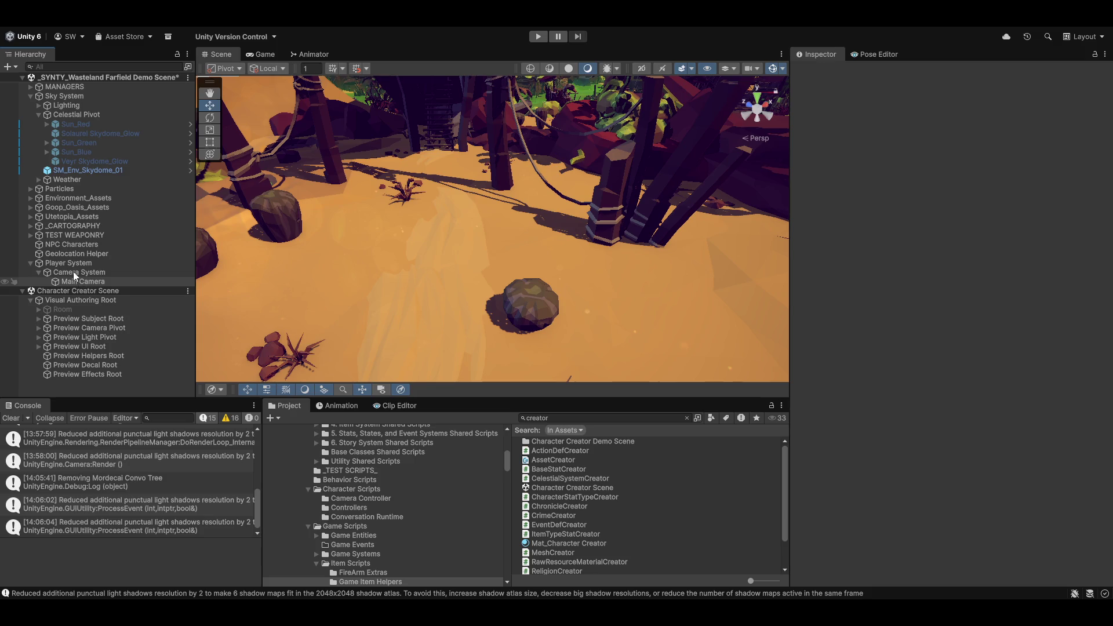
left_click(61, 254)
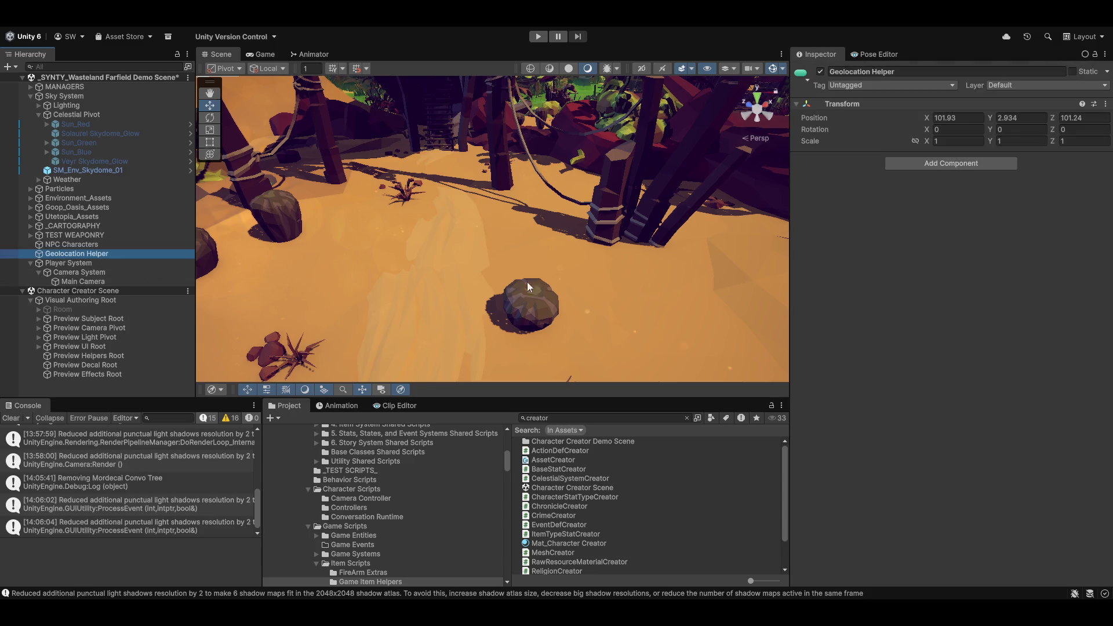
Step: Move Geolocation Helper onto open sand beside a desert plant, at about X 23.814, Z 137.57
mouse_move(561, 283)
left_mouse_down()
mouse_move(534, 221)
mouse_move(615, 203)
mouse_move(485, 218)
left_mouse_up()
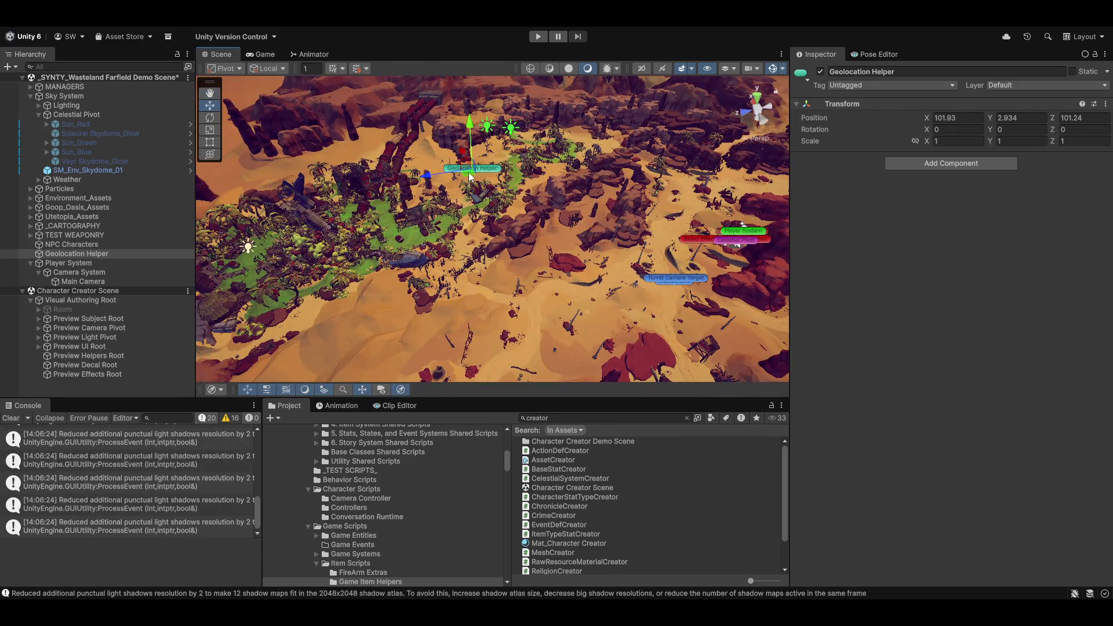
left_click_drag(471, 181, 325, 284)
mouse_move(479, 314)
left_mouse_down()
mouse_move(589, 271)
mouse_move(642, 332)
mouse_move(643, 304)
mouse_move(429, 283)
left_mouse_up()
left_click_drag(518, 298, 595, 201)
mouse_move(593, 119)
left_mouse_down()
mouse_move(667, 95)
mouse_move(440, 62)
mouse_move(442, 40)
mouse_move(186, 32)
left_mouse_up()
mouse_move(371, 63)
left_mouse_down()
mouse_move(509, 84)
mouse_move(589, 210)
mouse_move(504, 238)
mouse_move(687, 324)
left_mouse_up()
key("f")
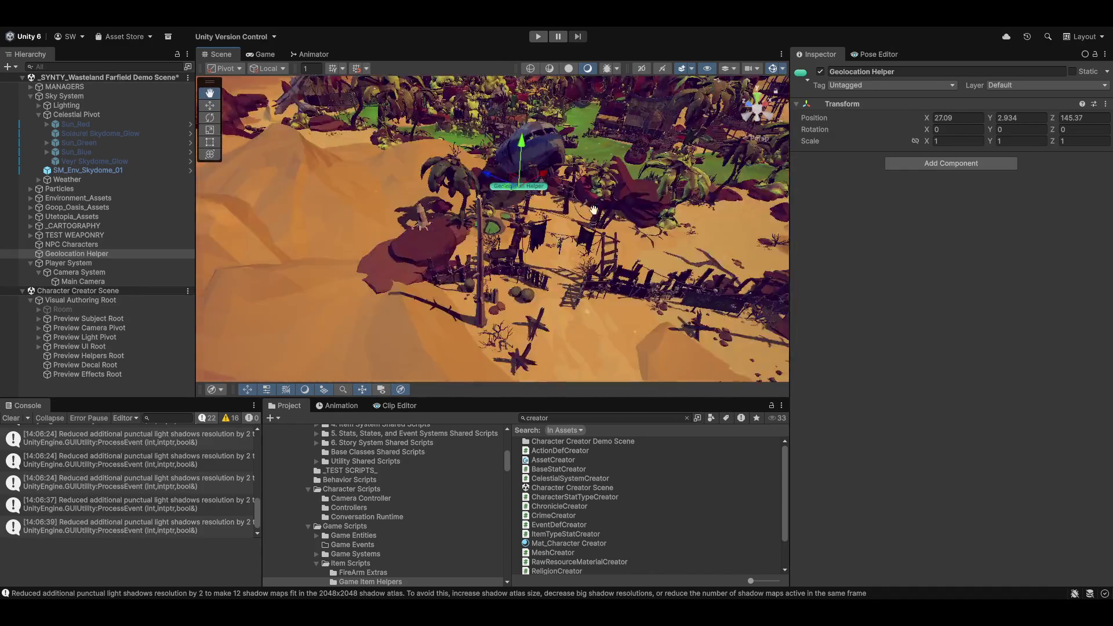
left_click_drag(555, 252, 663, 352)
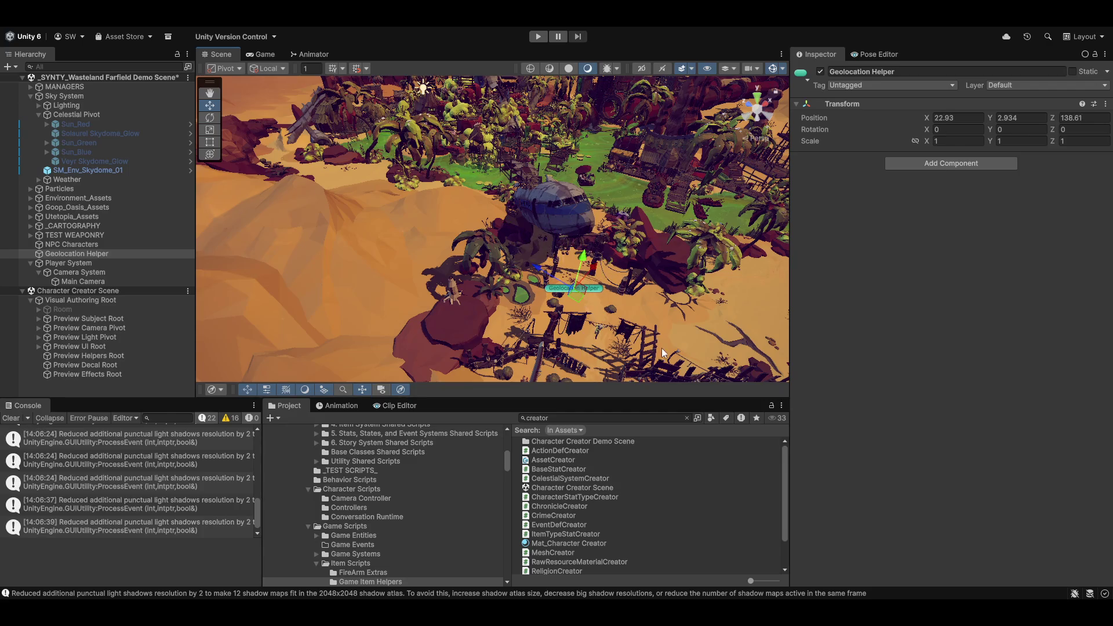
scroll(619, 327, "up", 10)
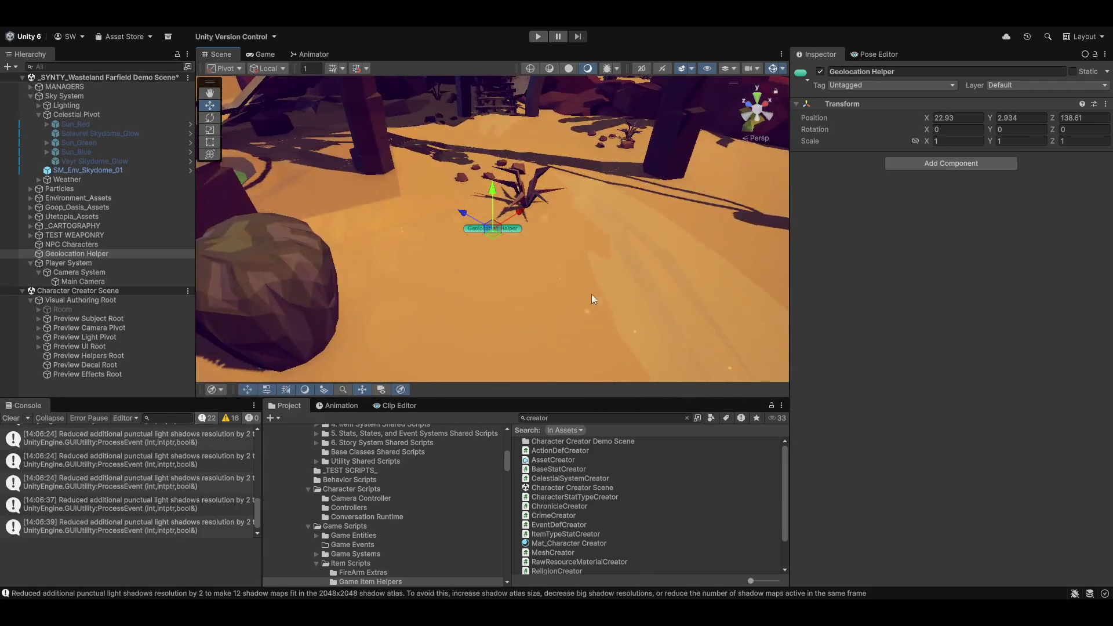
key("f")
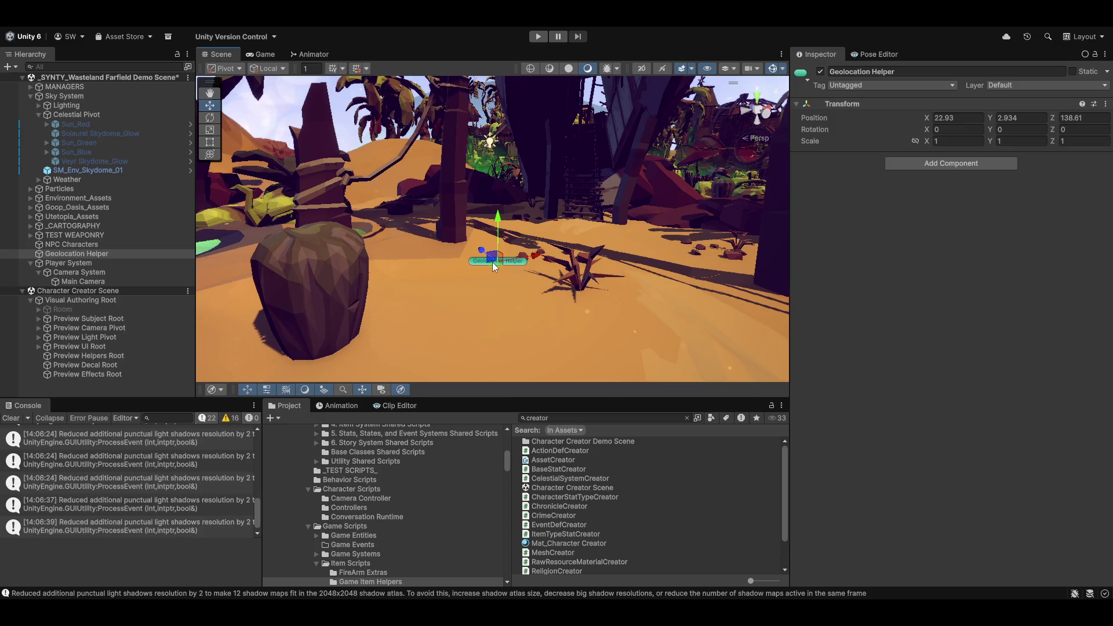
mouse_move(492, 267)
left_mouse_down()
mouse_move(624, 284)
mouse_move(683, 316)
mouse_move(529, 196)
left_mouse_up()
mouse_move(366, 192)
left_mouse_down()
mouse_move(300, 126)
mouse_move(464, 253)
mouse_move(539, 278)
mouse_move(576, 221)
left_mouse_up()
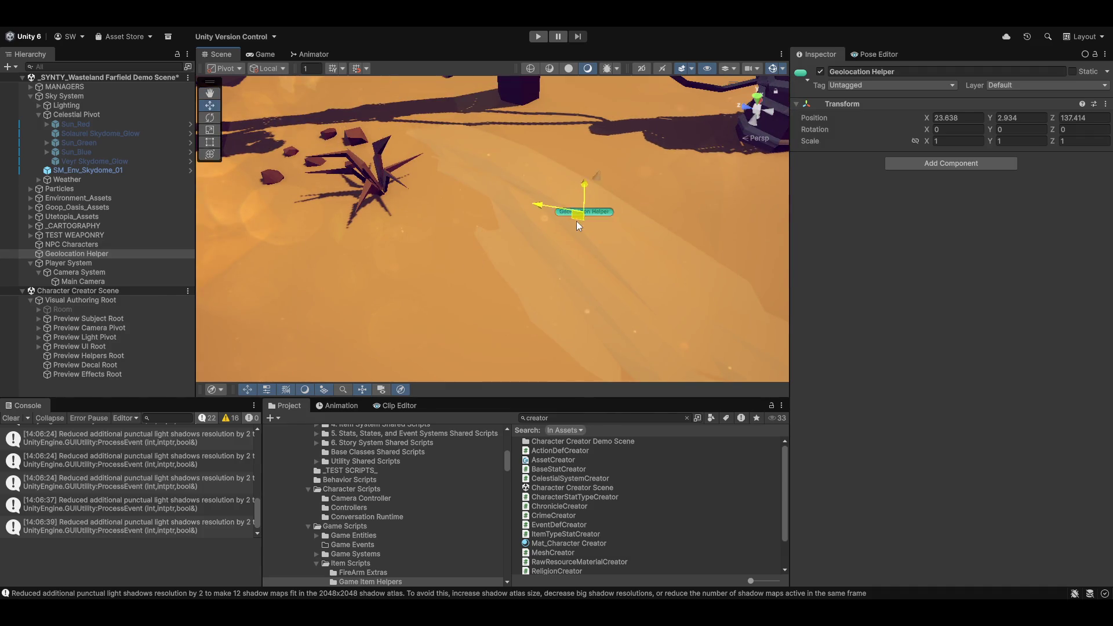
mouse_move(660, 248)
left_mouse_down()
mouse_move(603, 236)
mouse_move(420, 142)
mouse_move(452, 255)
left_mouse_up()
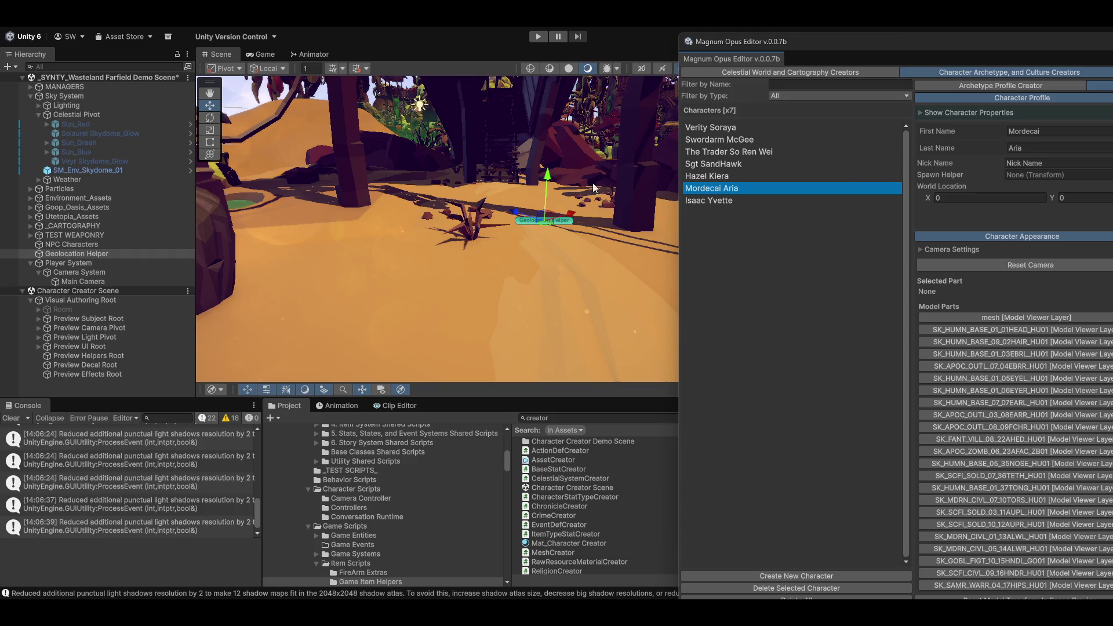
Step: Assign Geolocation Helper as Mordecai's Spawn Helper and check his Contacts section
left_click_drag(81, 254, 1013, 175)
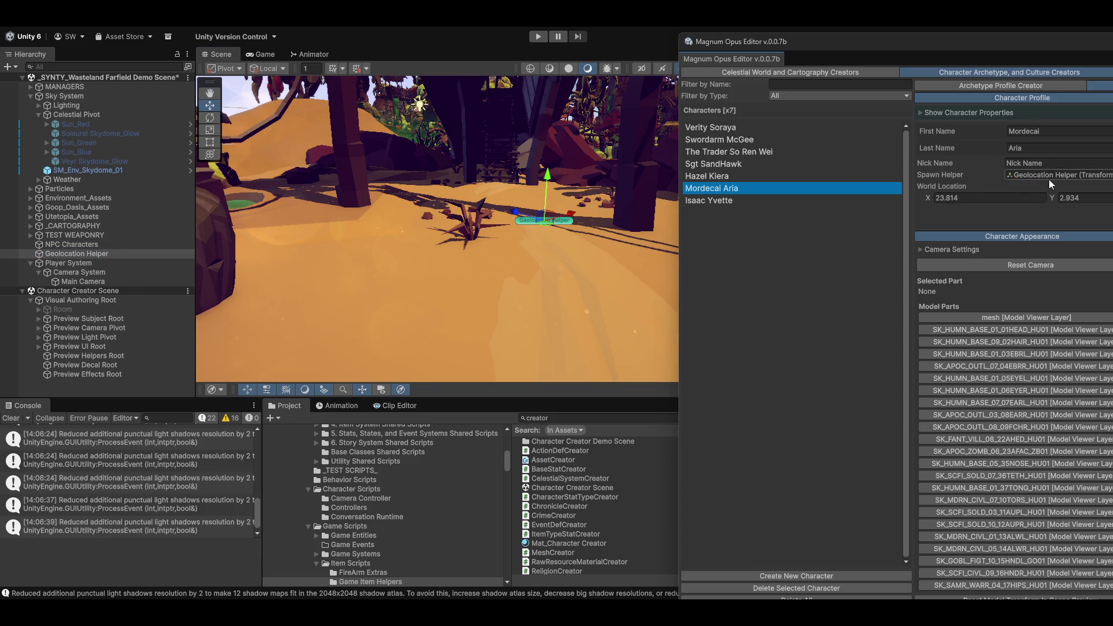
double_click(959, 35)
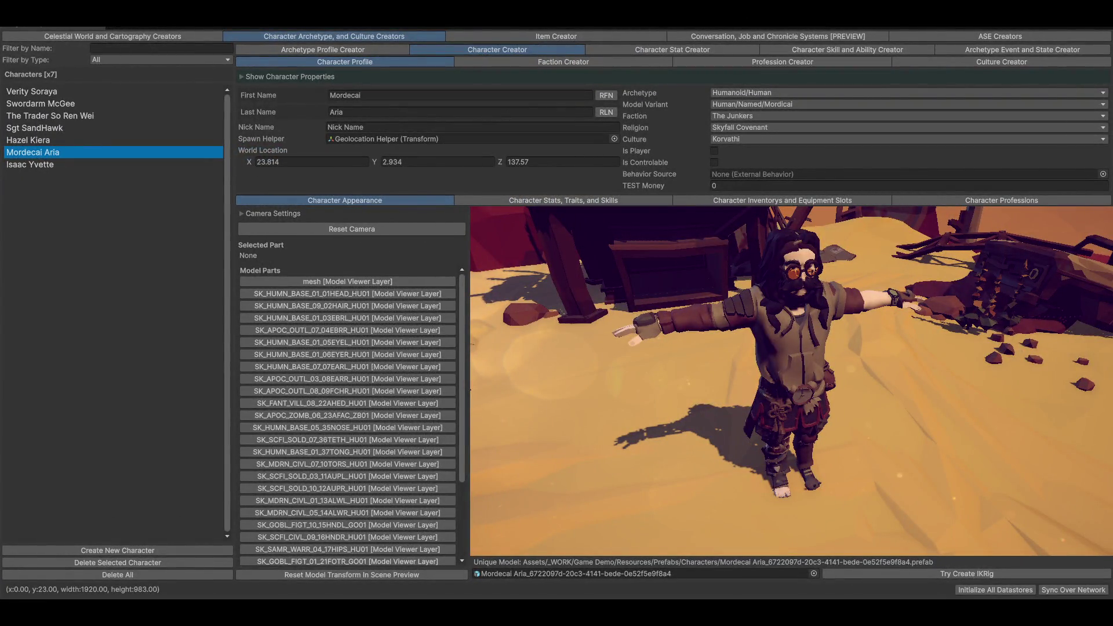
key("shift+space")
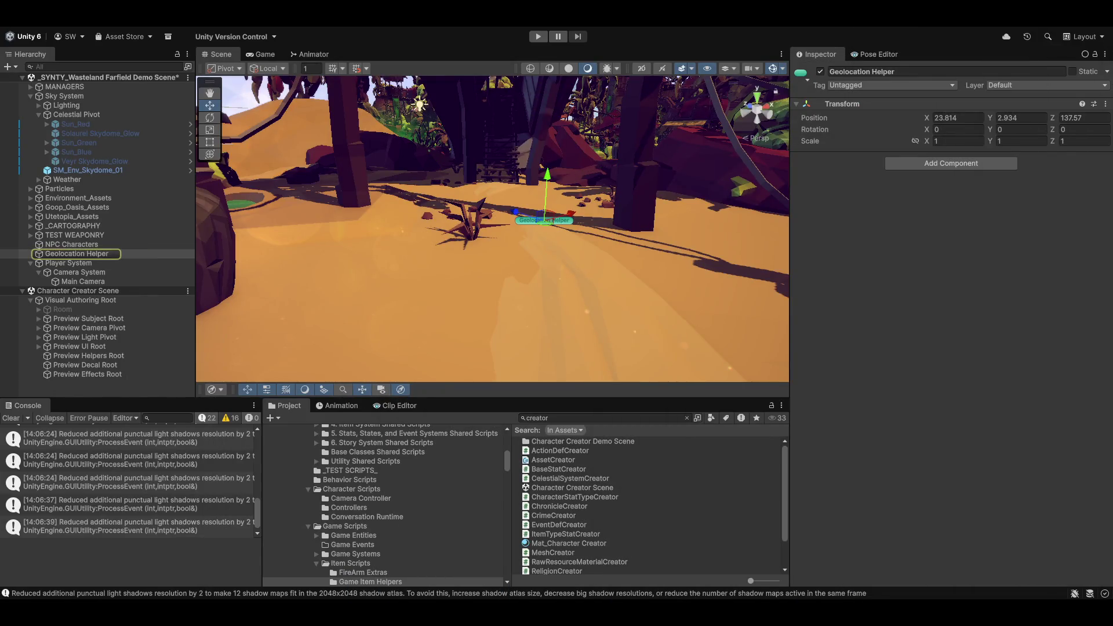
key("shift+space")
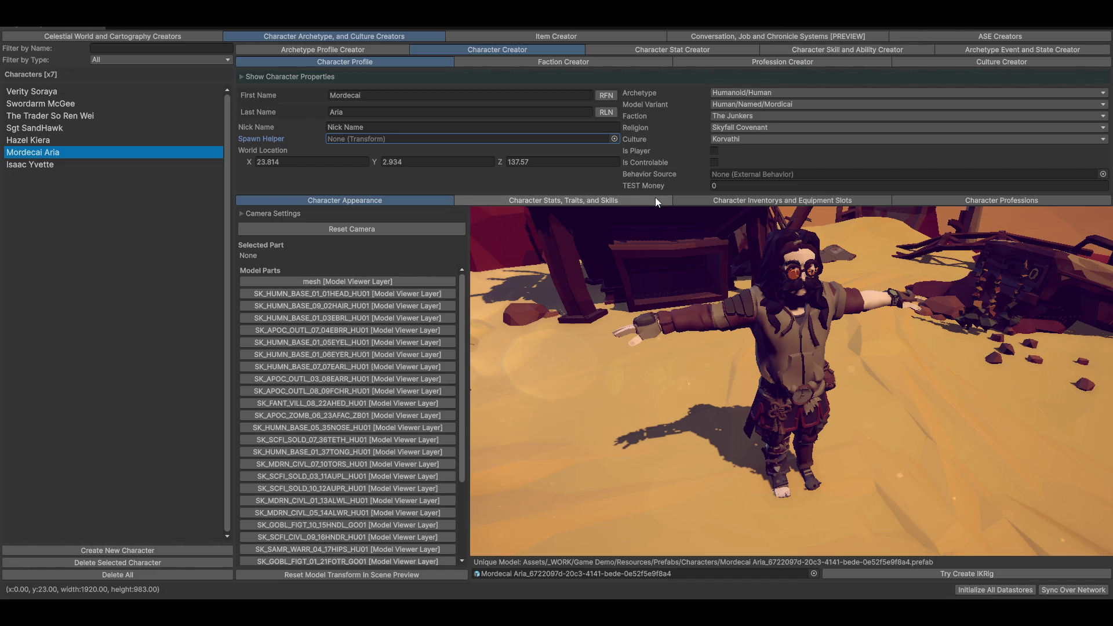
left_click(693, 201)
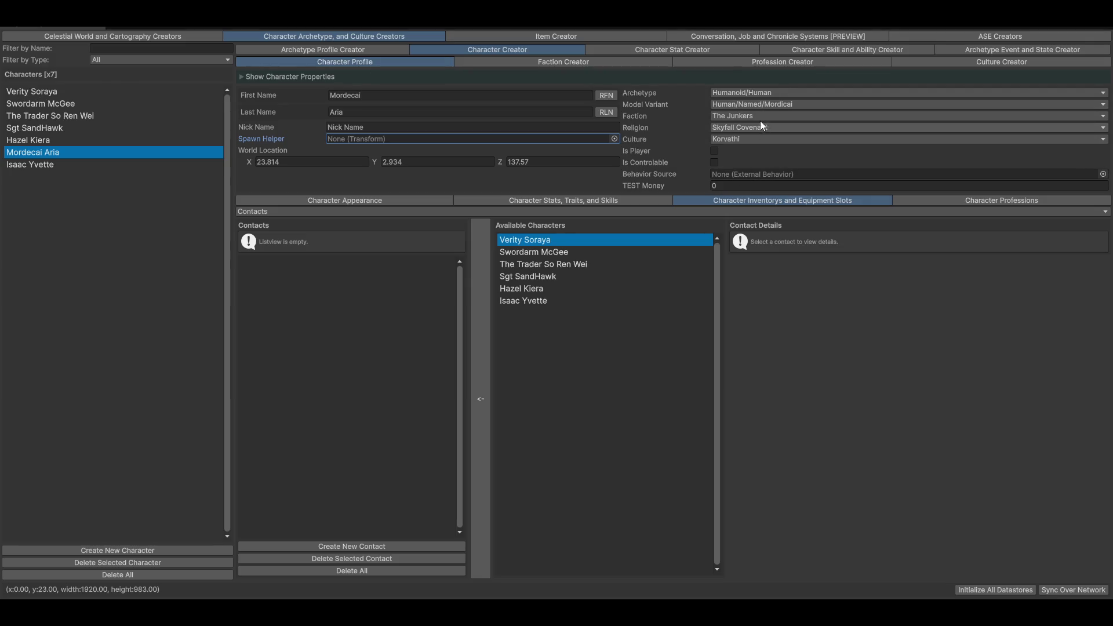
Step: Pan the Conversation Editor to Mordecai Convo Tree's opening "Hold, dustwalker" node
left_click(825, 33)
mouse_move(447, 340)
left_mouse_down()
mouse_move(677, 371)
mouse_move(786, 440)
mouse_move(676, 397)
mouse_move(688, 467)
mouse_move(620, 441)
left_mouse_up()
scroll(553, 413, "down", 4)
mouse_move(552, 412)
left_mouse_down()
mouse_move(601, 214)
mouse_move(593, 390)
mouse_move(571, 390)
left_mouse_up()
scroll(582, 286, "up", 6)
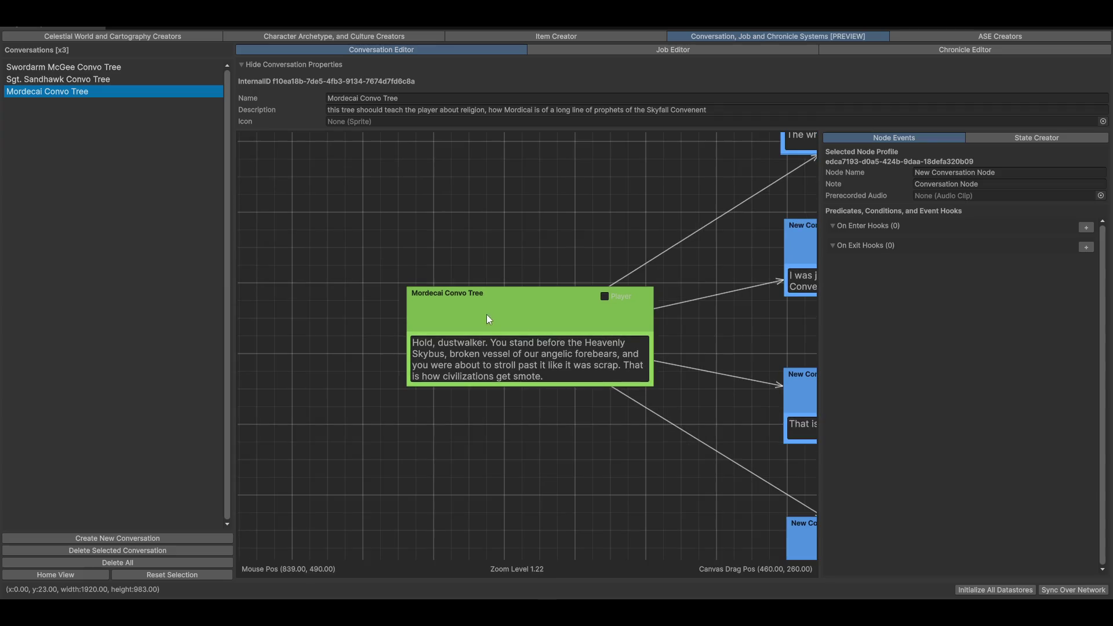
Step: Select the Mordecai root node, remove its duplicate OnEnter hook, and expand the remaining one
left_click(486, 314)
scroll(524, 523, "up", 1)
mouse_move(524, 522)
left_mouse_down()
mouse_move(402, 437)
mouse_move(412, 429)
left_mouse_up()
scroll(405, 457, "down", 1)
mouse_move(396, 486)
left_mouse_down()
mouse_move(509, 429)
mouse_move(472, 467)
left_mouse_up()
scroll(650, 316, "down", 1)
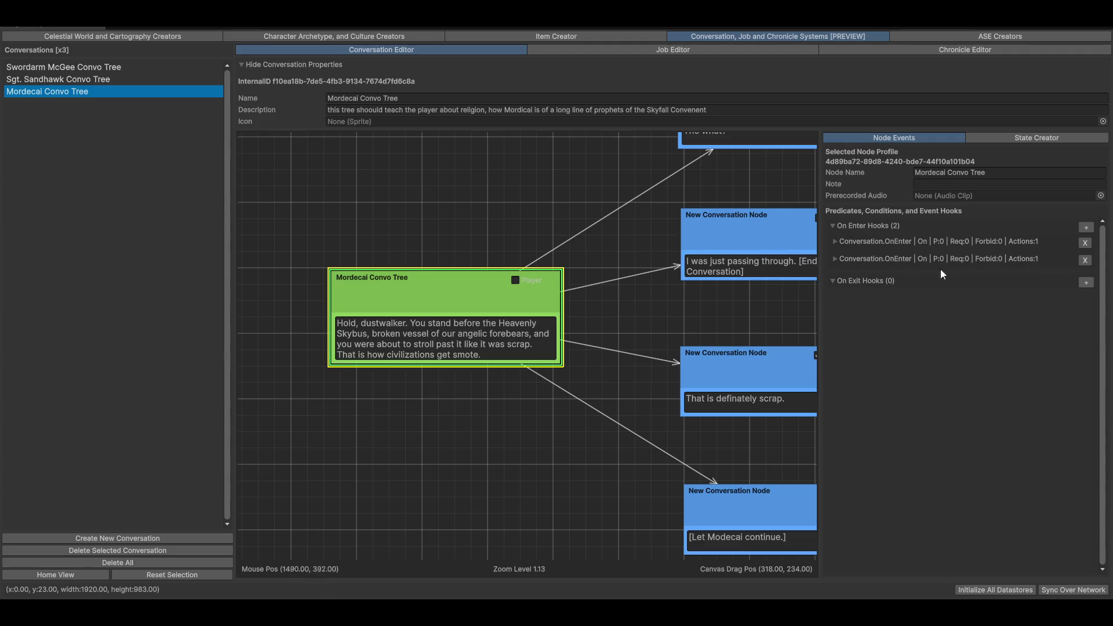
left_click(1085, 260)
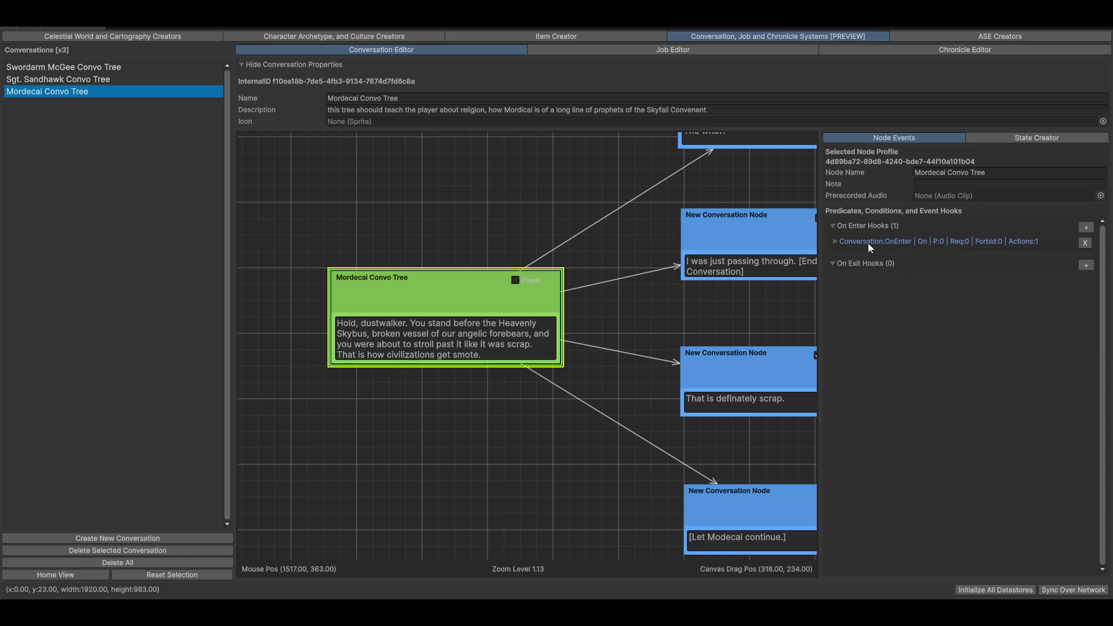
left_click(875, 241)
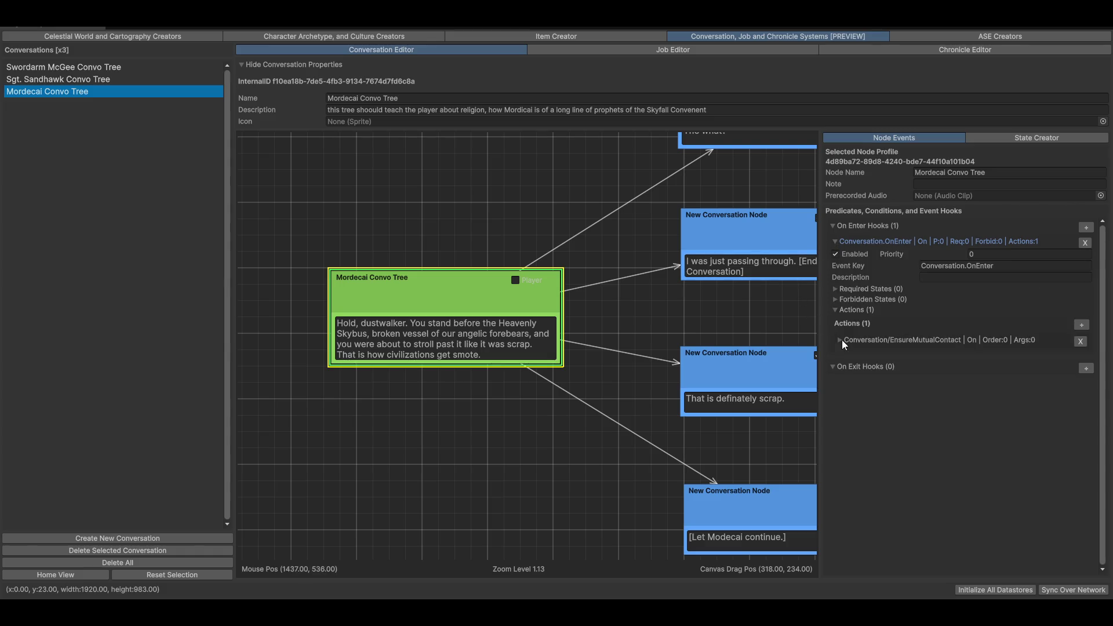
Step: Check the EnsureMutualContact action's Action Key choices without changing them, then go to ASE Creators
left_click(868, 341)
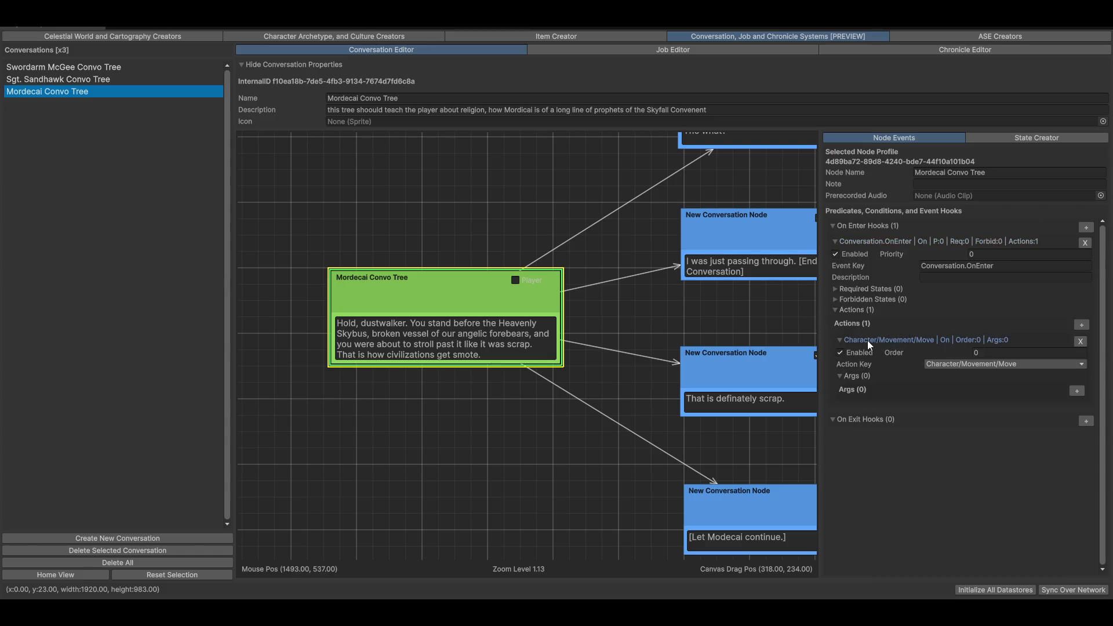
left_click(1058, 365)
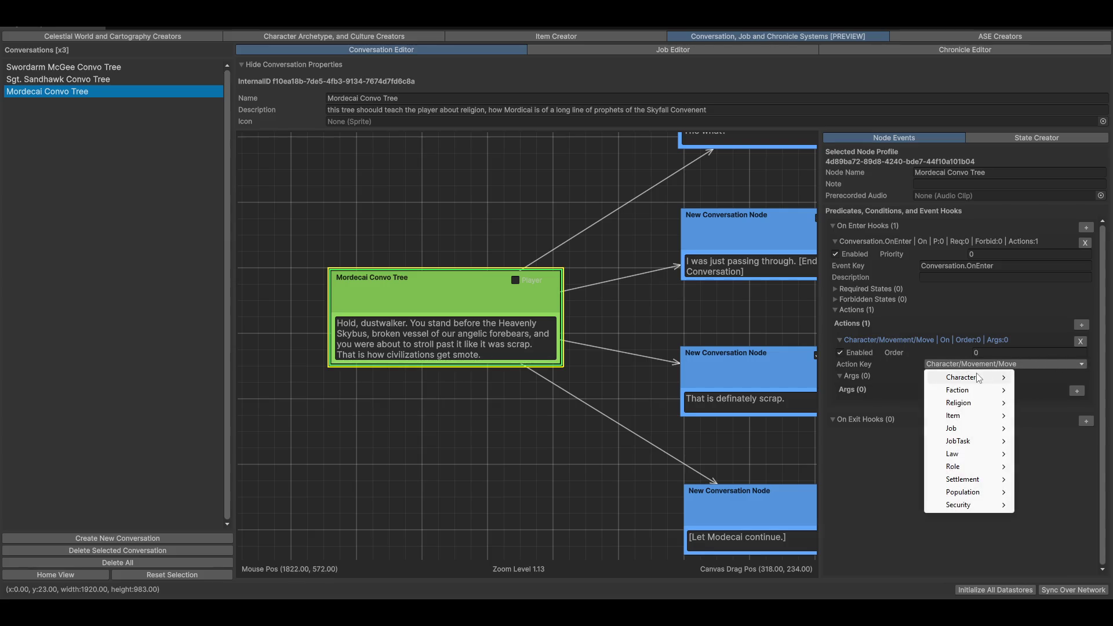
mouse_move(979, 381)
left_click(829, 463)
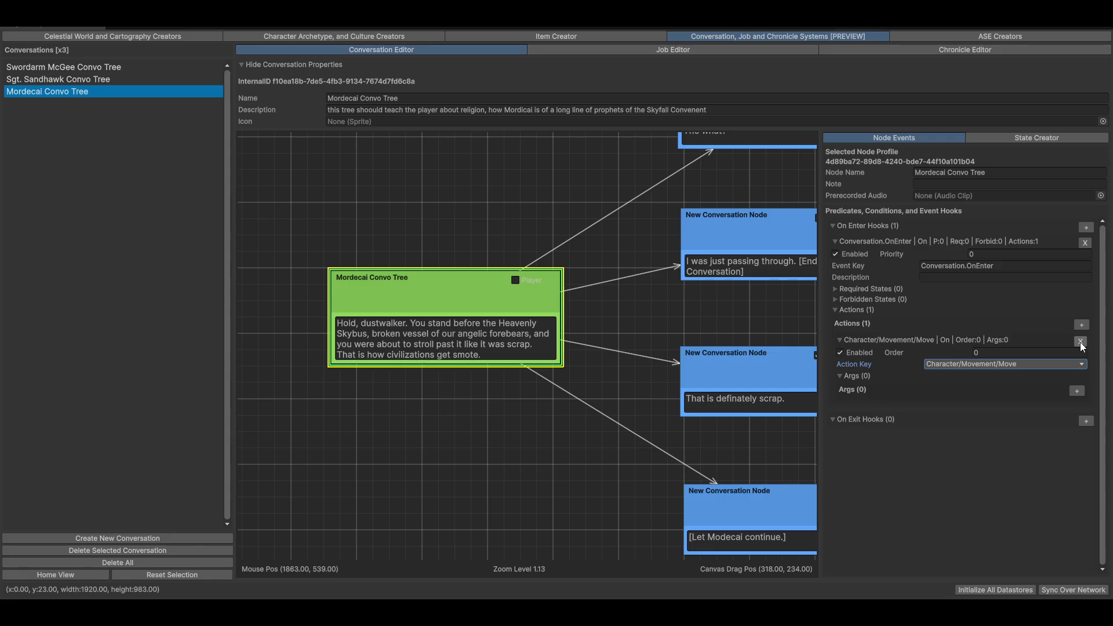
left_click(1056, 364)
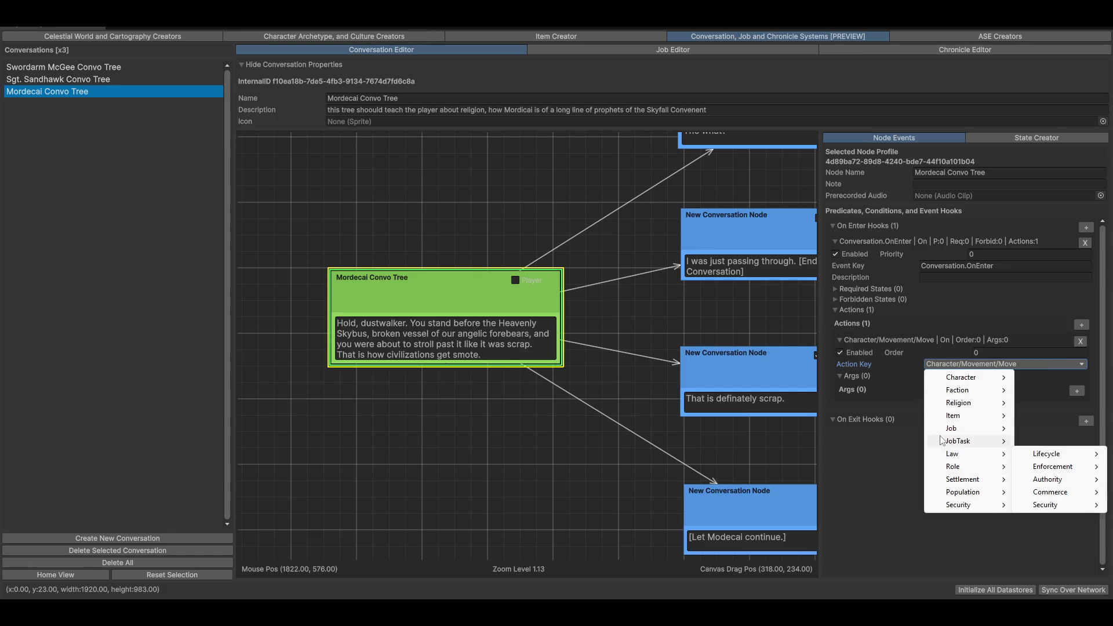
left_click(866, 498)
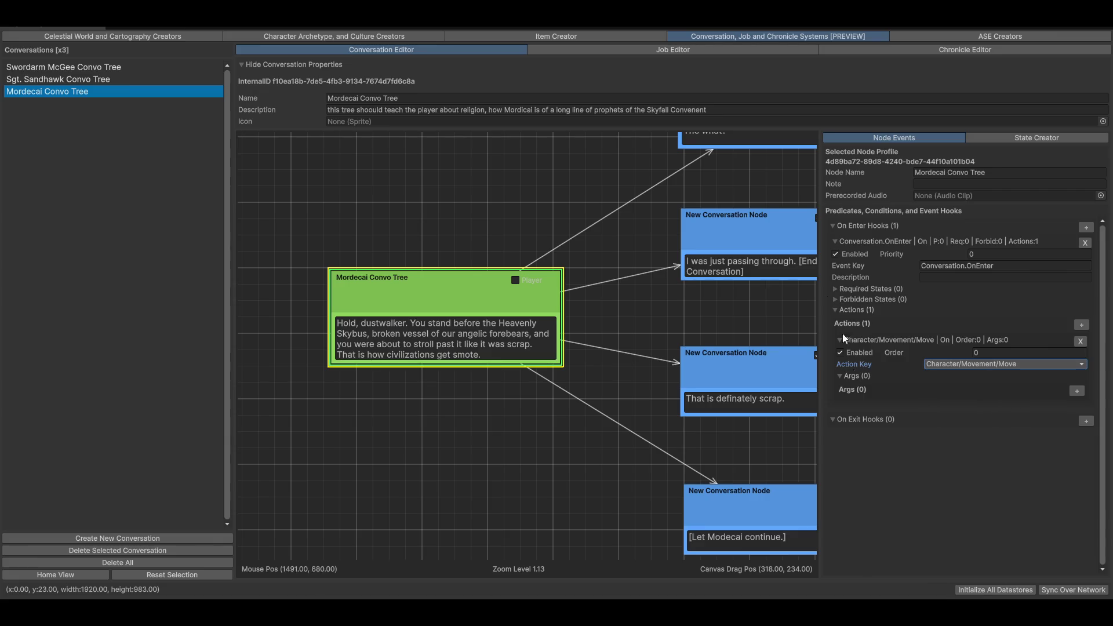
left_click(965, 37)
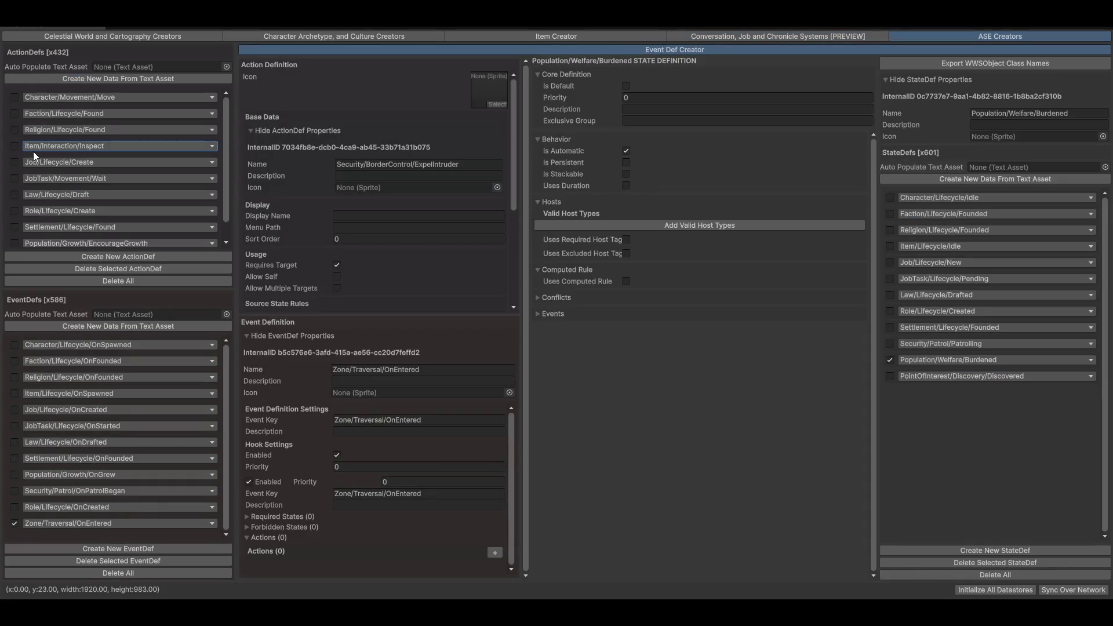
Step: Create a new ActionDef and name it Conversation/EnsureMutualContact, bringing the count to 433
scroll(68, 172, "down", 1)
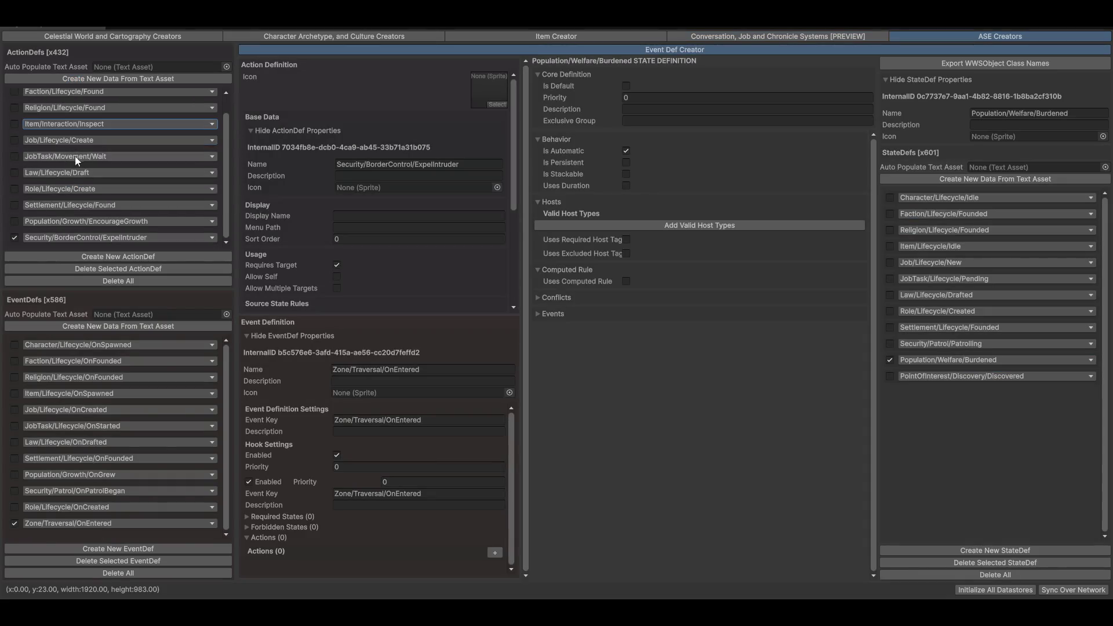
scroll(85, 220, "up", 1)
left_click(58, 112)
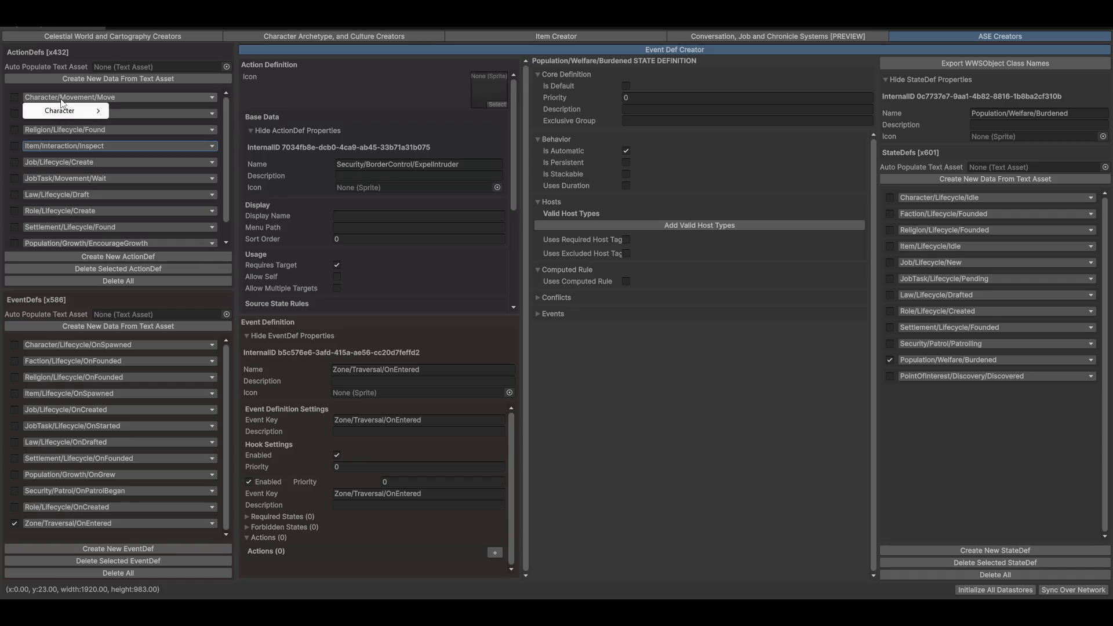
mouse_move(65, 111)
left_click(136, 57)
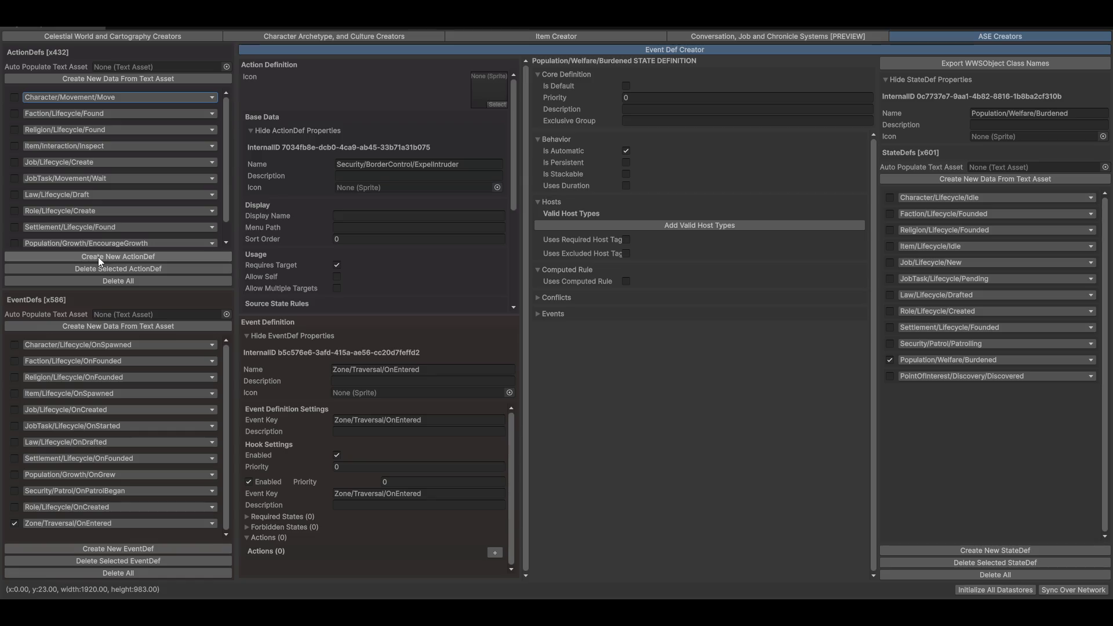
left_click(136, 259)
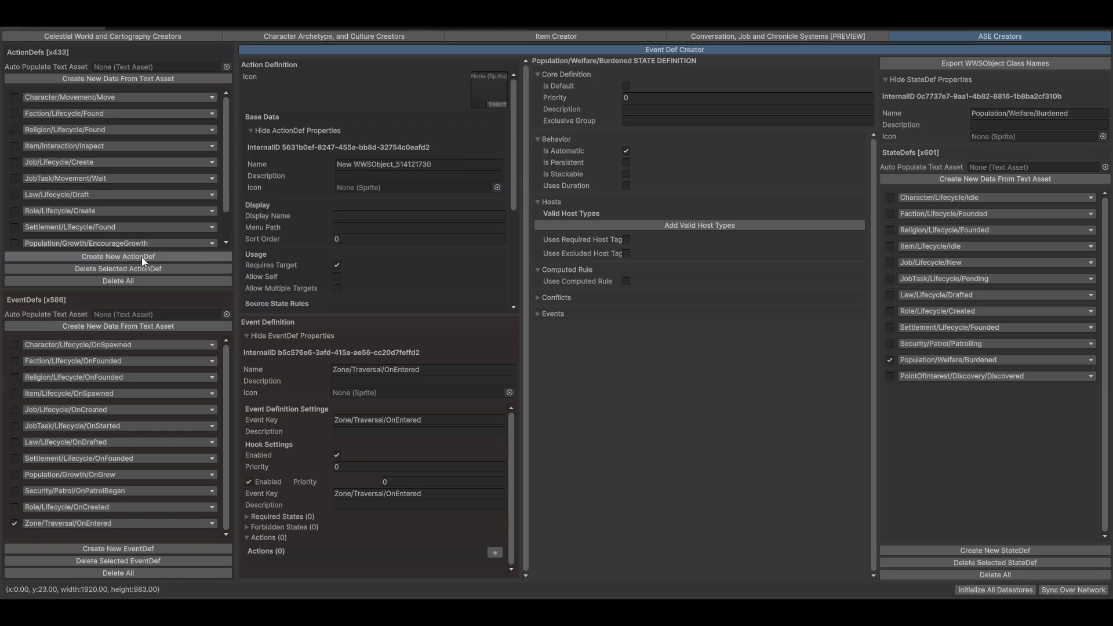
scroll(141, 212, "down", 2)
left_click(449, 165)
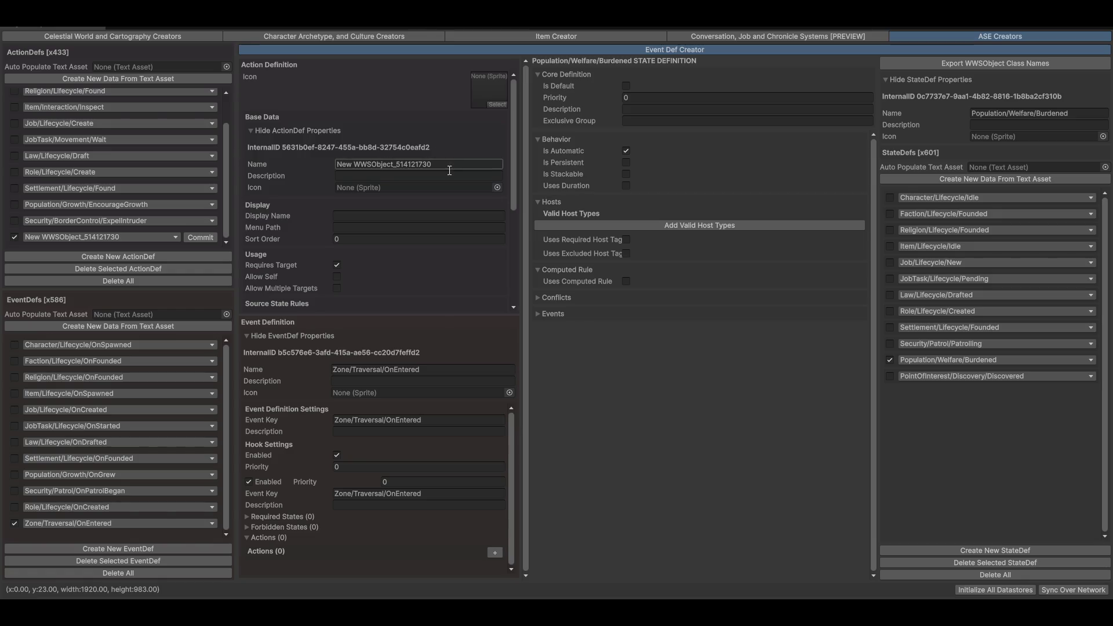
left_click(448, 166)
type("Conv")
key("Return")
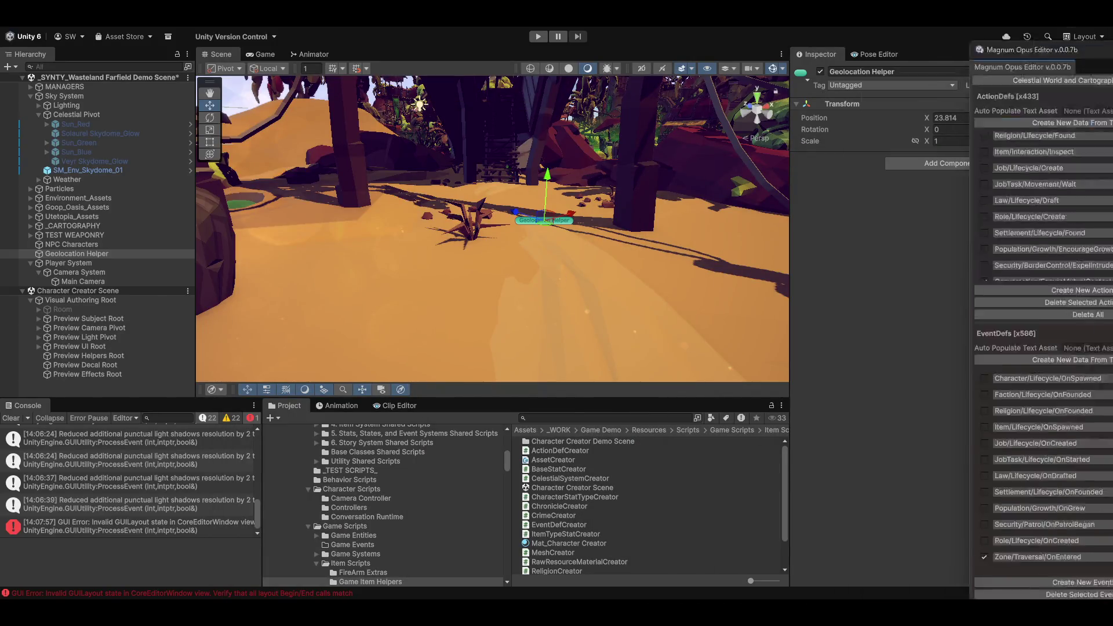
Step: Set the entry node's OnEnter Action Key to Conversation/EnsureMutualContact and return to the main editor
key("ctrl+Right")
left_click(823, 39)
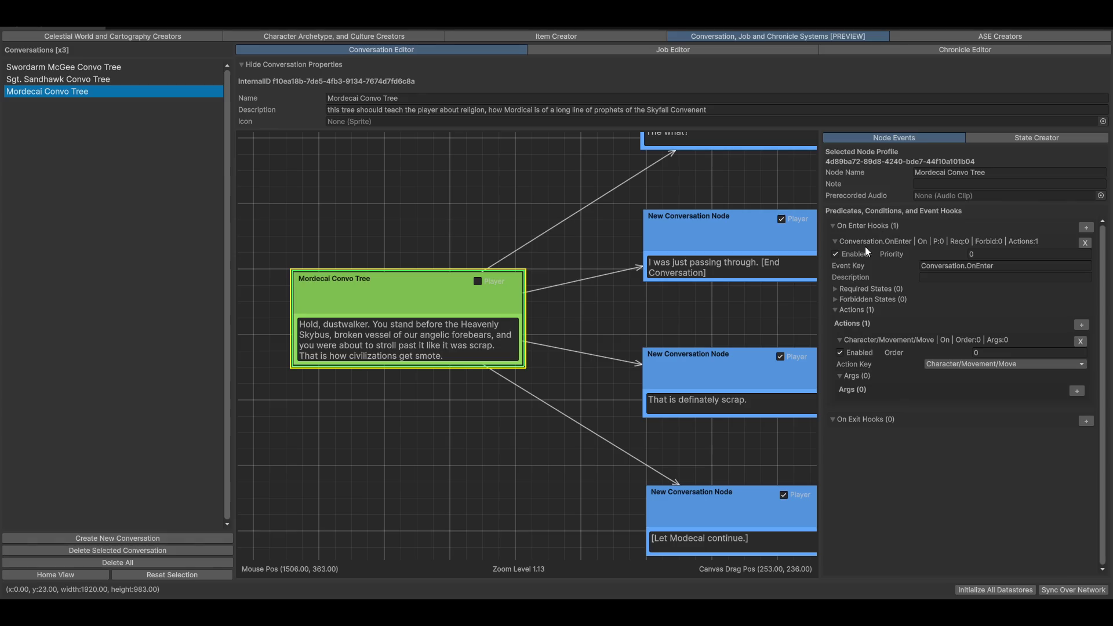
left_click(1028, 364)
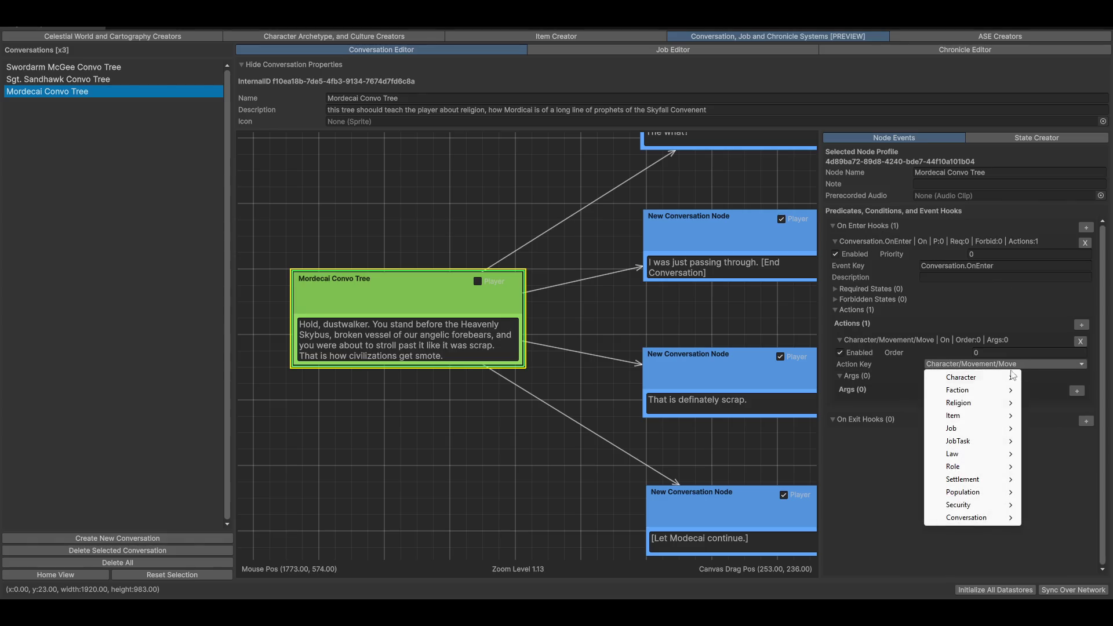
mouse_move(979, 518)
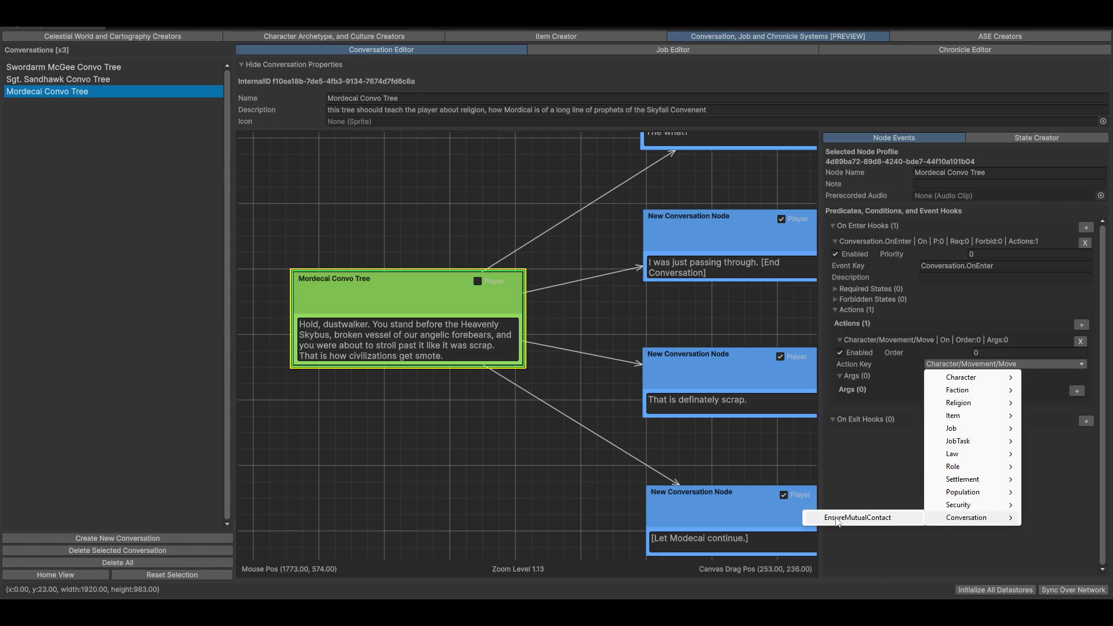
left_click(861, 521)
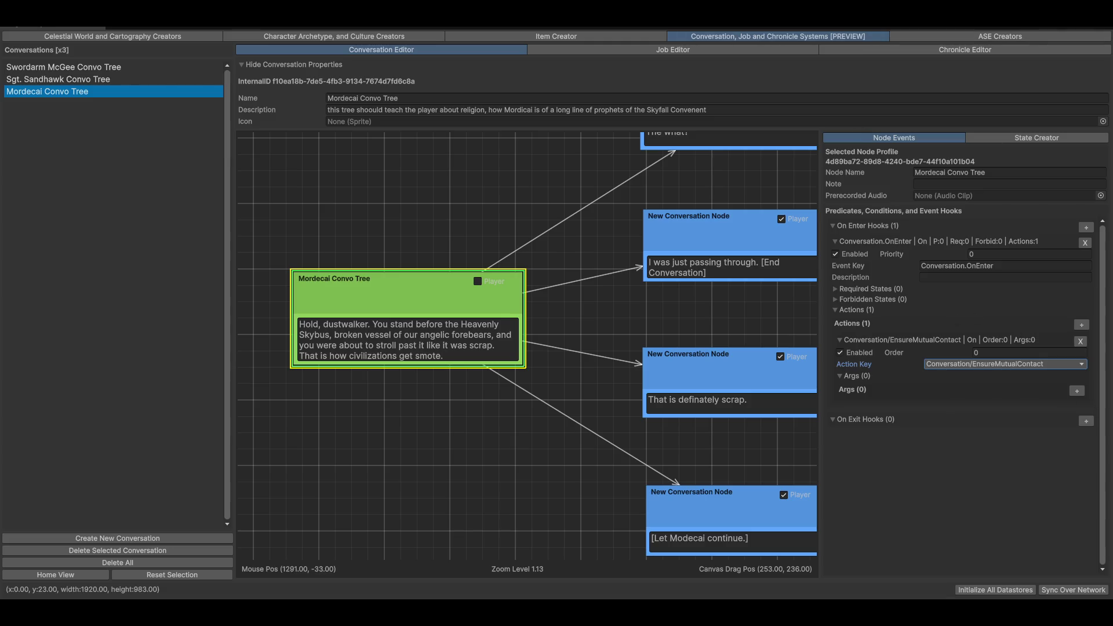
left_click(1076, 390)
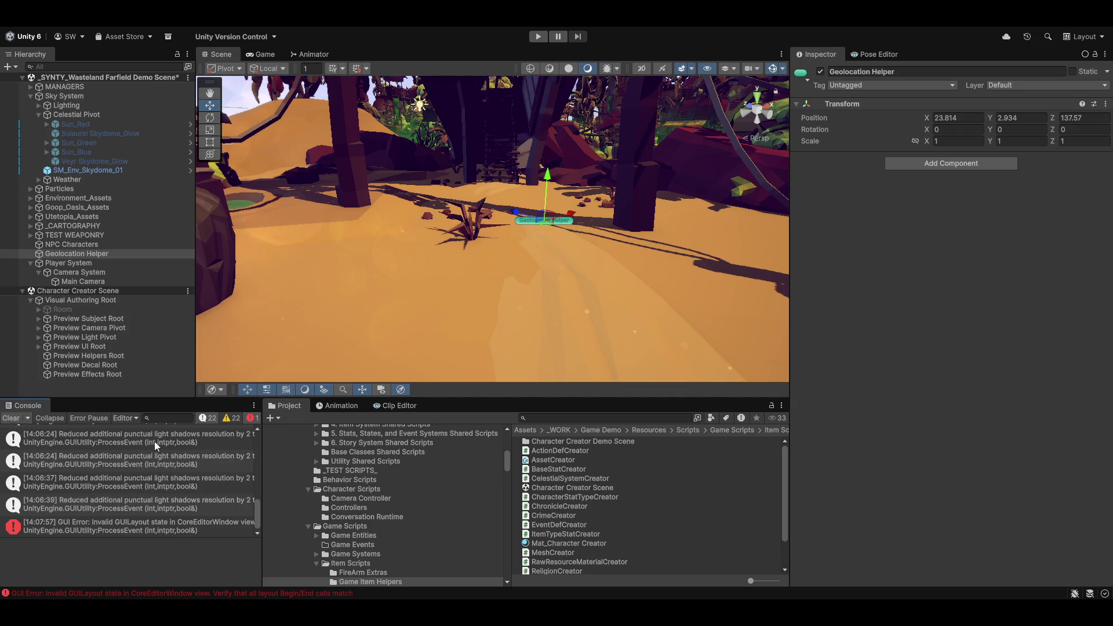
Step: Clear the Console, search Project for 'conversatio', and open ConversationNodeActions in Visual Studio
left_click(11, 417)
left_click(568, 417)
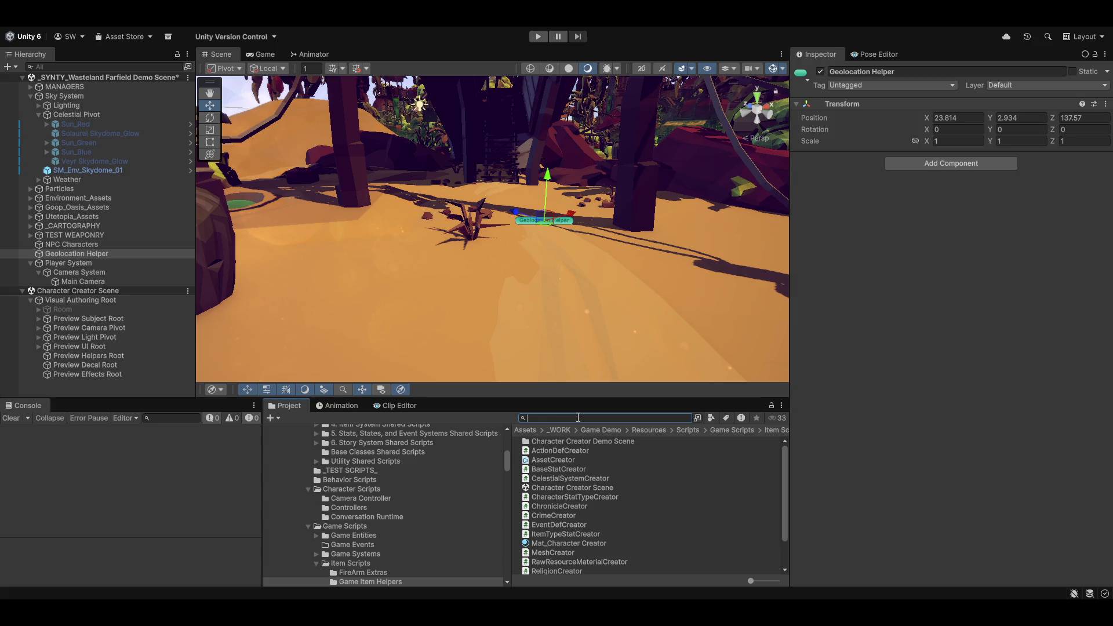
type("conversationac")
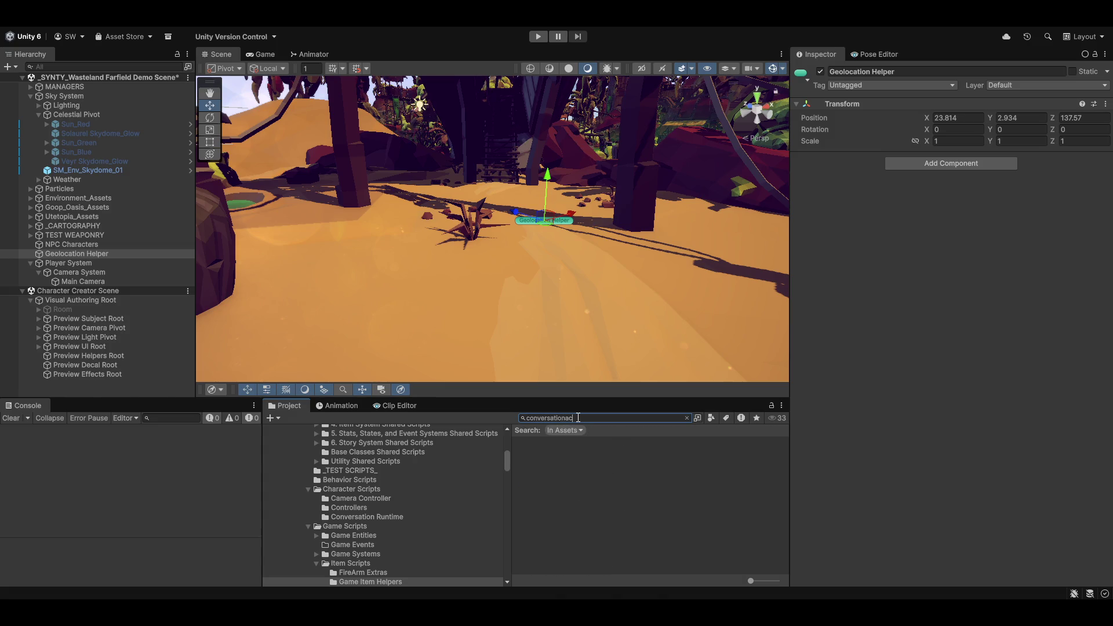
key("BackSpace")
key("BackSpace")
key("BackSpace")
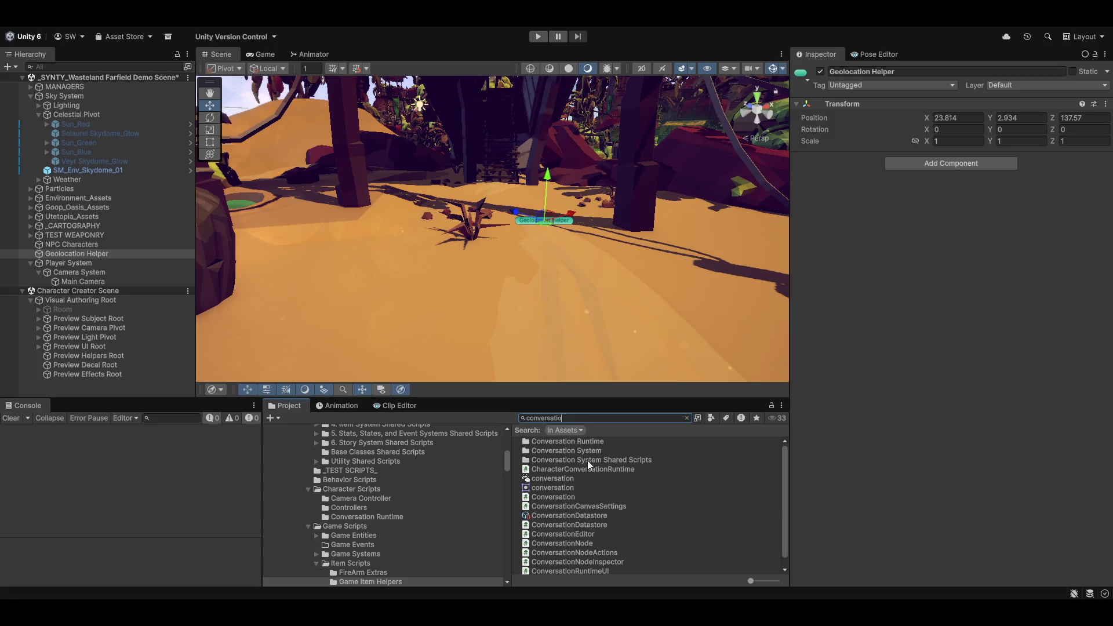
left_click(558, 535)
double_click(582, 543)
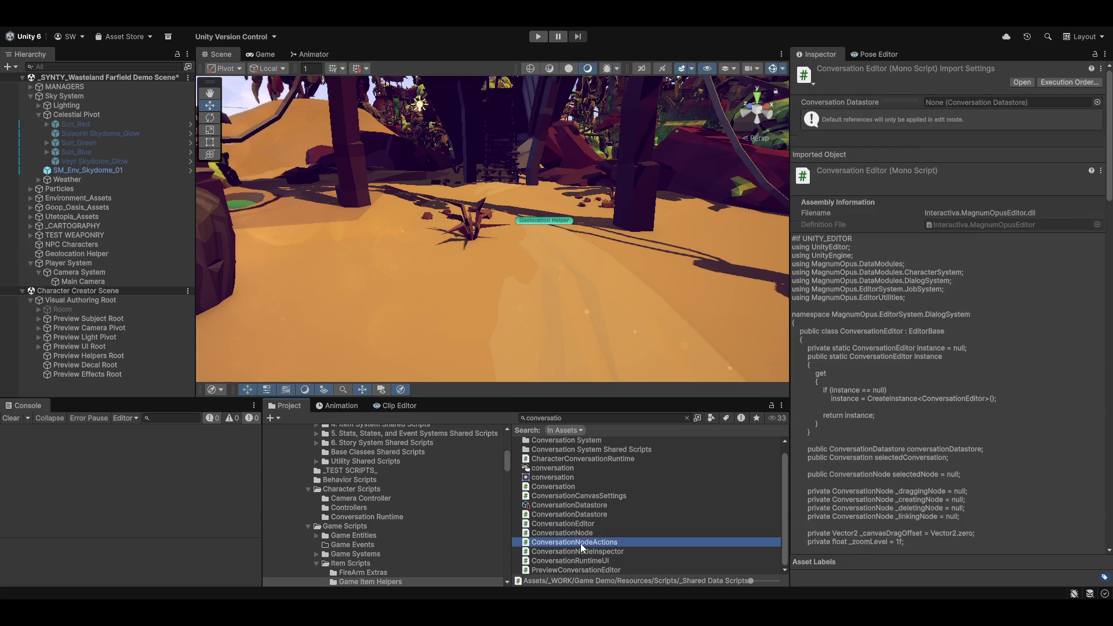
scroll(516, 394, "down", 15)
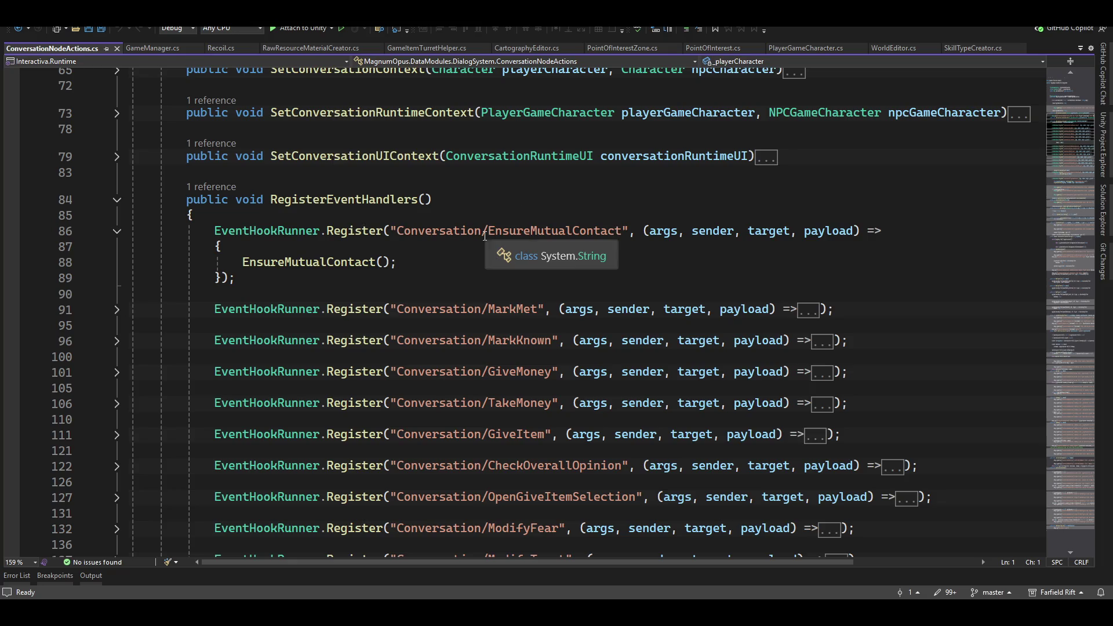
Step: Collapse the EnsureMutualContact registration block and select the EnsureMutualContact name on line 86
scroll(492, 264, "down", 6)
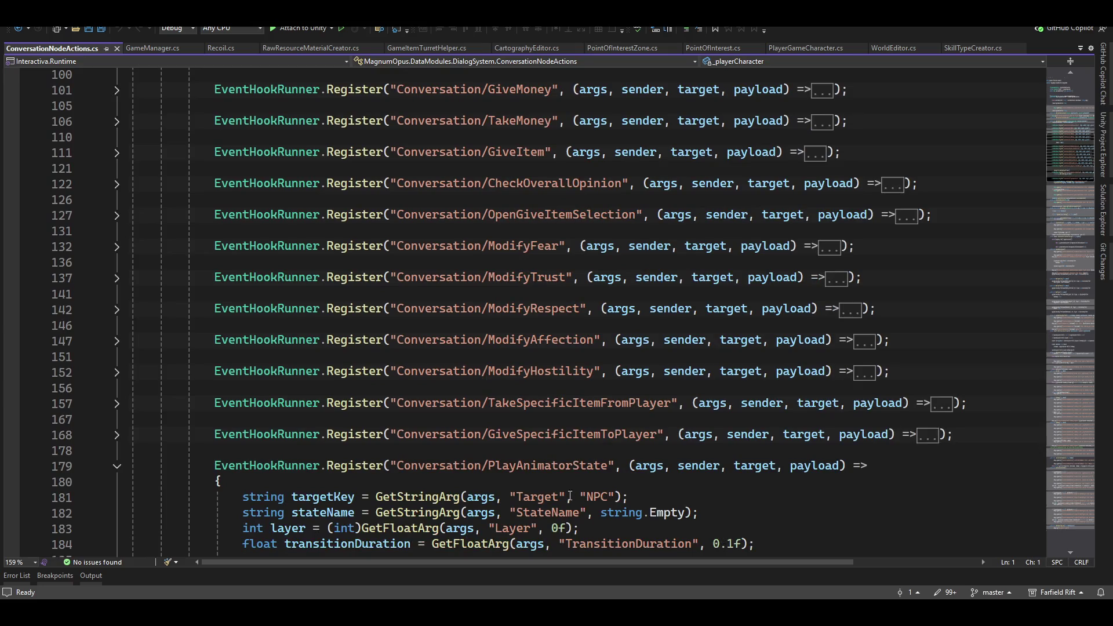
scroll(434, 488, "up", 1)
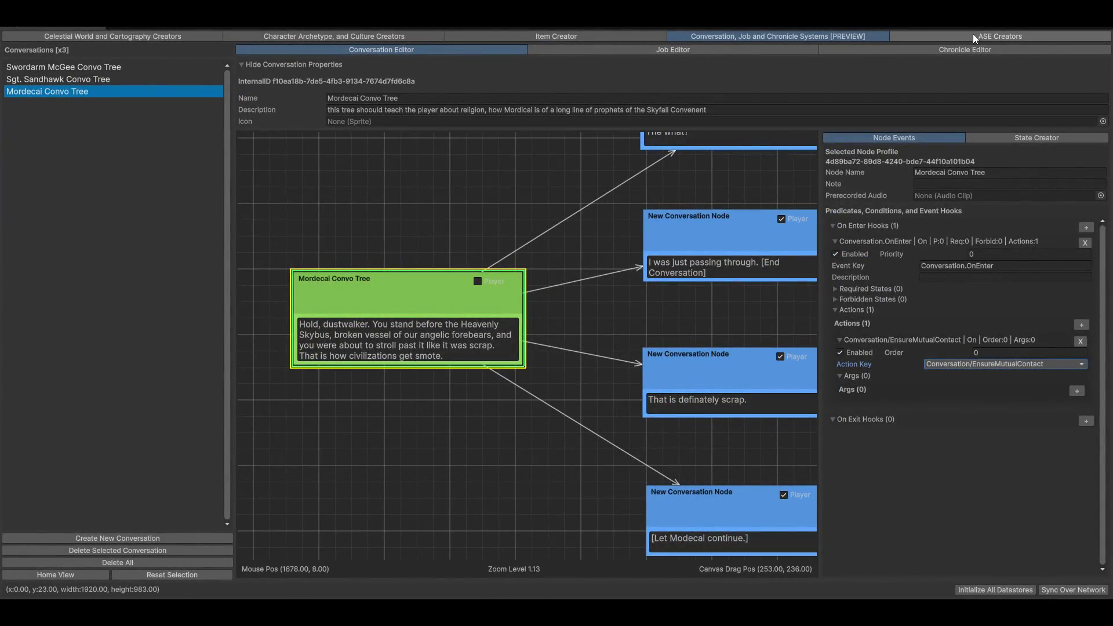
left_click(973, 36)
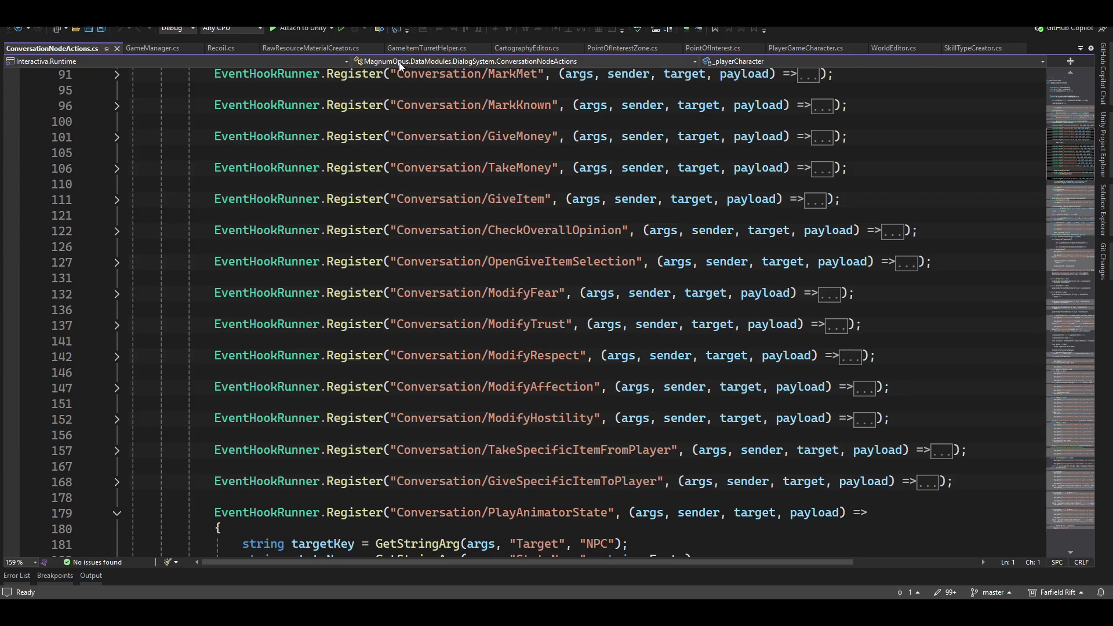
scroll(489, 489, "up", 3)
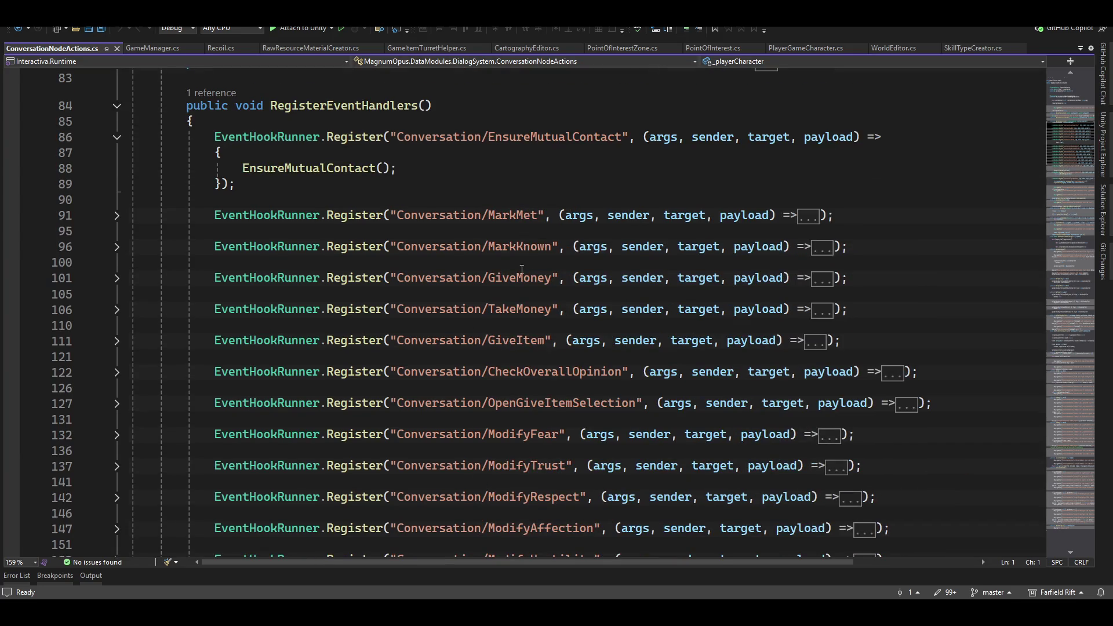
left_click(117, 137)
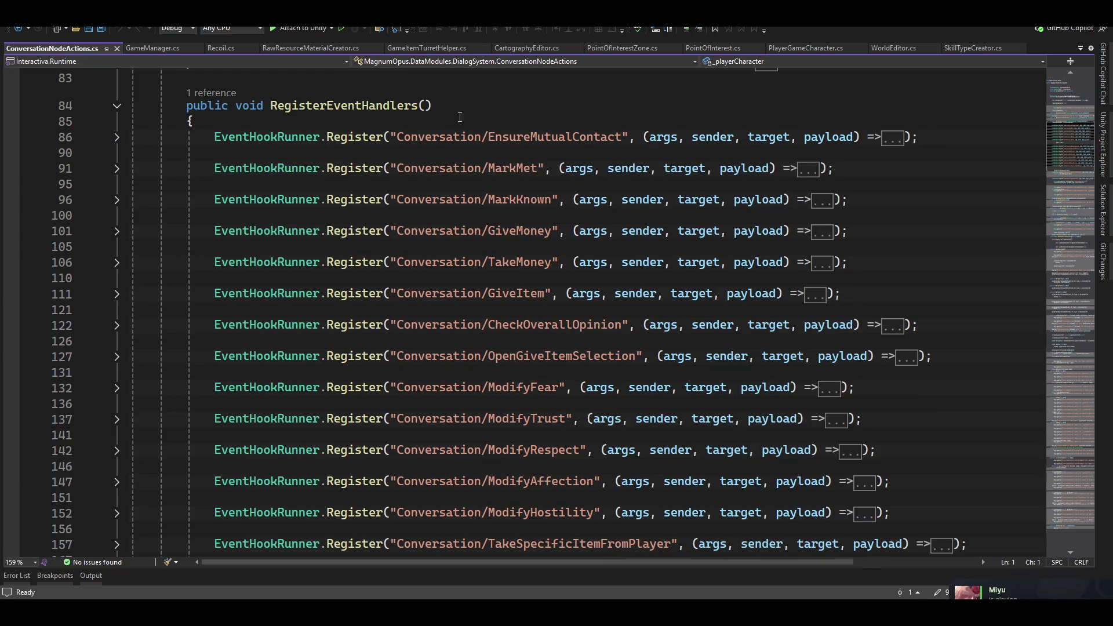
double_click(534, 139)
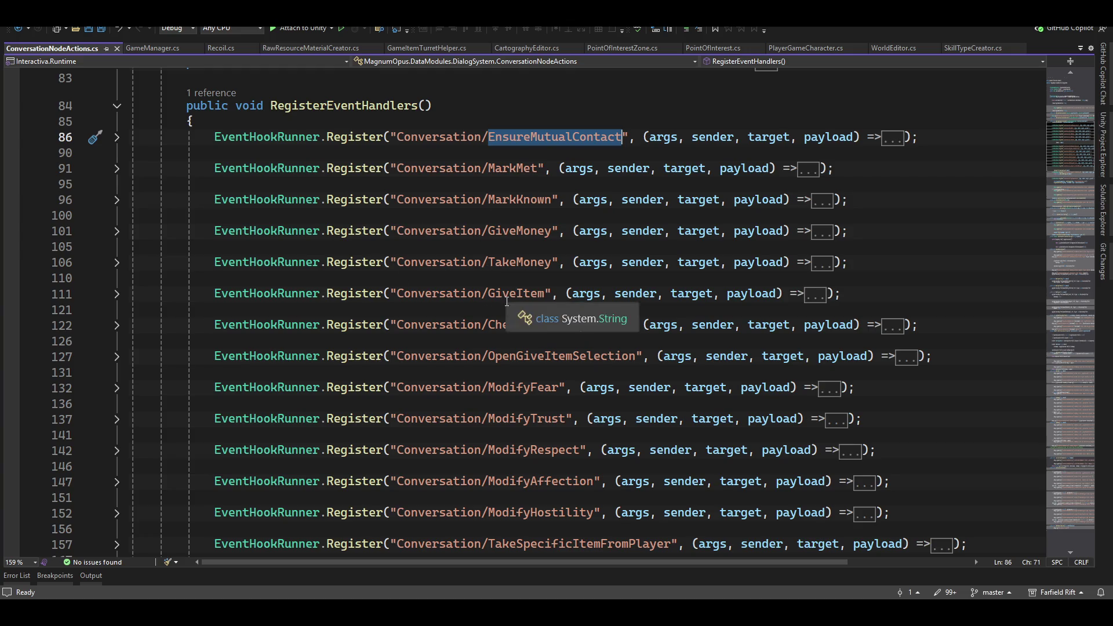
Step: Fold PlayAnimatorState, GetAnimatorForConversationTarget, ModifyTrust, ModifyHostility and ModifyAffection
scroll(438, 307, "down", 1)
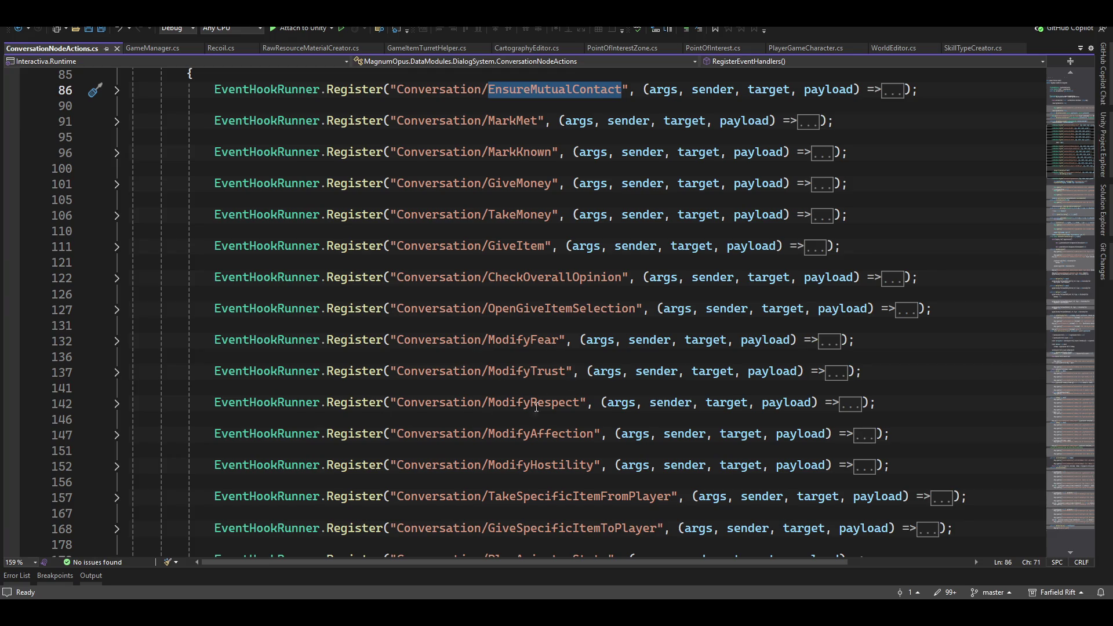
scroll(579, 466, "down", 4)
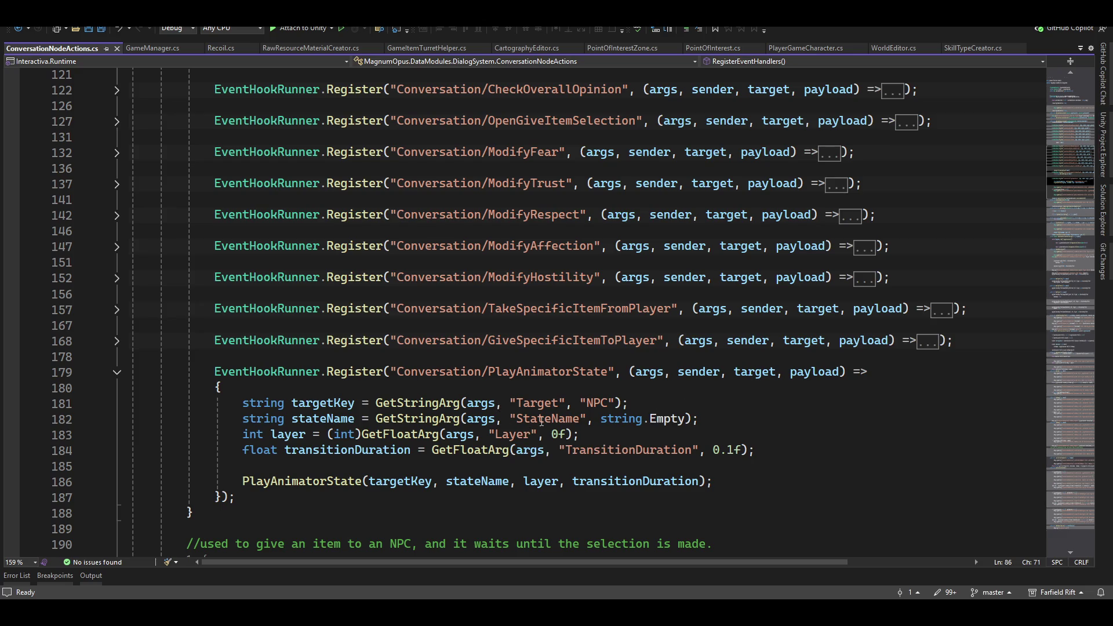
scroll(358, 403, "down", 1)
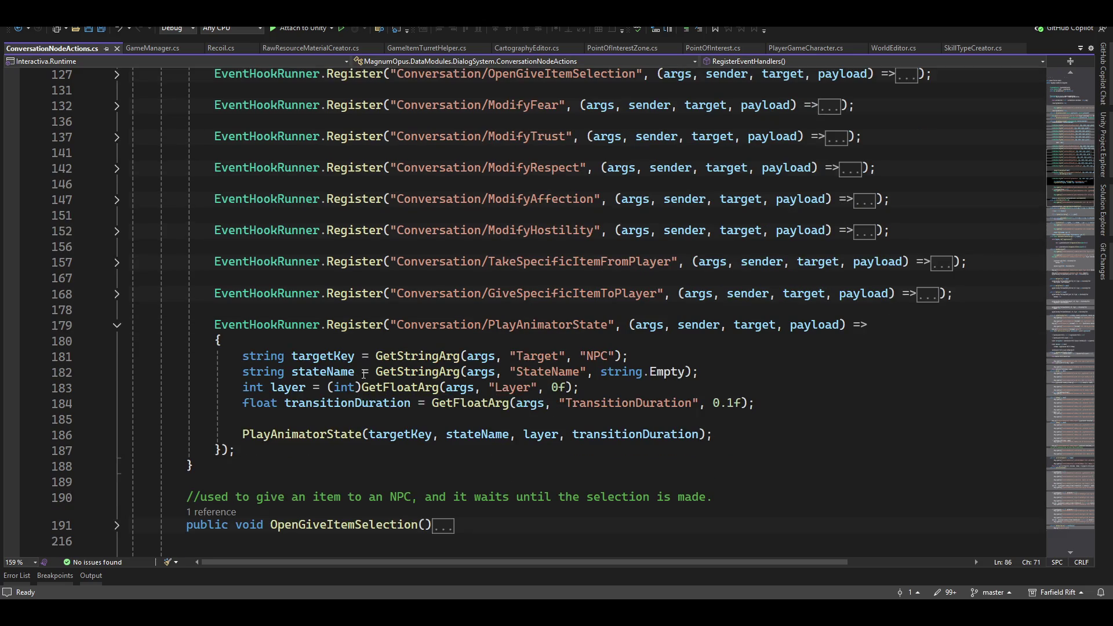
left_click(116, 325)
scroll(215, 312, "down", 7)
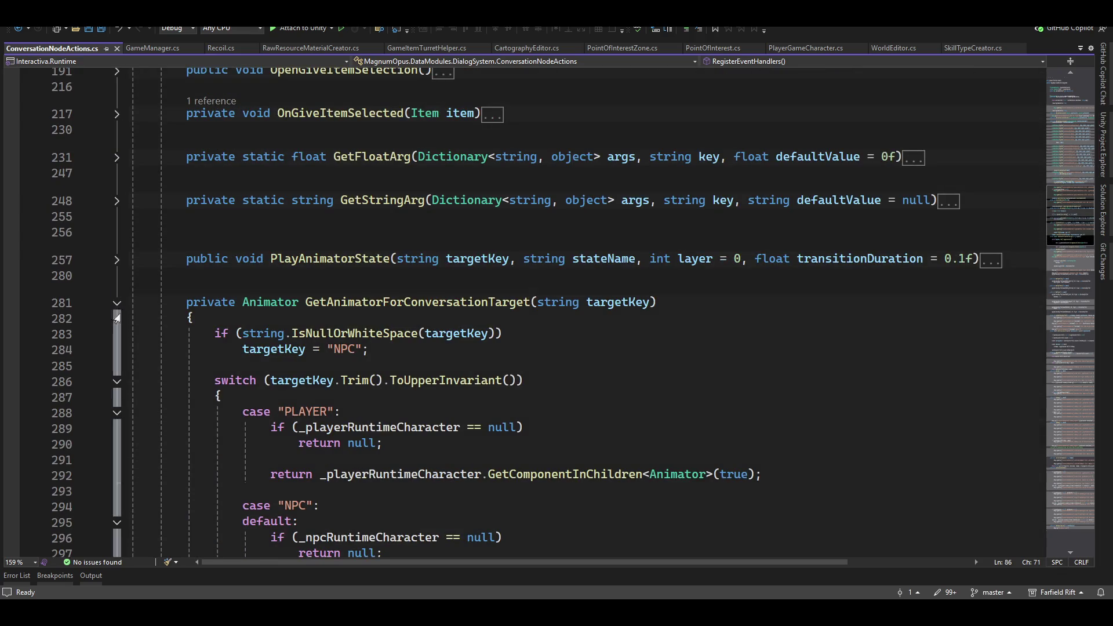
left_click(115, 303)
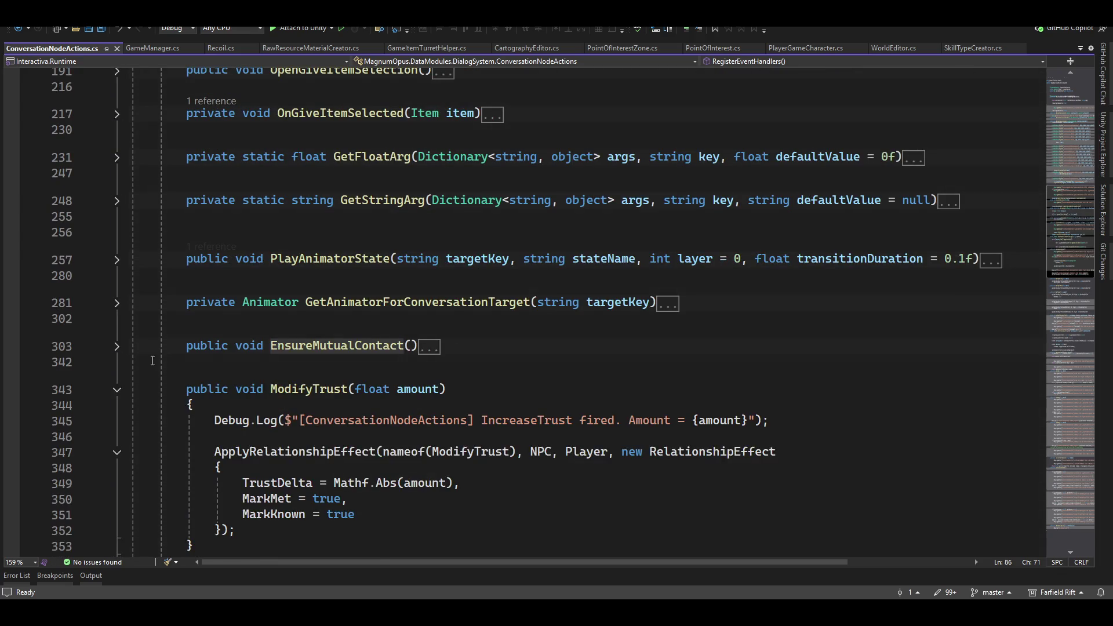
left_click(116, 390)
left_click(117, 433)
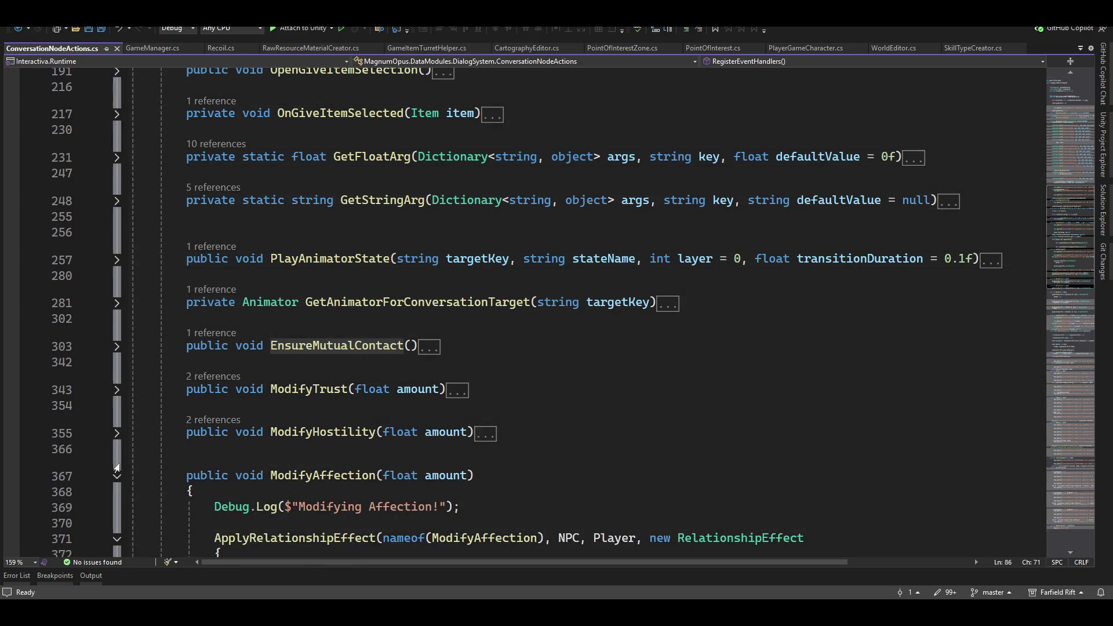
left_click(116, 476)
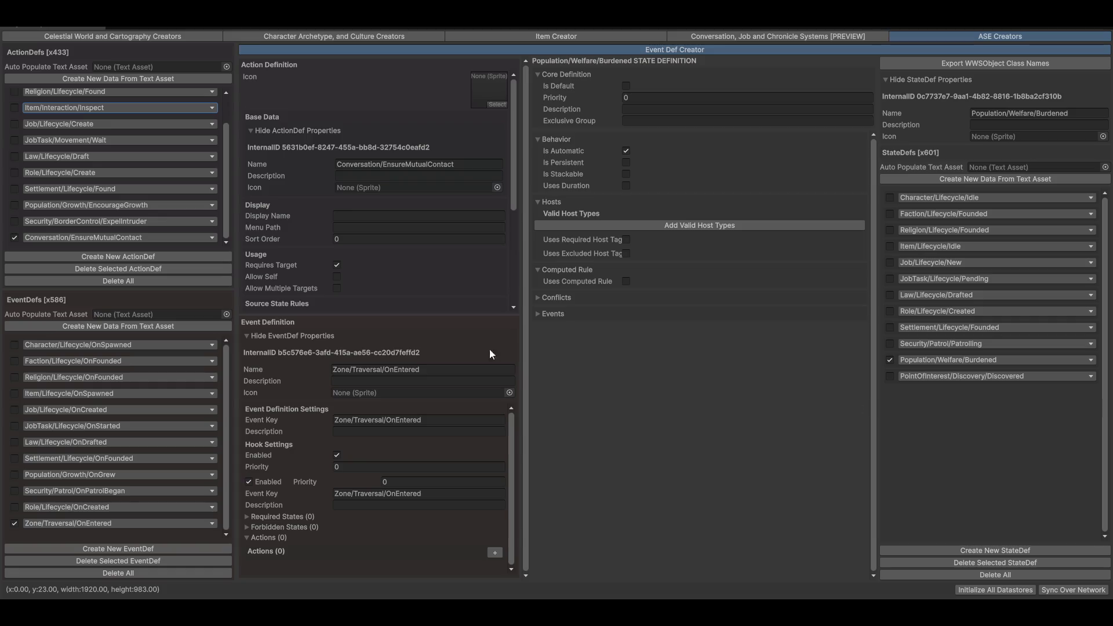
Step: Exit the maximized Event Def Creator and switch back to ConversationNodeActions.cs in Visual Studio
key("shift+space")
key("alt+Tab")
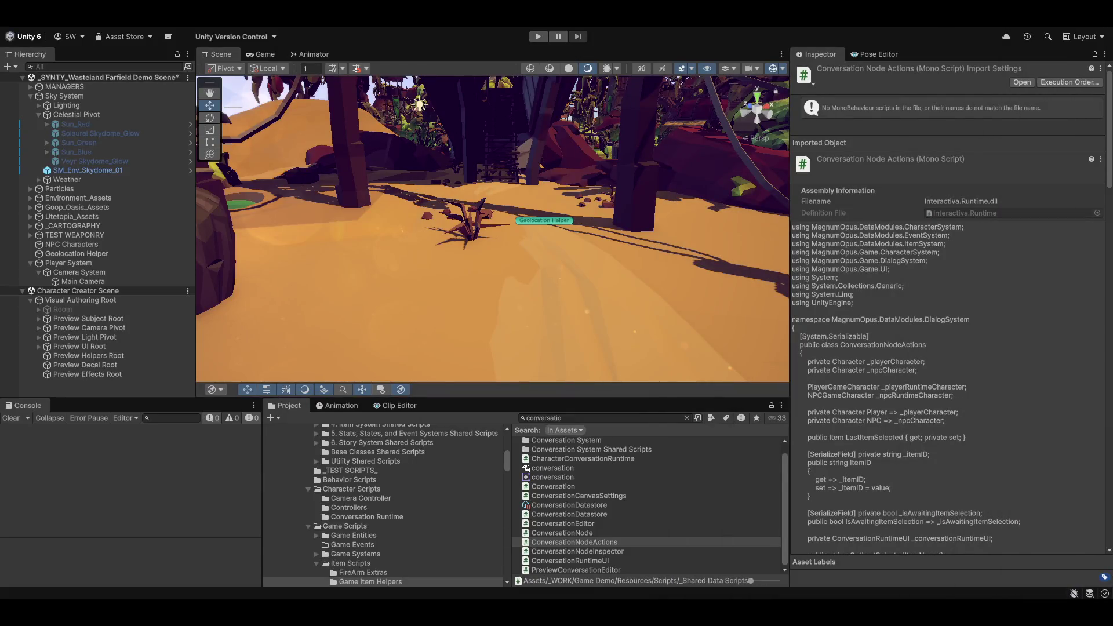
key("alt+Tab")
scroll(265, 207, "down", 3)
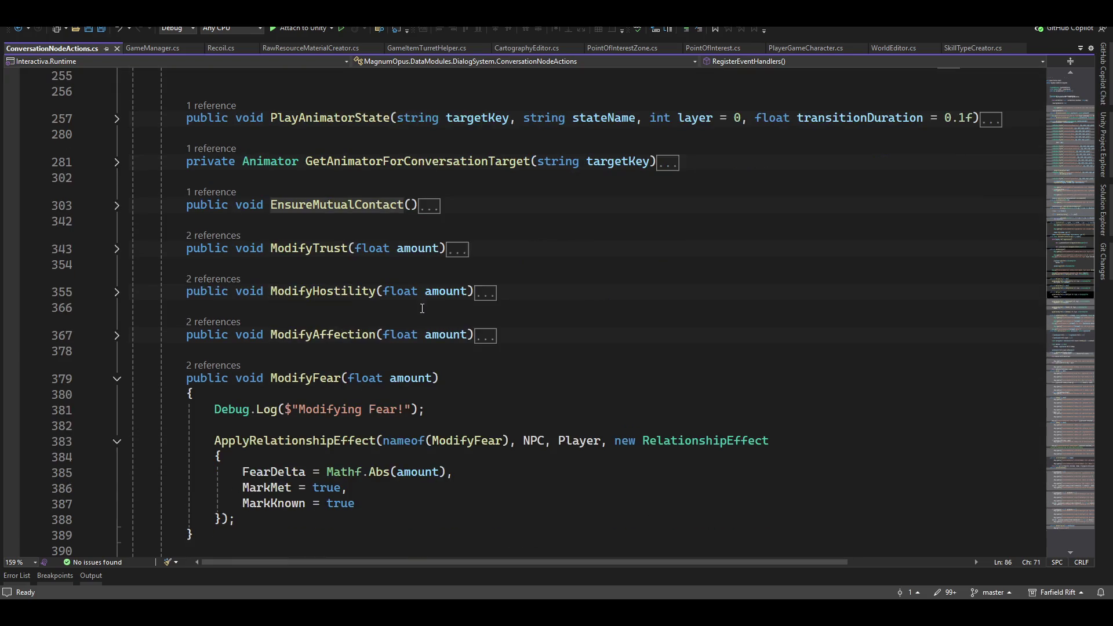
Step: Expand the EnsureMutualContact method and its Player and NPC null-check blocks
left_click(117, 206)
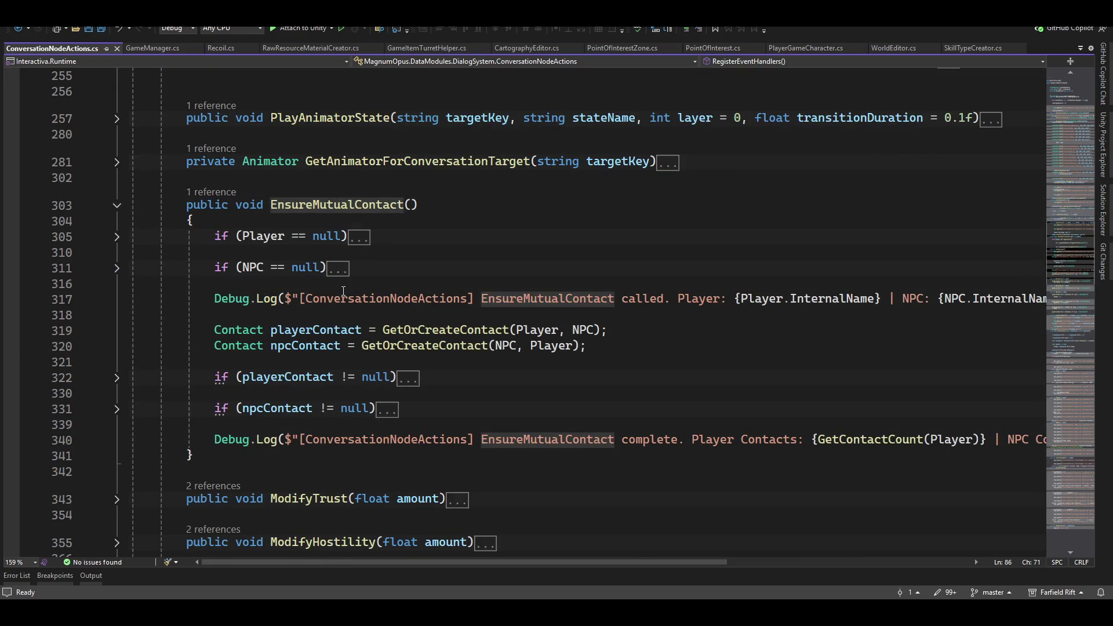
scroll(369, 329, "down", 3)
scroll(242, 185, "up", 2)
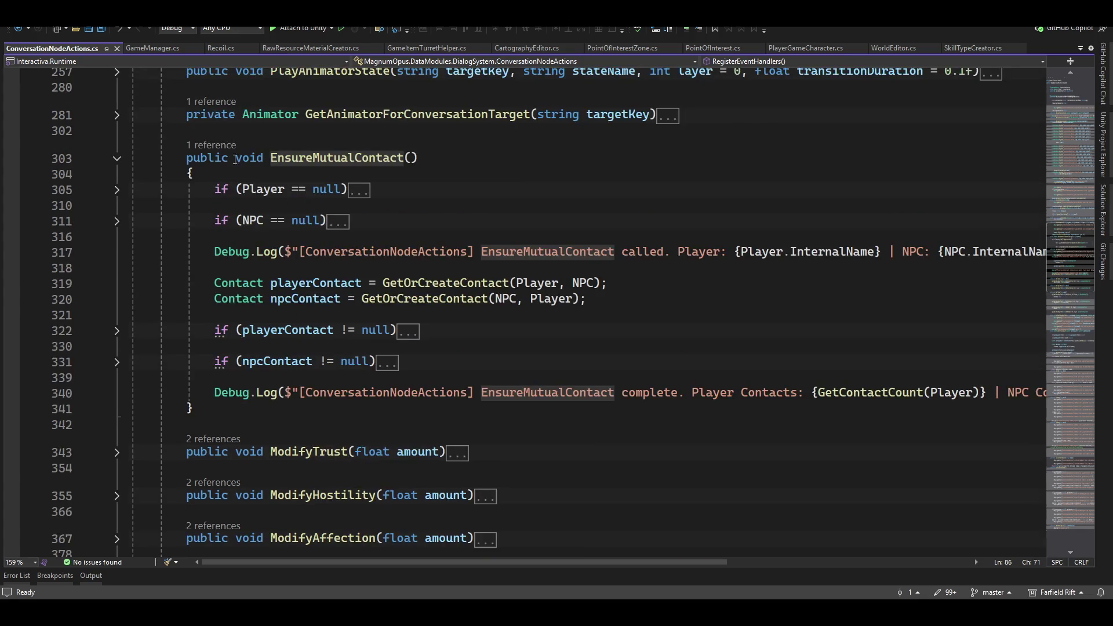
left_click(120, 192)
left_click(117, 191)
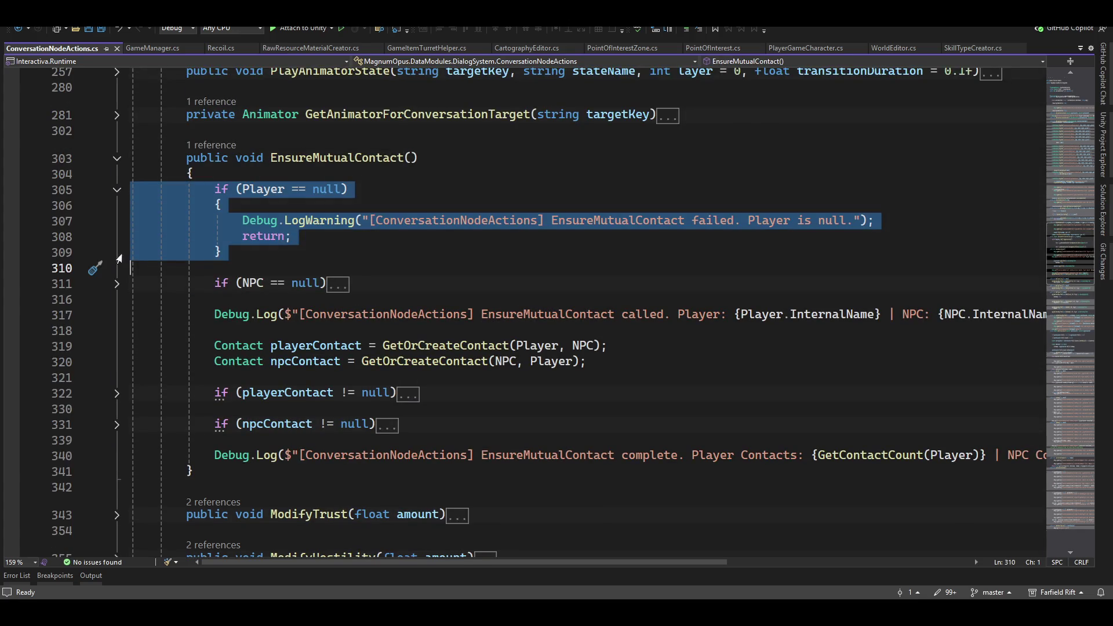
left_click(117, 285)
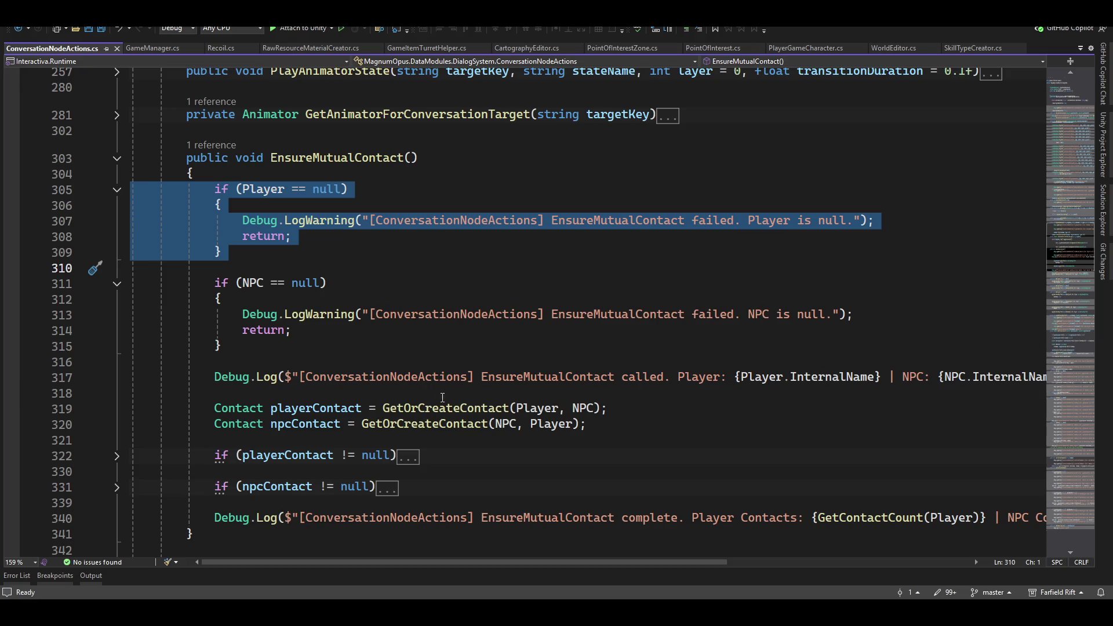
Step: Expand the playerContact and npcContact blocks to review their relationship effects
scroll(261, 336, "down", 1)
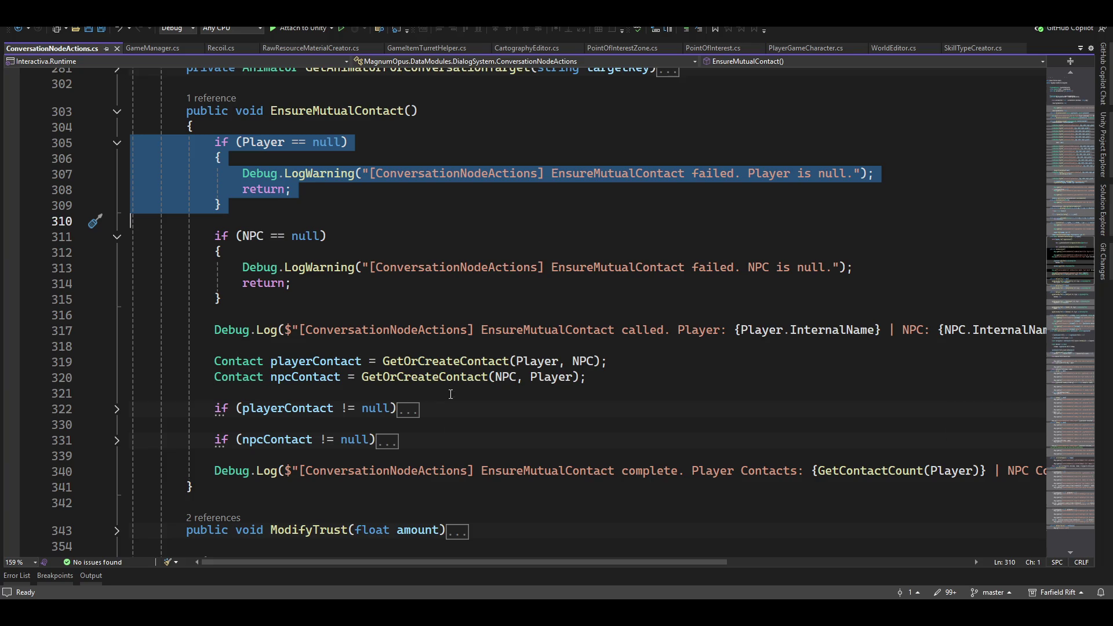
left_click(118, 414)
scroll(120, 414, "down", 3)
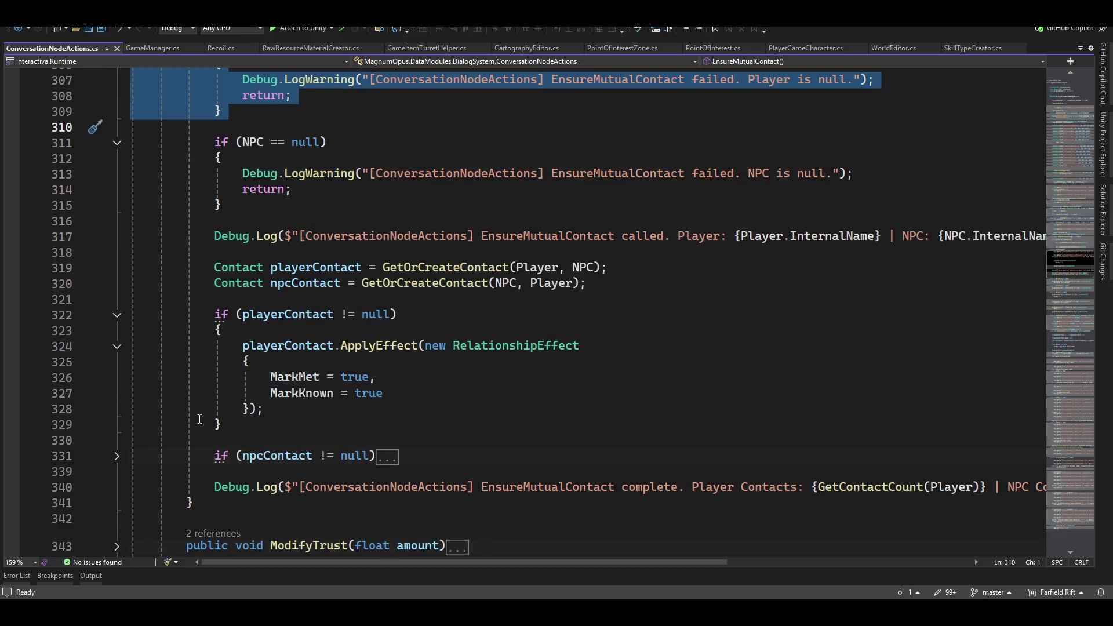
left_click(119, 414)
left_click(119, 414)
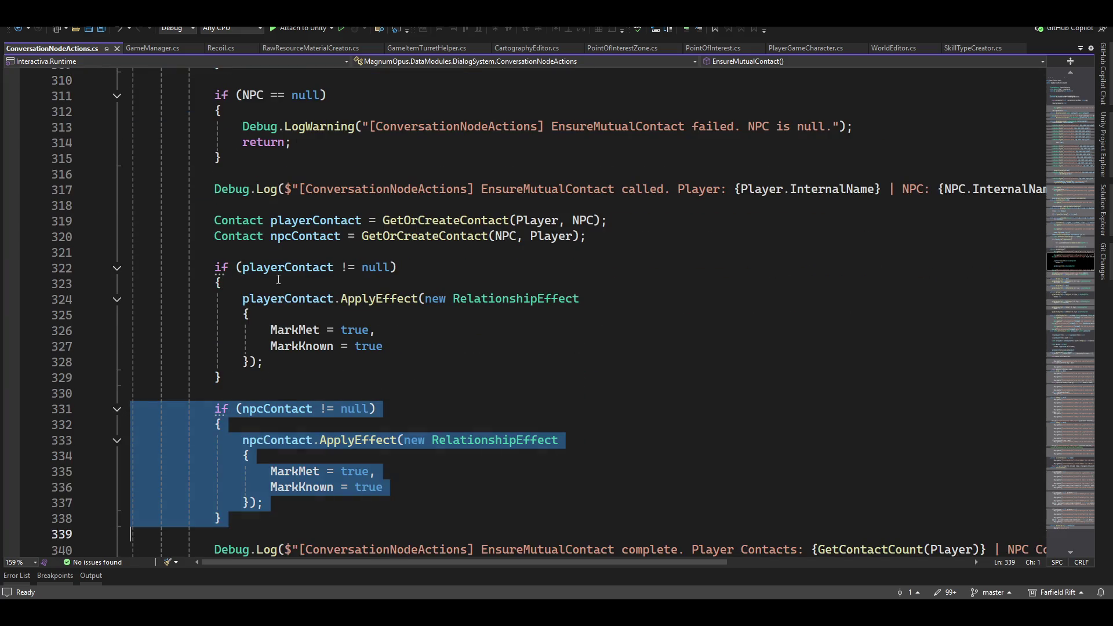
scroll(348, 347, "down", 4)
scroll(468, 323, "up", 3)
scroll(469, 322, "down", 3)
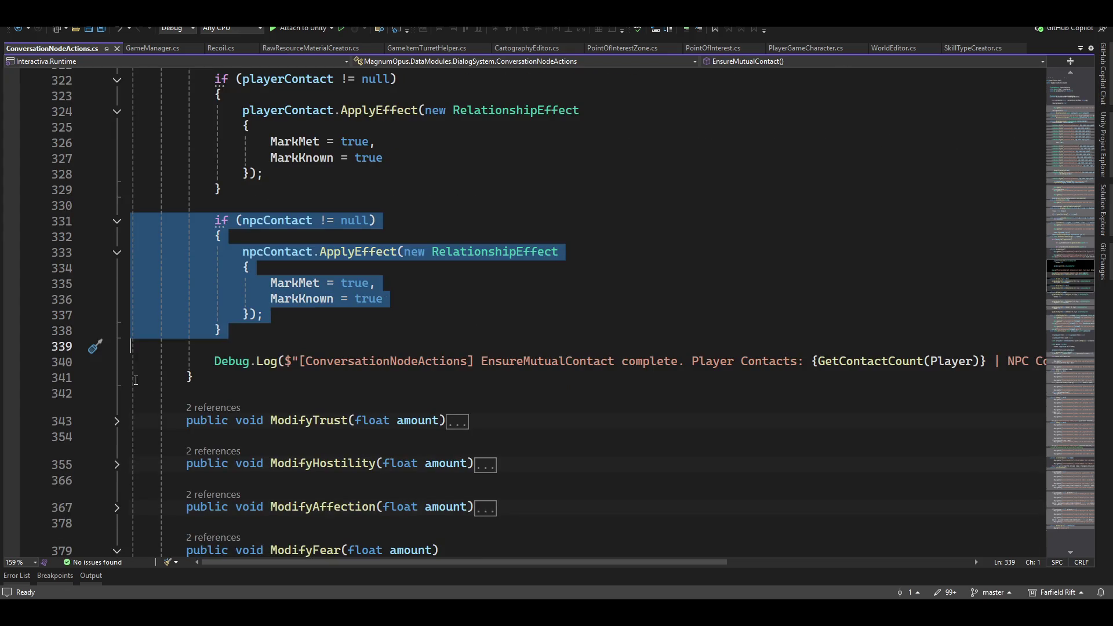
scroll(374, 361, "up", 3)
scroll(374, 361, "up", 4)
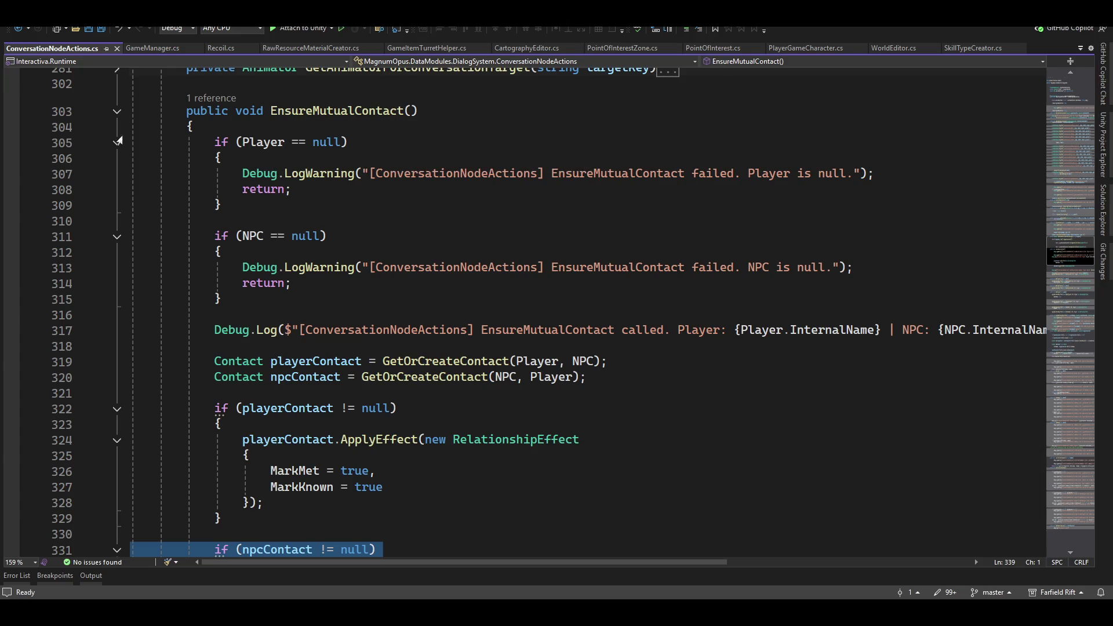
Step: Collapse EnsureMutualContact and ModifyFear again and return to Unity
left_click(116, 112)
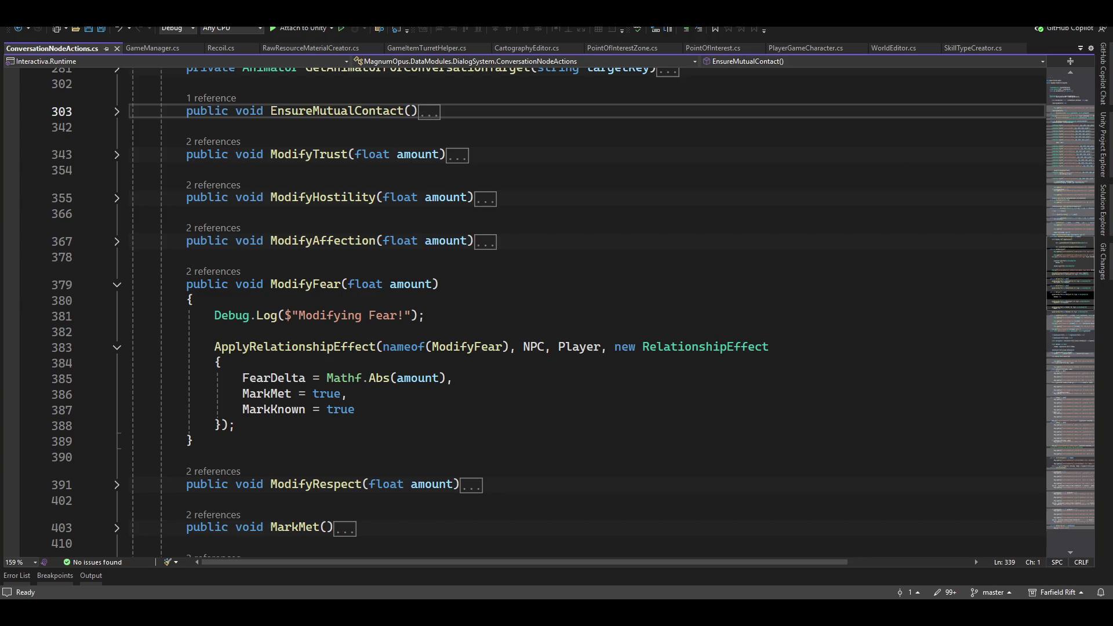
scroll(204, 128, "up", 3)
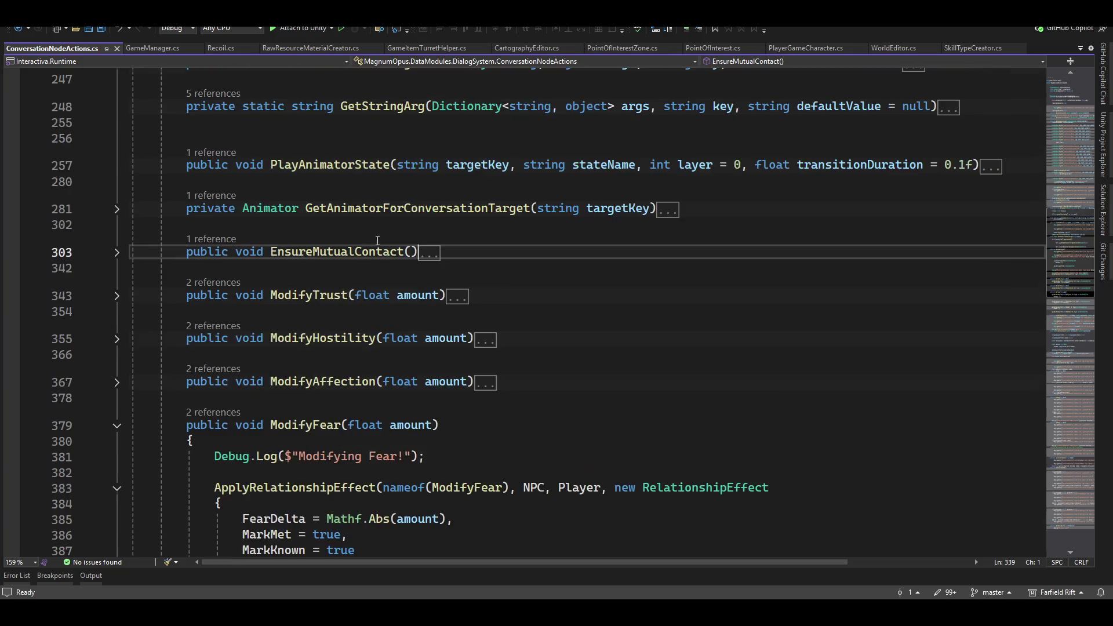
left_click(116, 426)
scroll(609, 242, "up", 4)
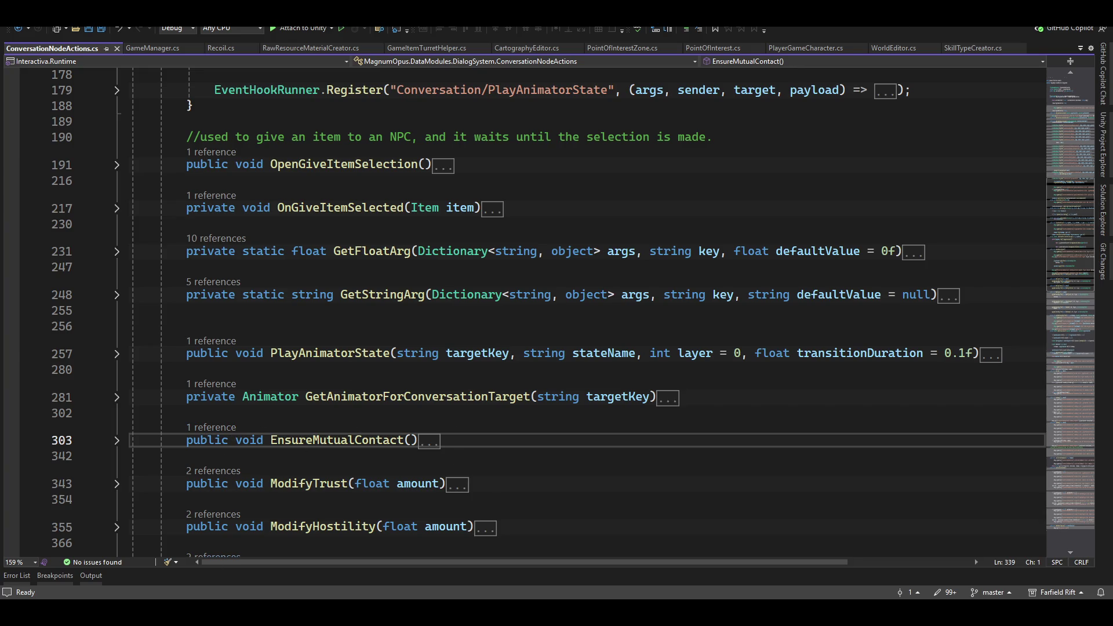
key("alt+Tab")
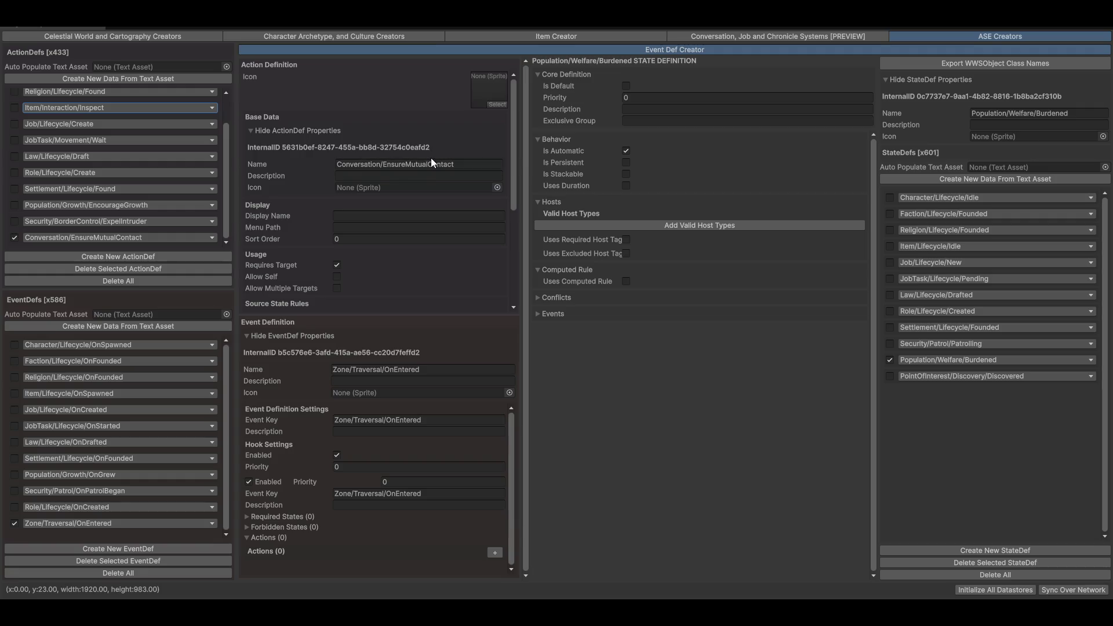
Step: Verify the ActionDef is Conversation > EnsureMutualContact, then switch to the Conversation Editor
left_click(112, 237)
mouse_move(65, 255)
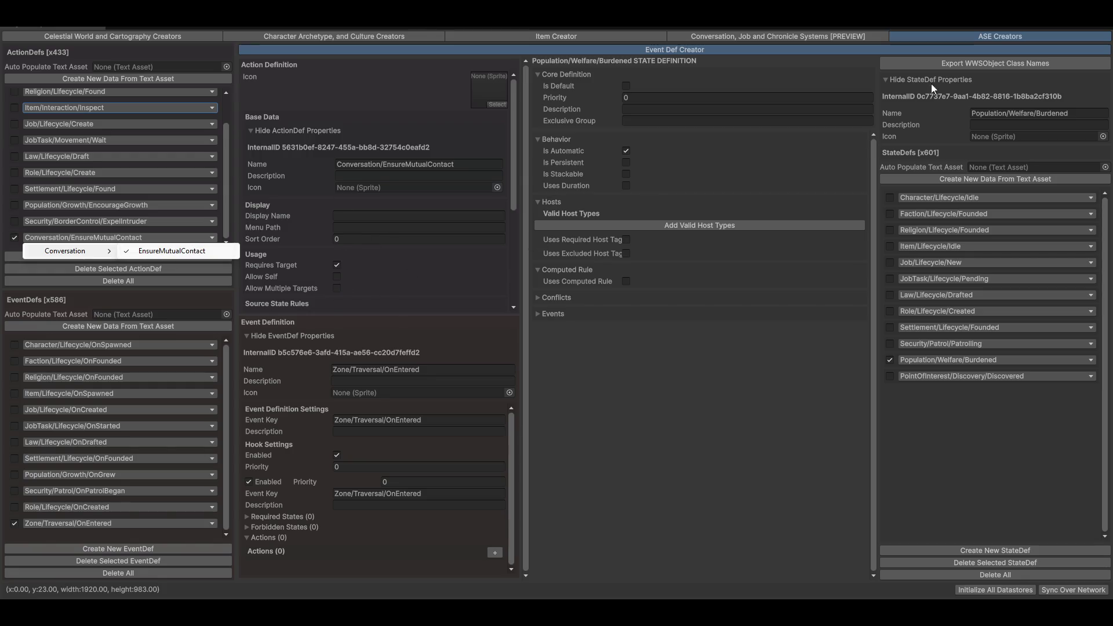
left_click(705, 37)
left_click(705, 36)
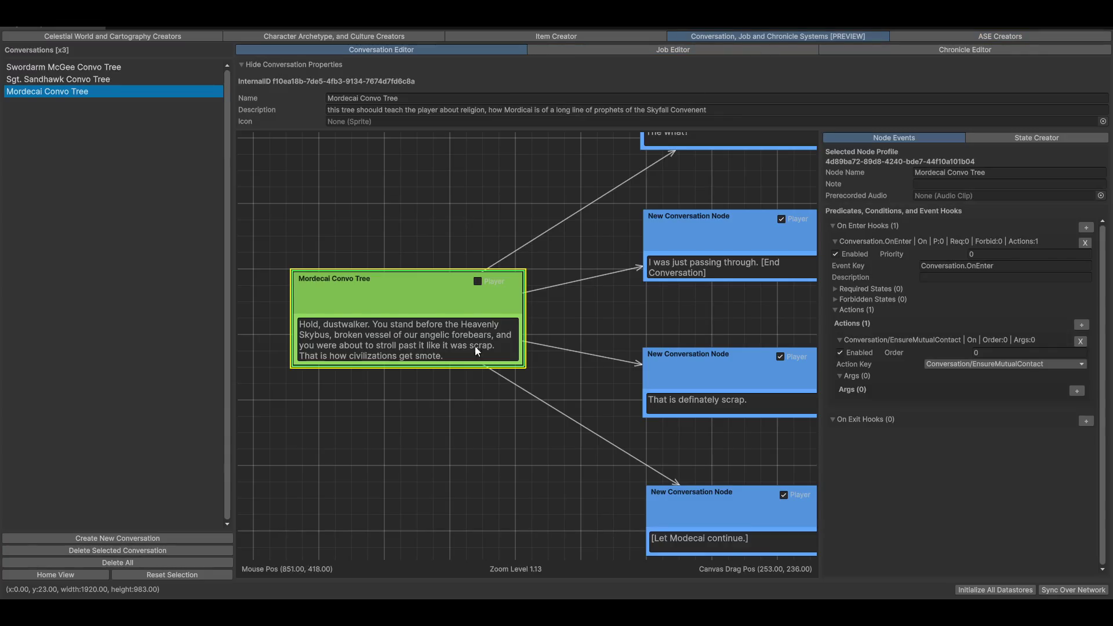
Step: Choose Conversation > EnsureMutualContact as the entry node's Action Key, then return to ASE Creators
left_click(1008, 364)
mouse_move(974, 518)
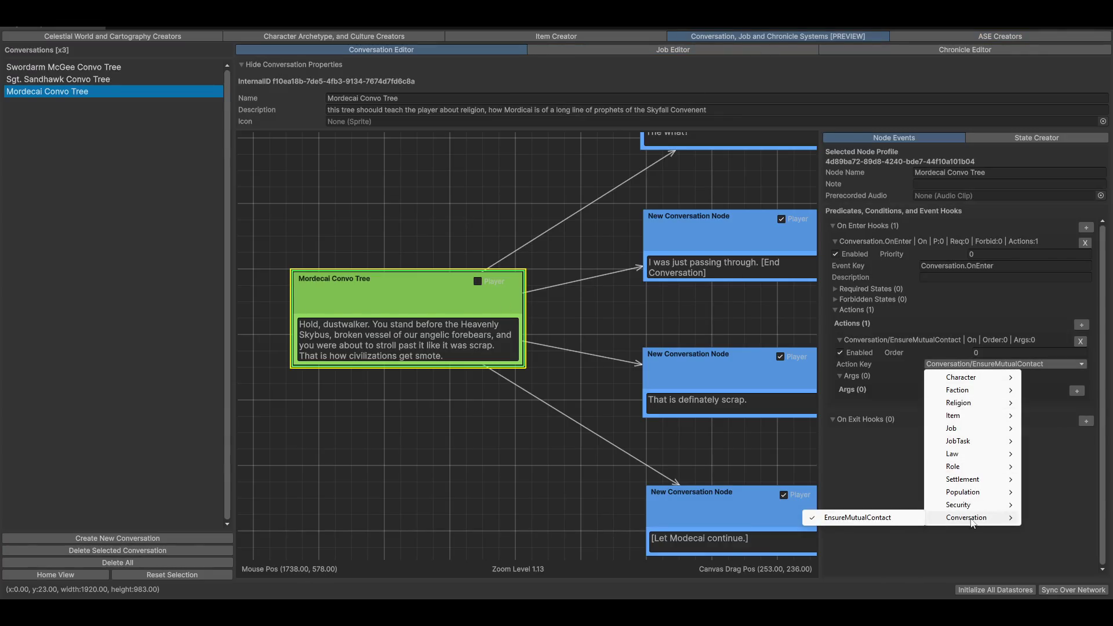
left_click(861, 518)
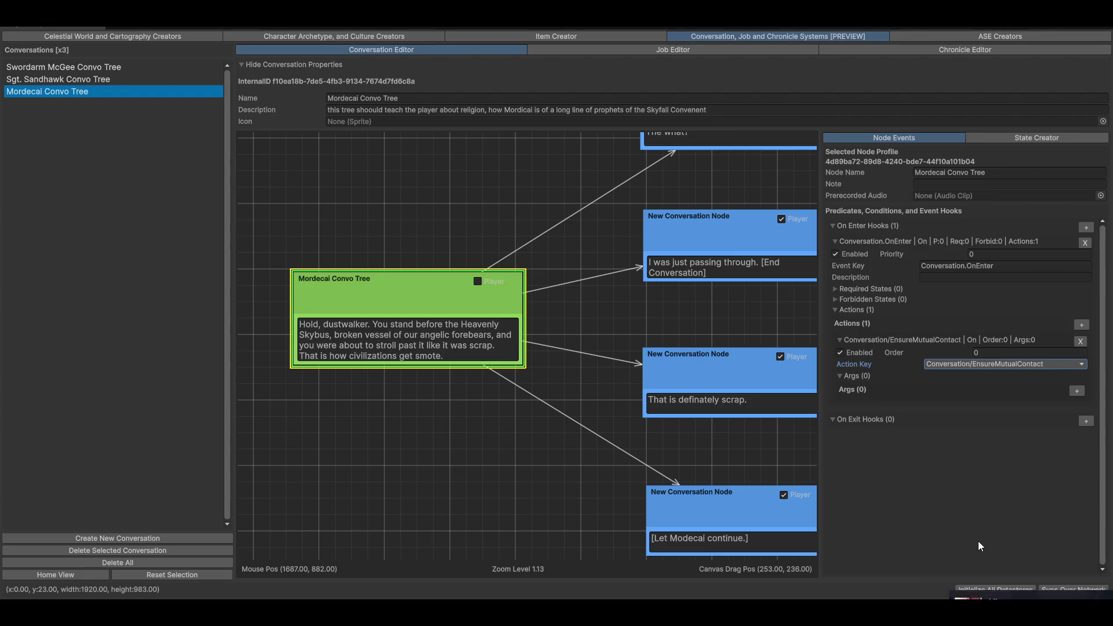
left_click(1010, 36)
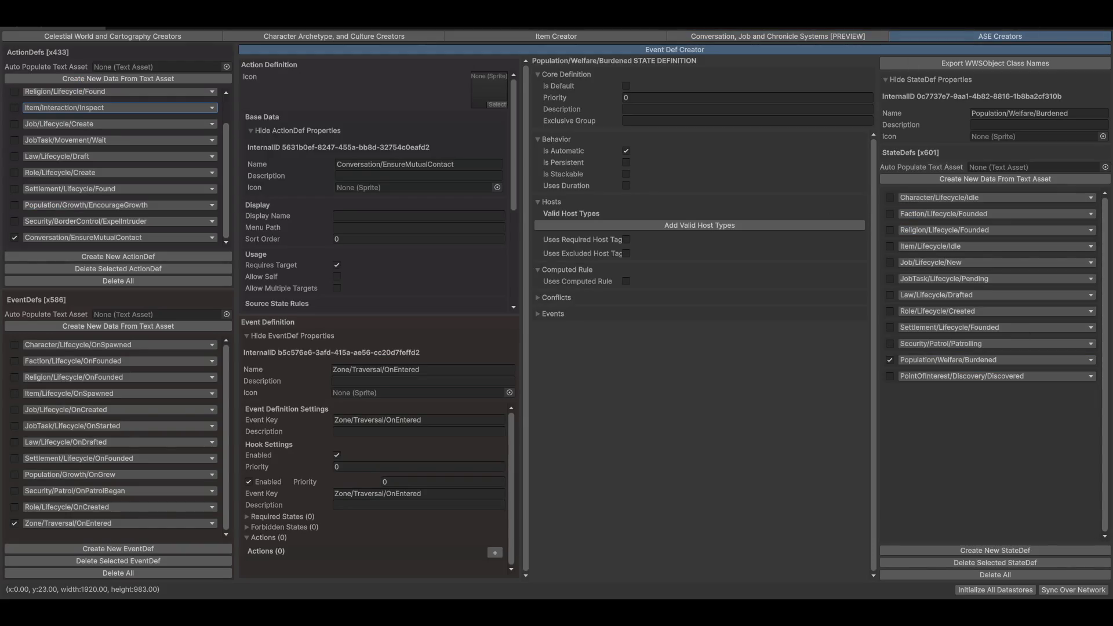
left_click(148, 37)
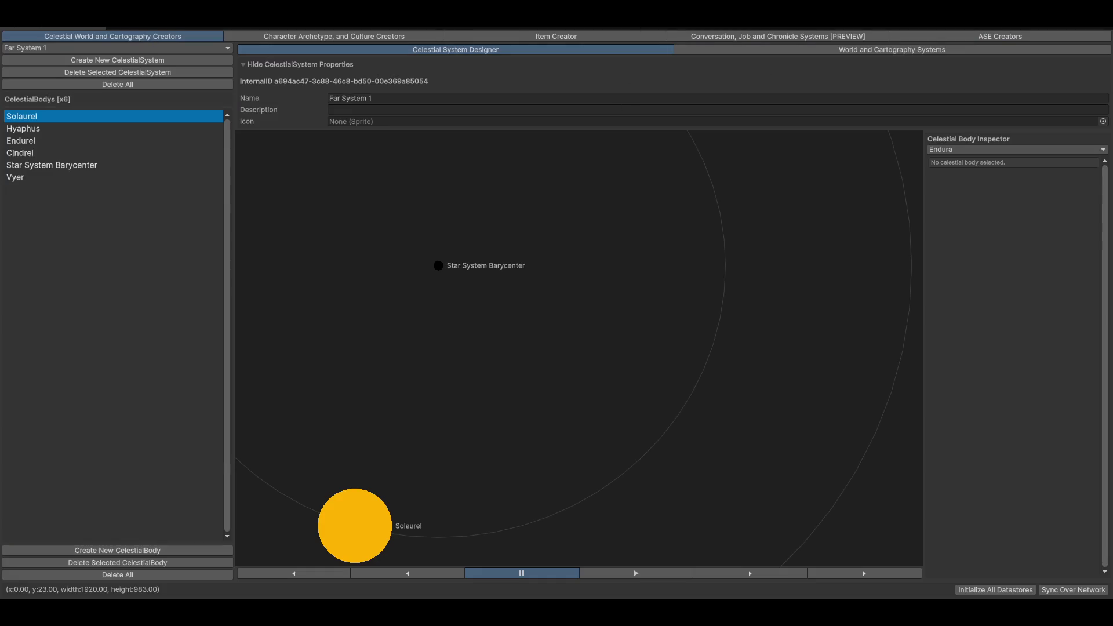
left_click(354, 38)
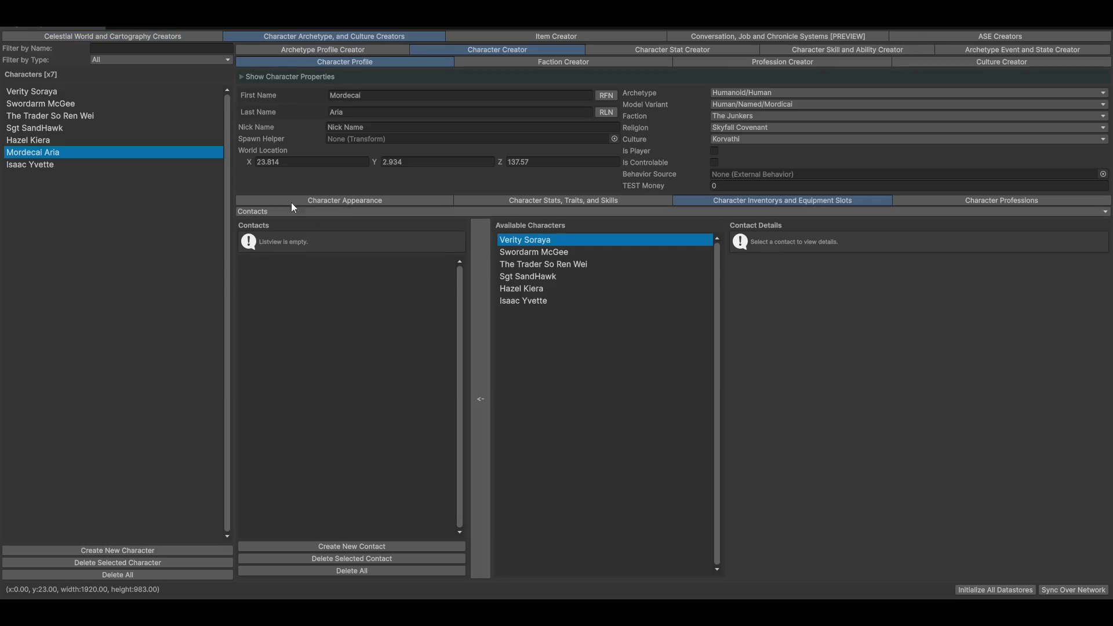
left_click(32, 93)
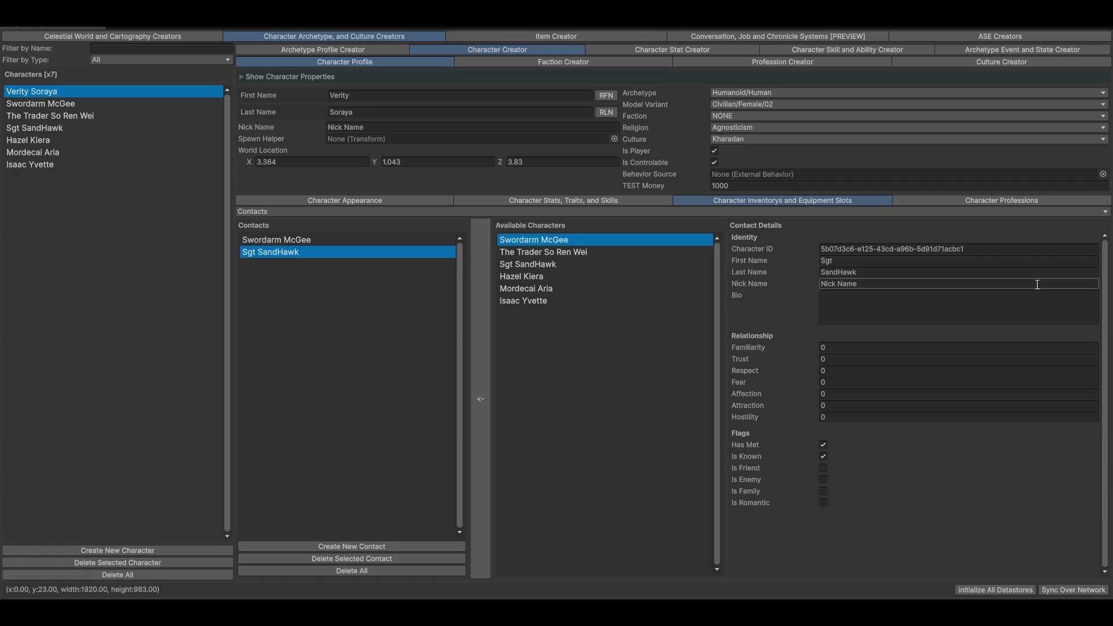
left_click(1005, 37)
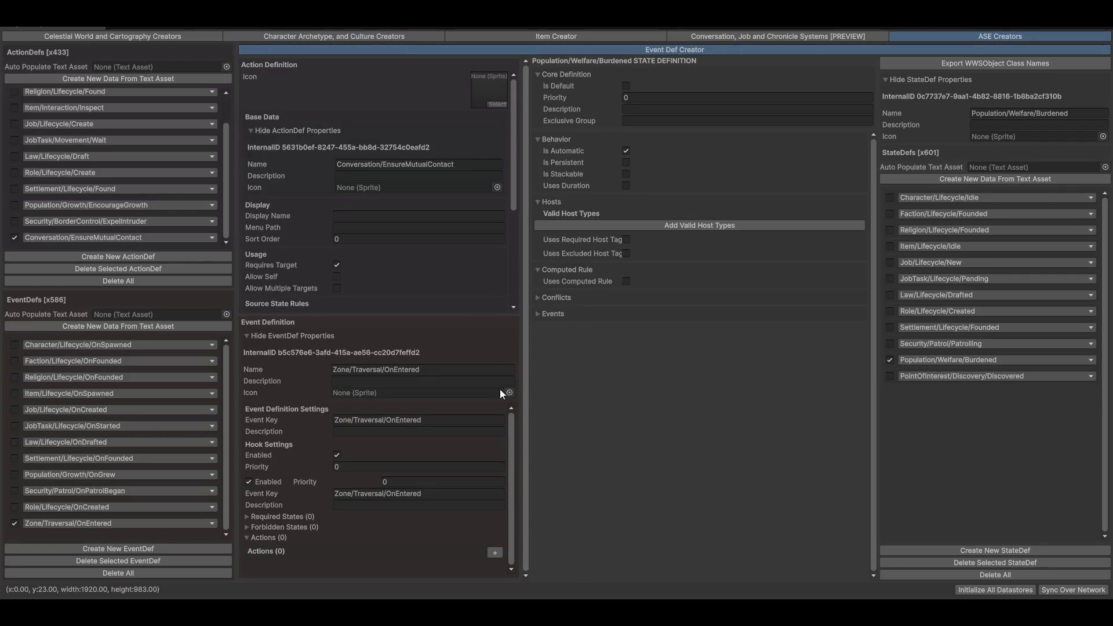
scroll(511, 149, "down", 5)
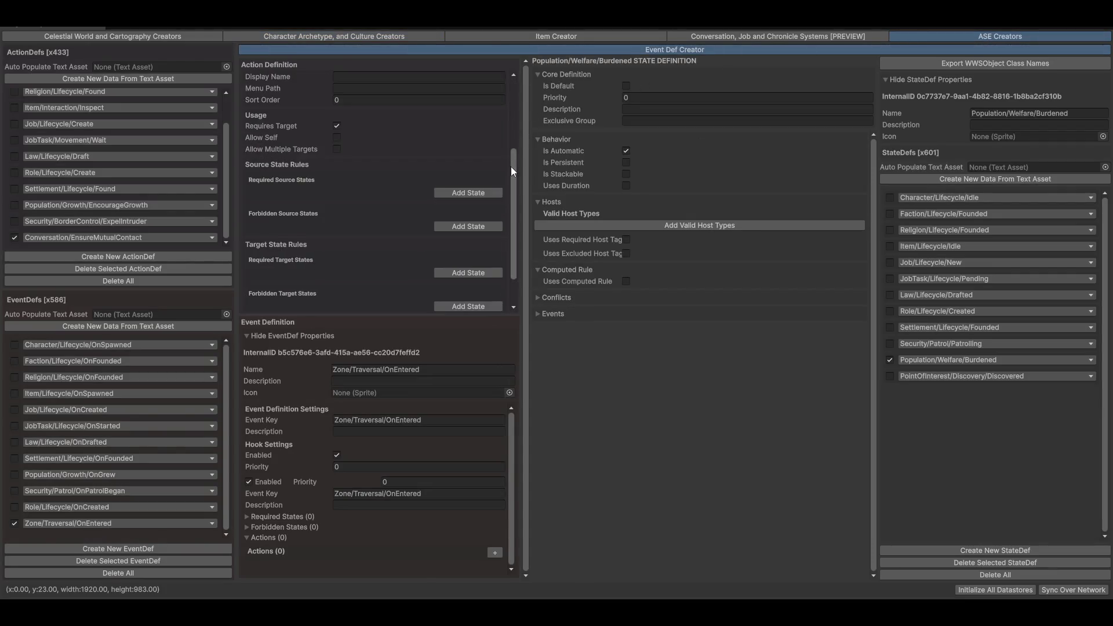
scroll(516, 249, "up", 5)
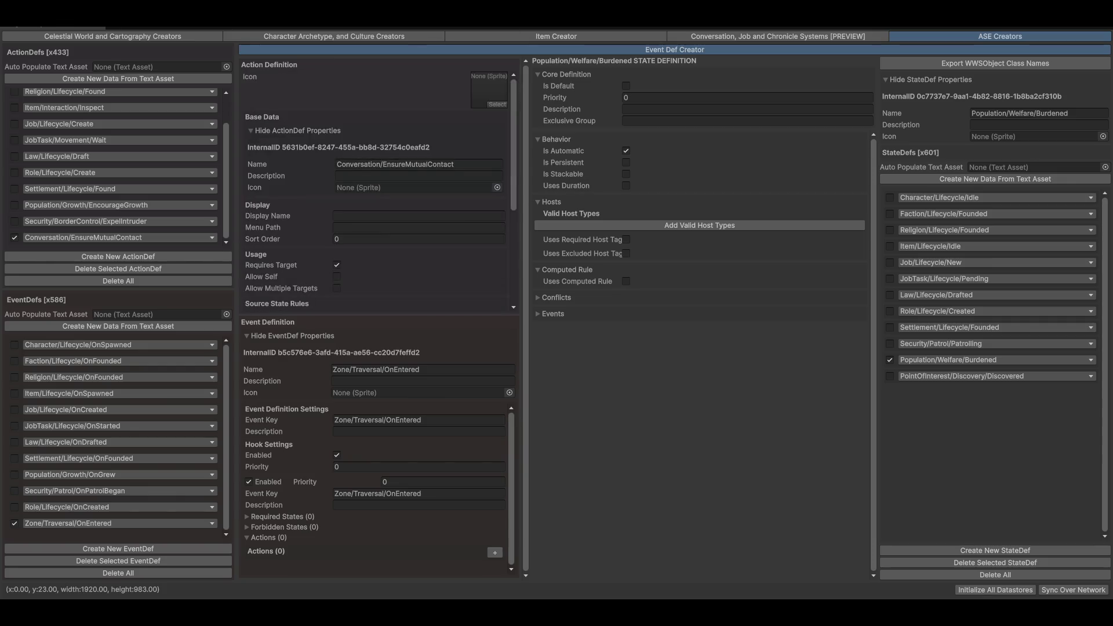
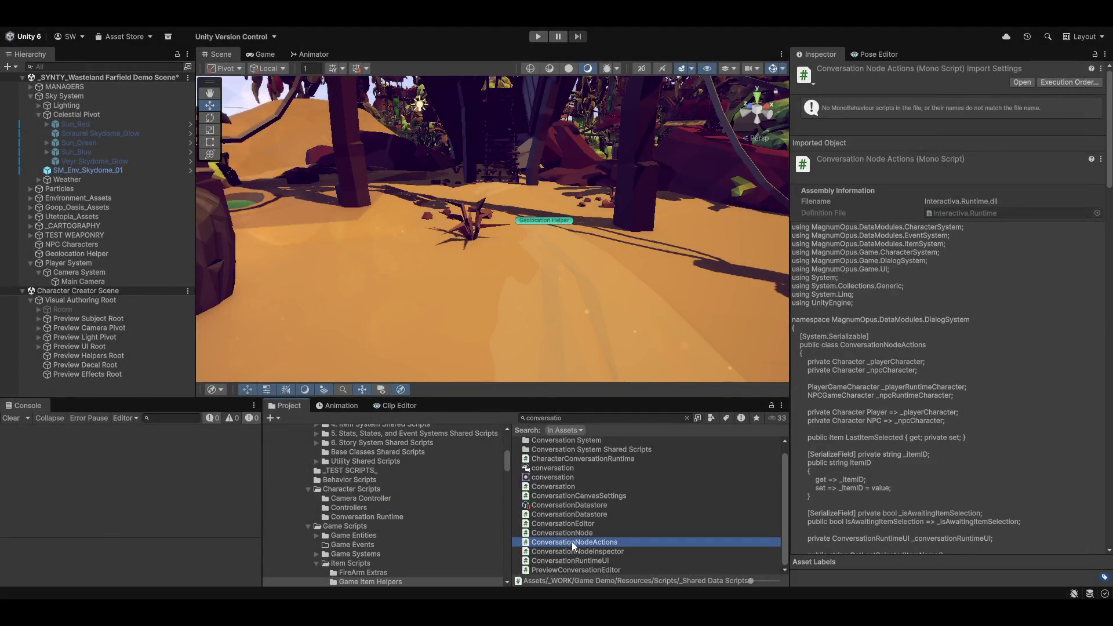
Step: Open ConversationNodeActions.cs in Visual Studio and expand EnsureMutualContact to read its Player and NPC null checks
double_click(572, 542)
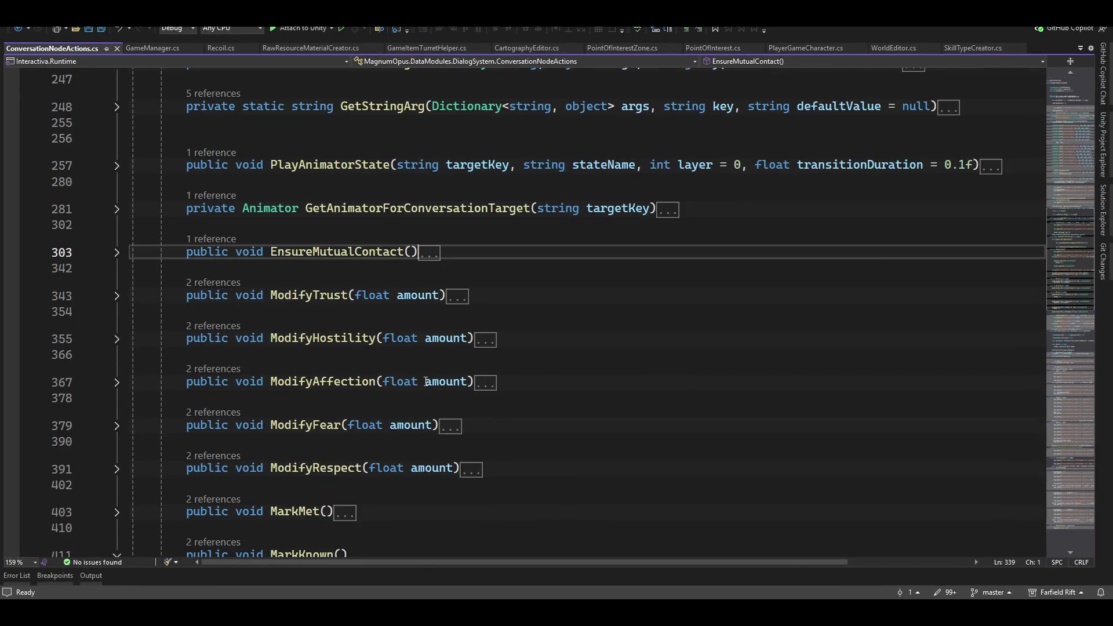
left_click(116, 252)
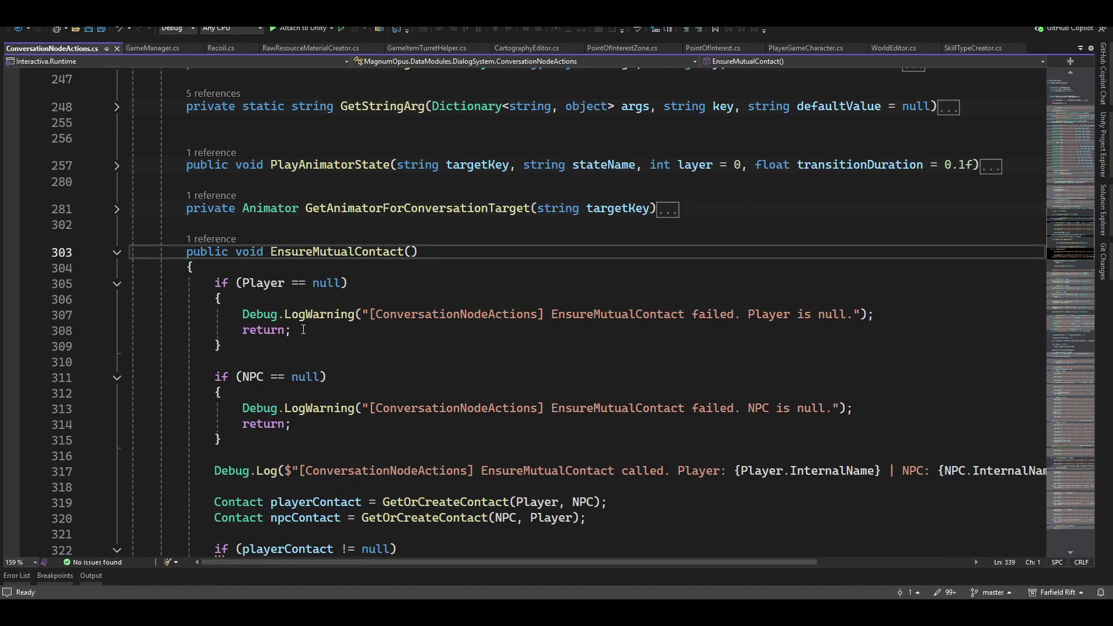
scroll(409, 356, "down", 2)
scroll(397, 359, "up", 10)
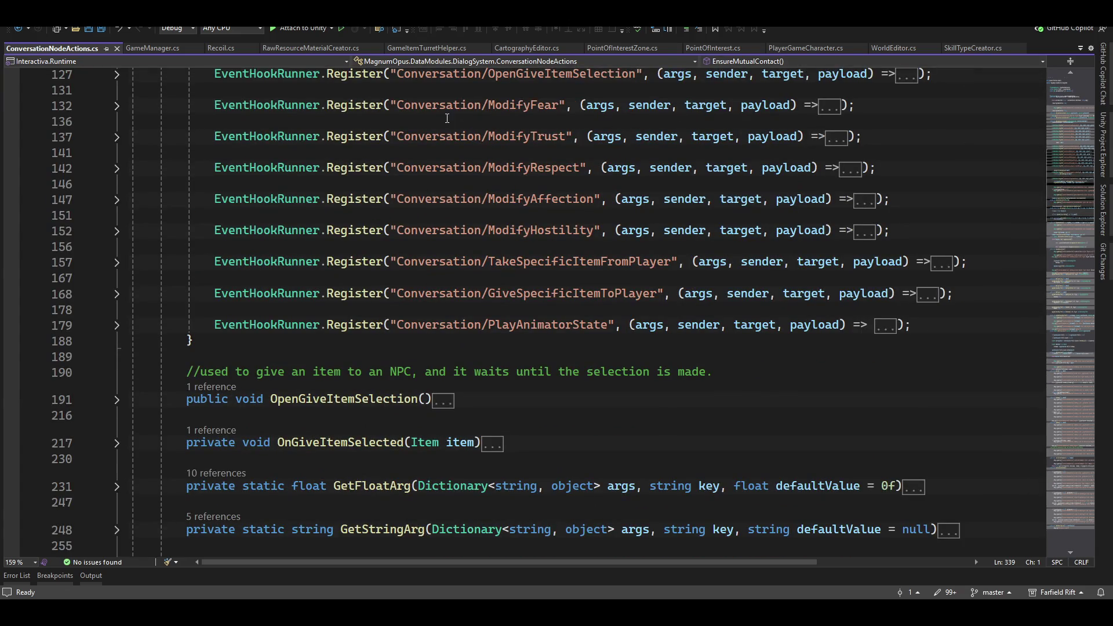
scroll(447, 119, "down", 3)
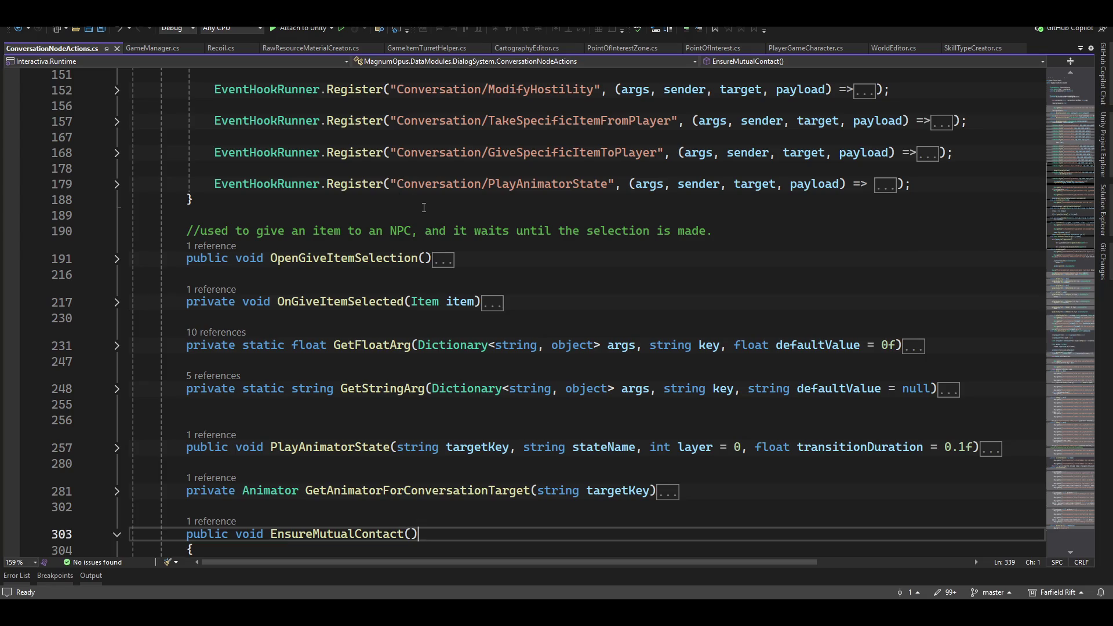
scroll(423, 207, "up", 10)
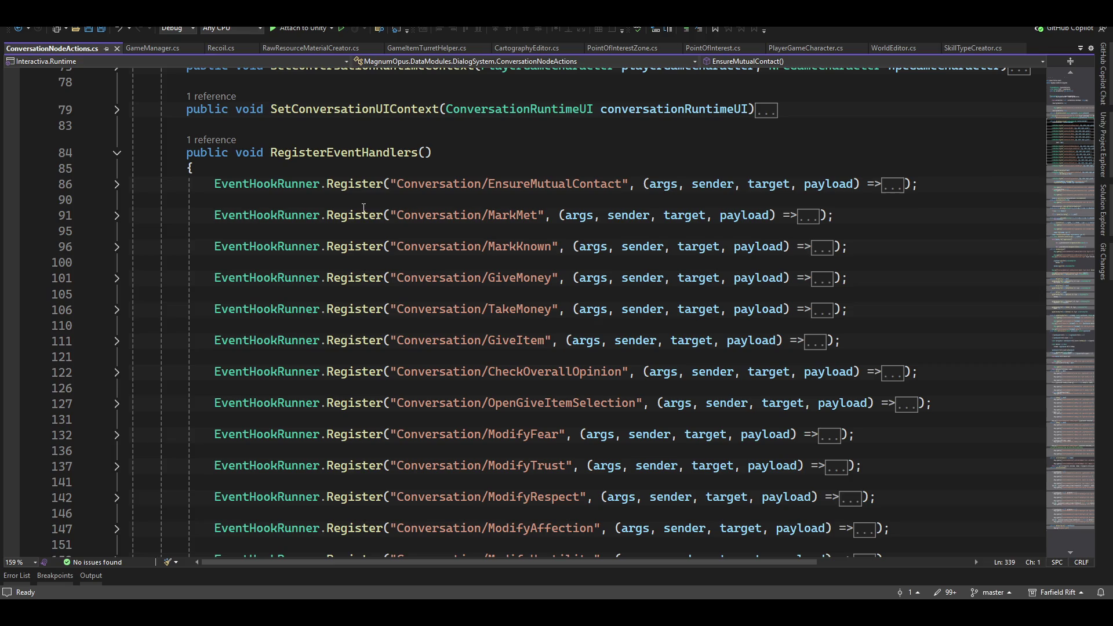
Step: Scroll down to the EnsureMutualContact event hook, then minimize Visual Studio back to Unity
scroll(363, 207, "down", 15)
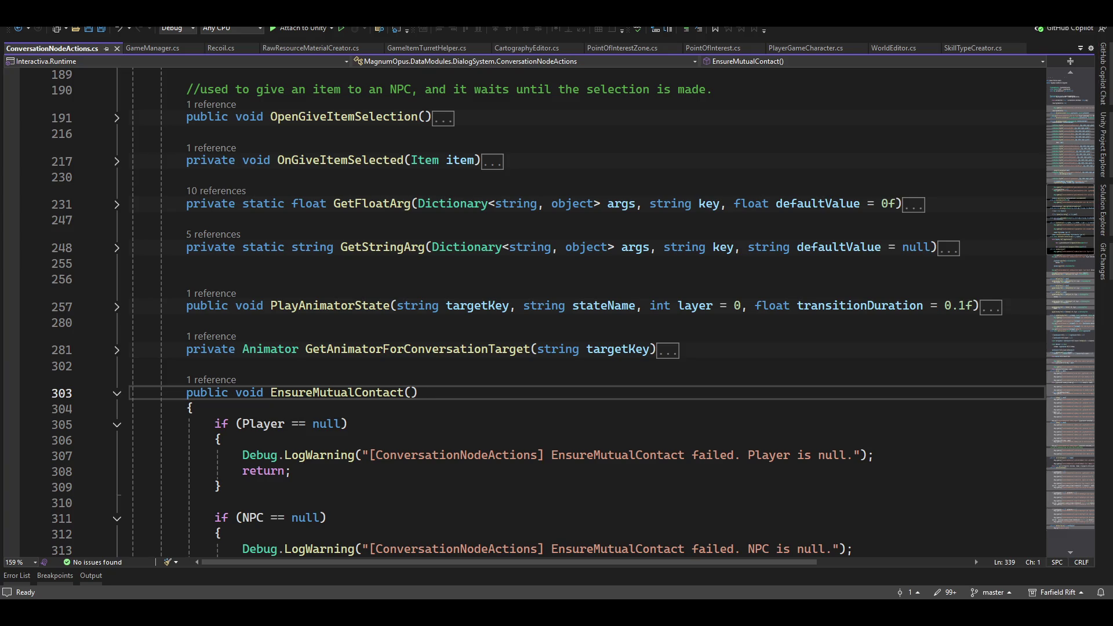
left_click(1061, 23)
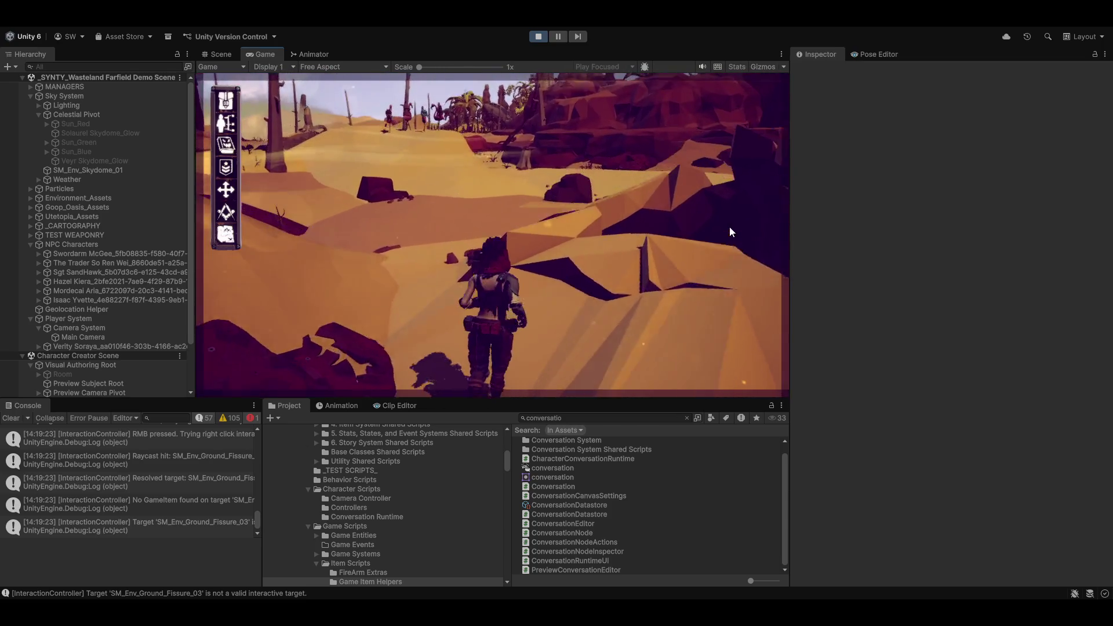
Step: Orbit the game camera and run the character through the fenced area and along the sand road
left_click_drag(789, 227, 768, 227)
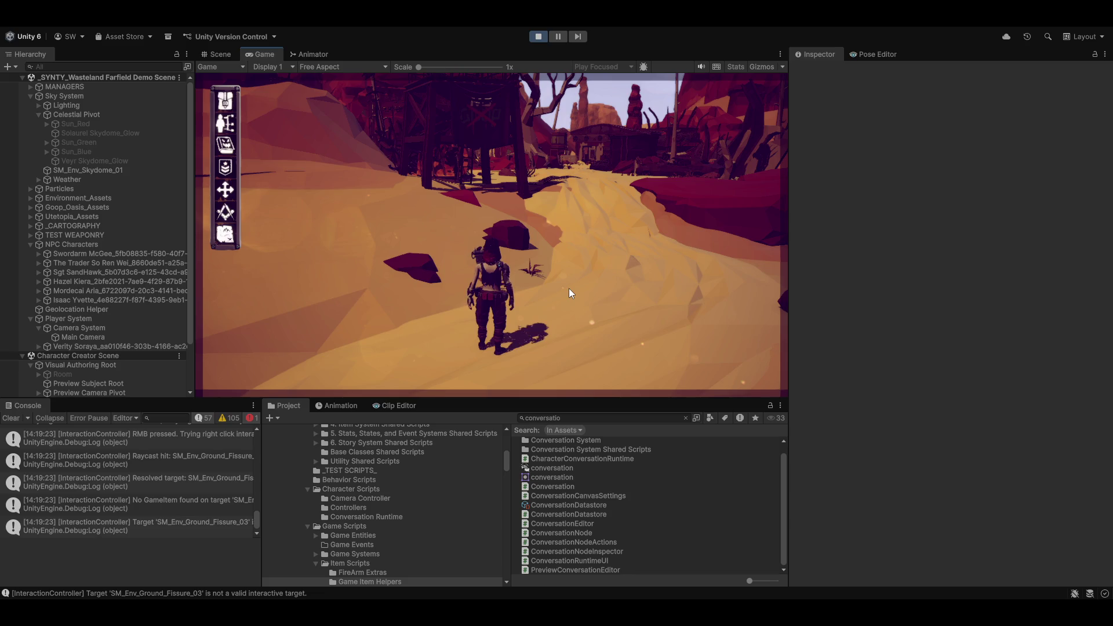
left_click_drag(568, 287, 630, 241)
key("w")
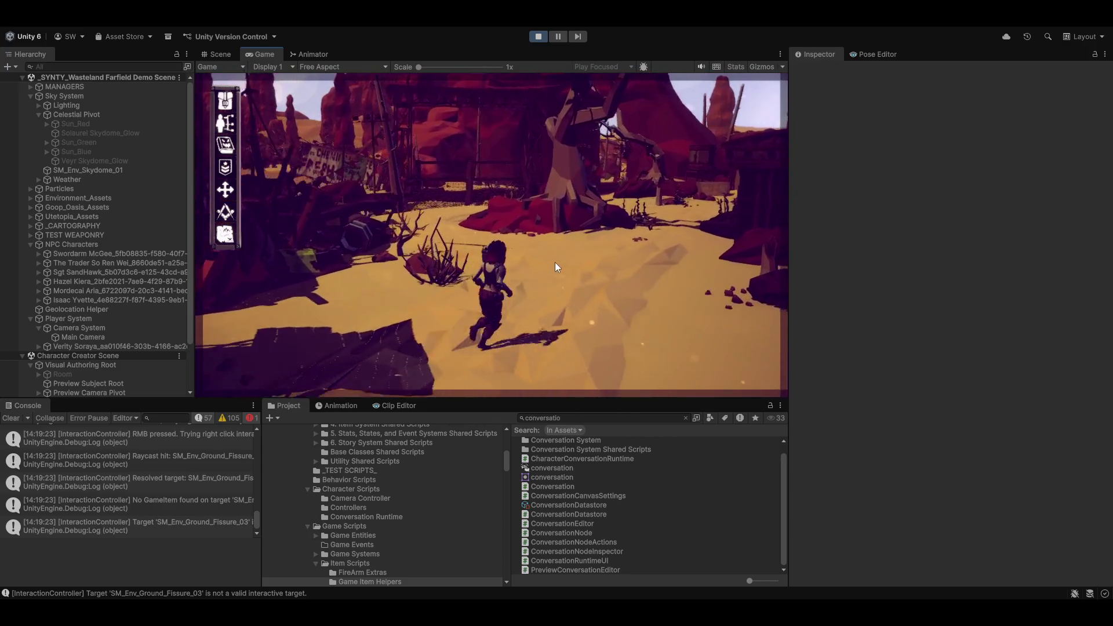
key("d")
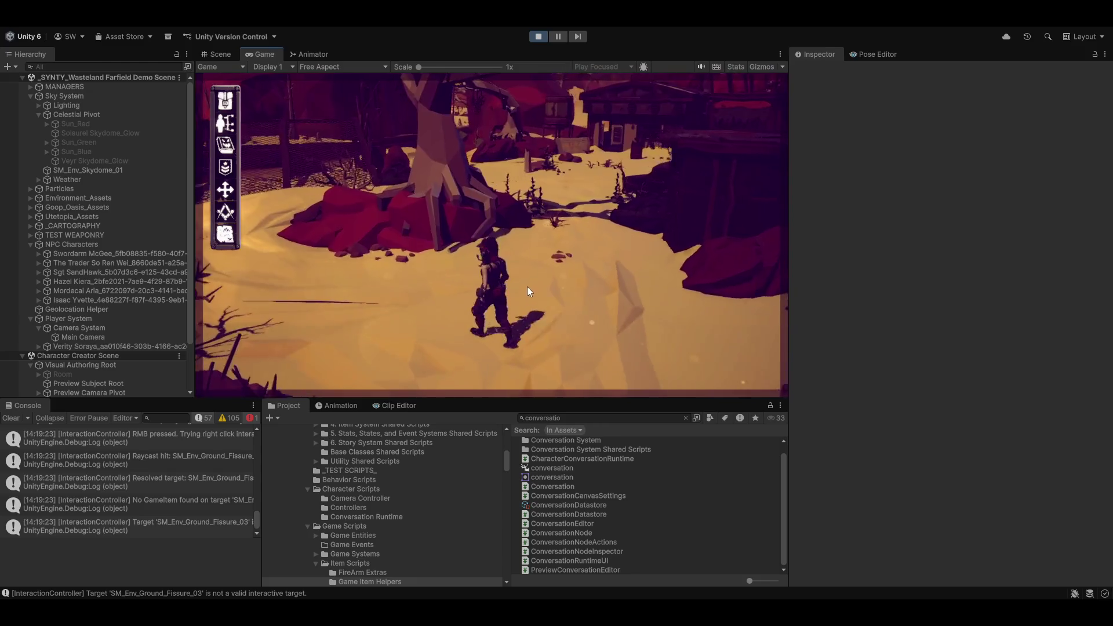
key("w")
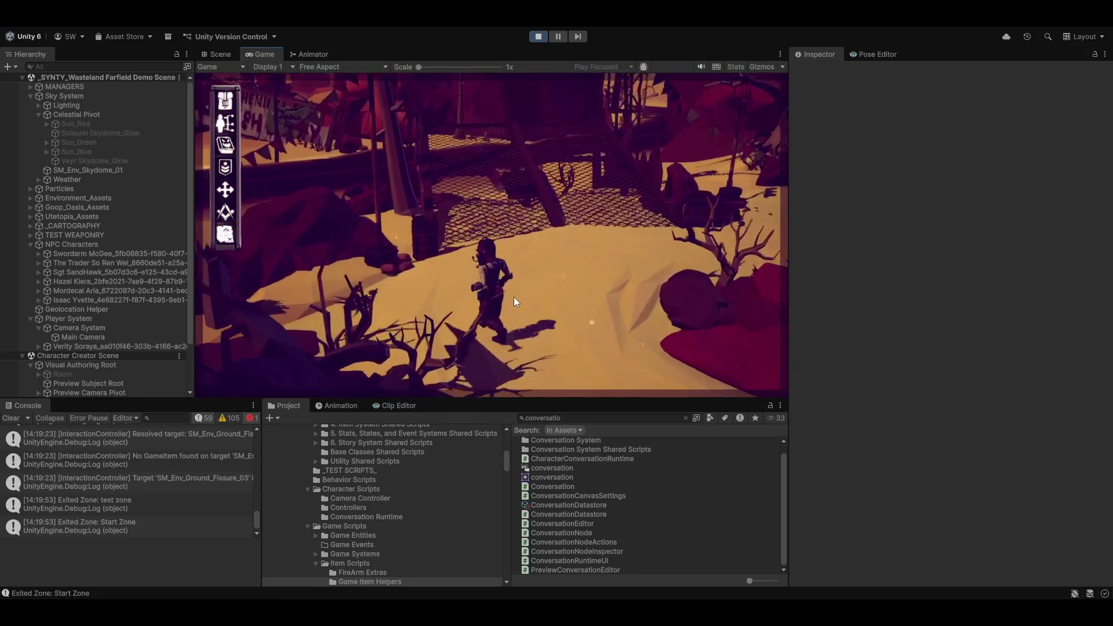
key("w")
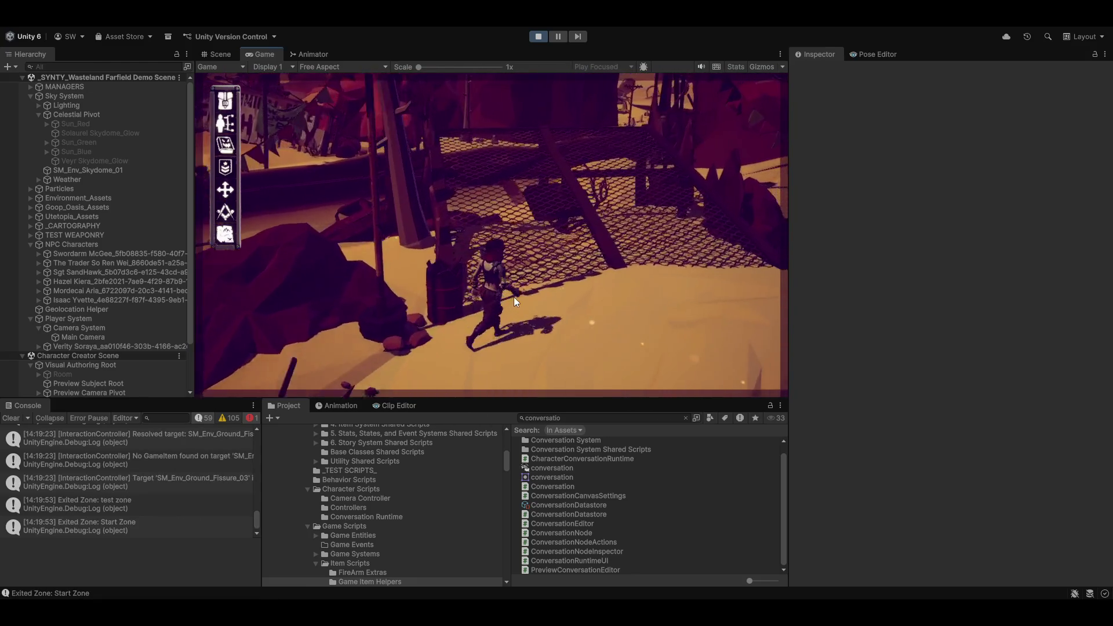
key("w")
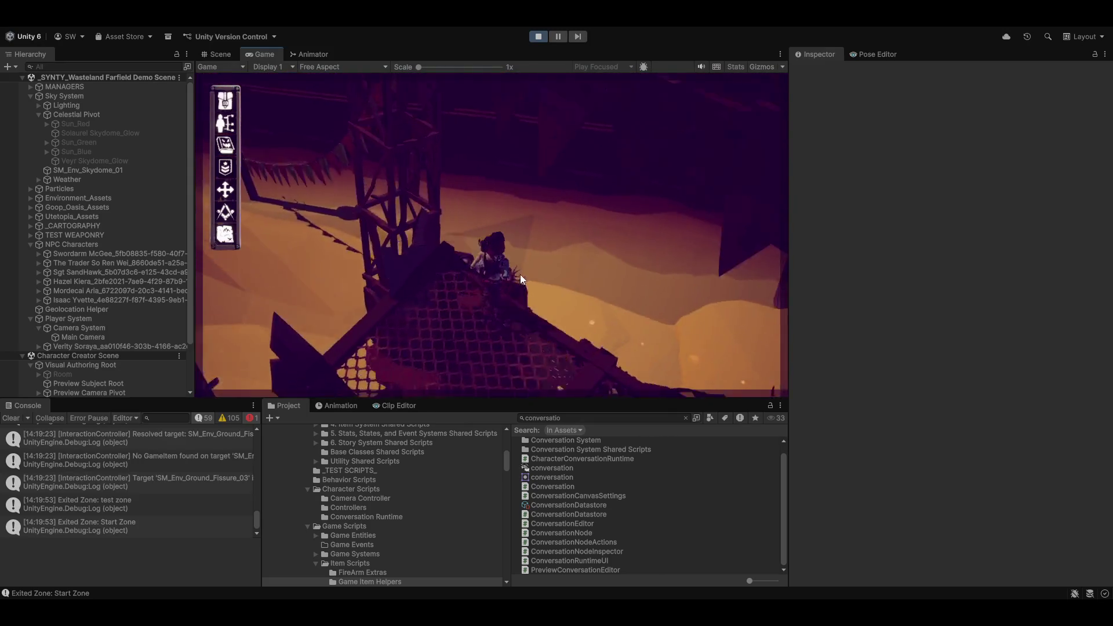
key("w")
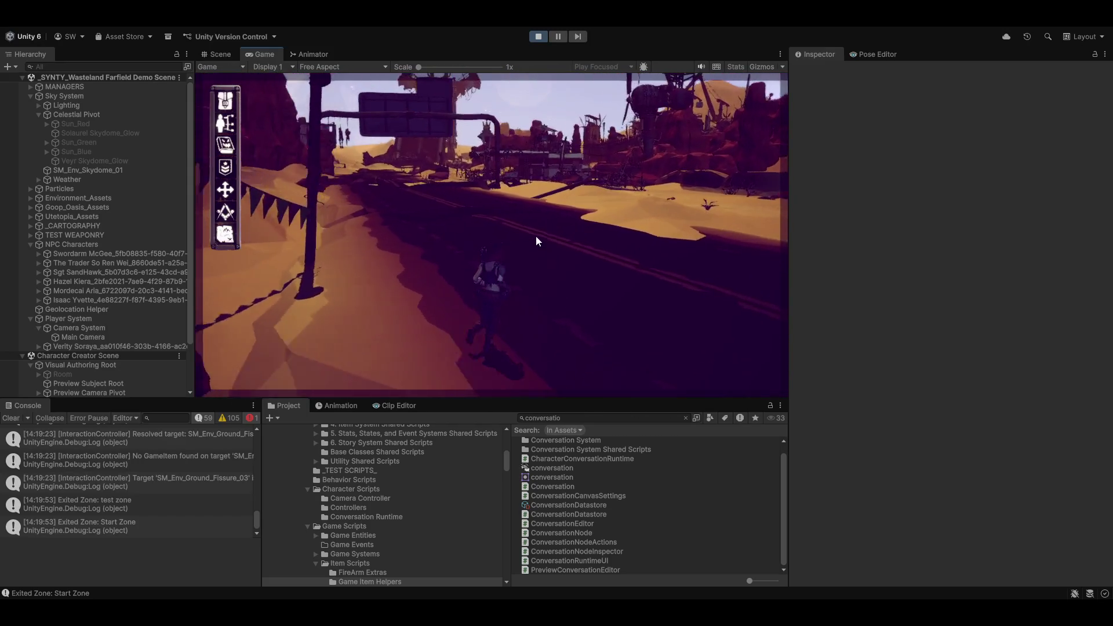
key("w")
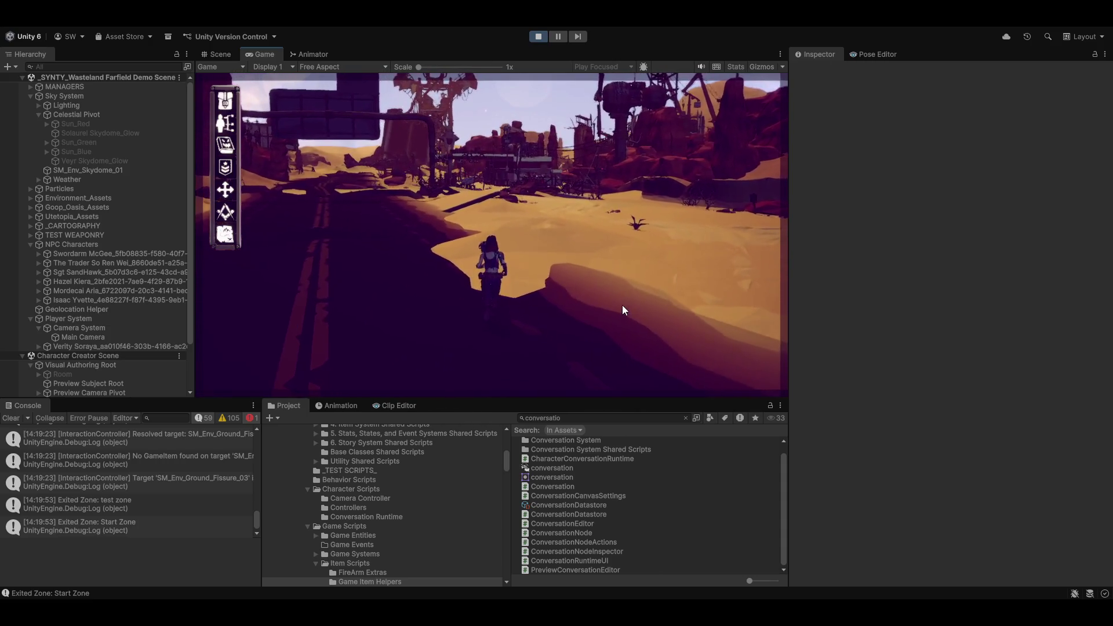
Step: Run the character through the test zone and Punker Gas area, then back along the sandy path
key("w")
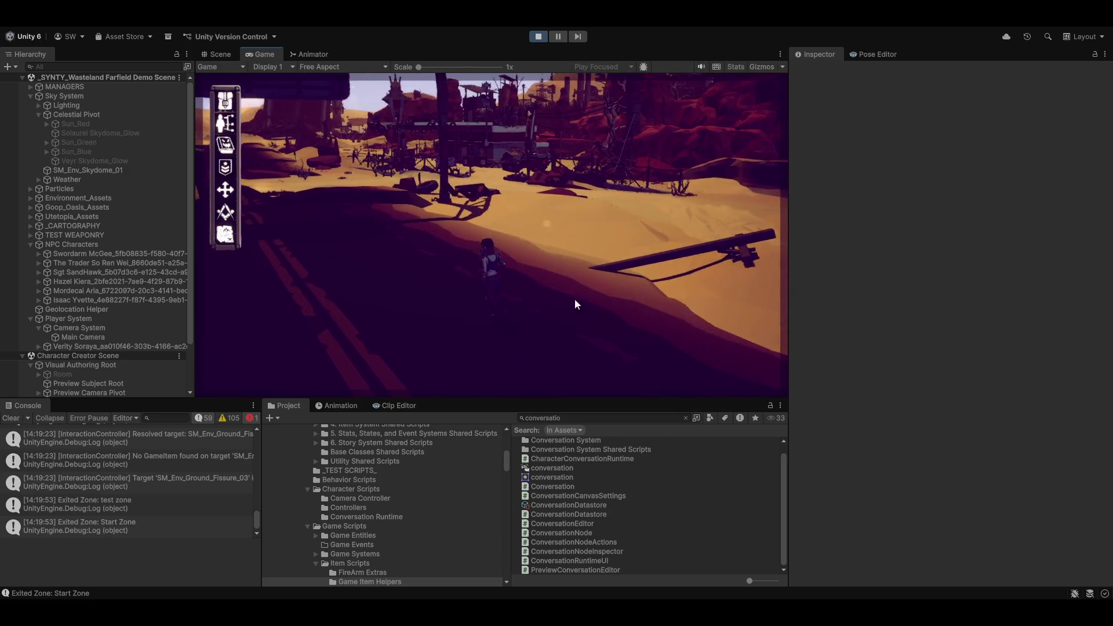
key("w")
key("w")
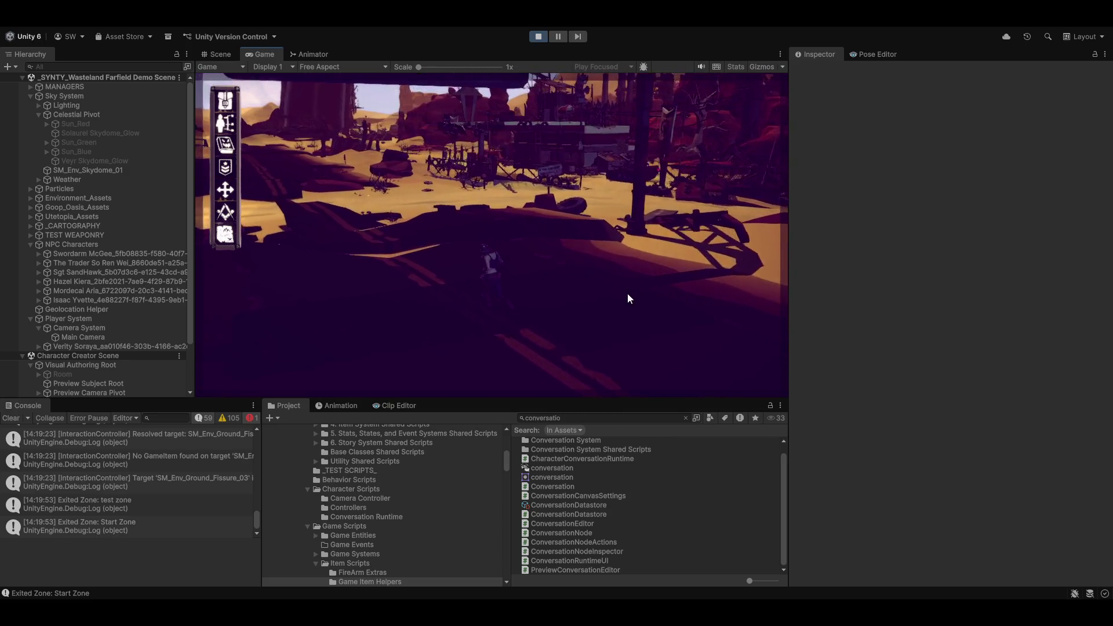
key("w")
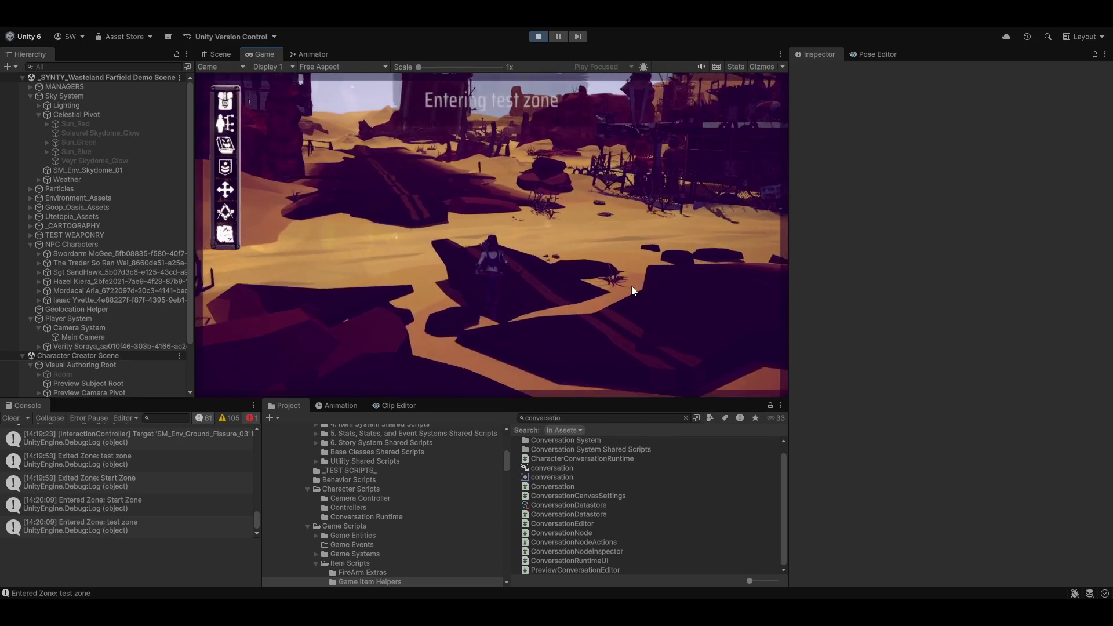
key("w")
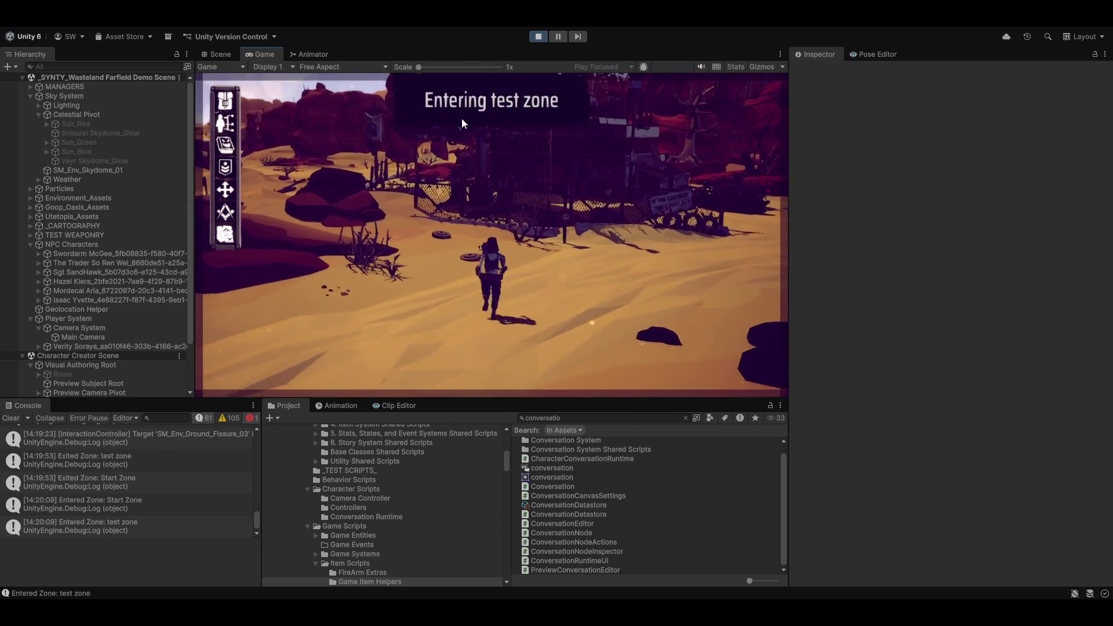
key("w")
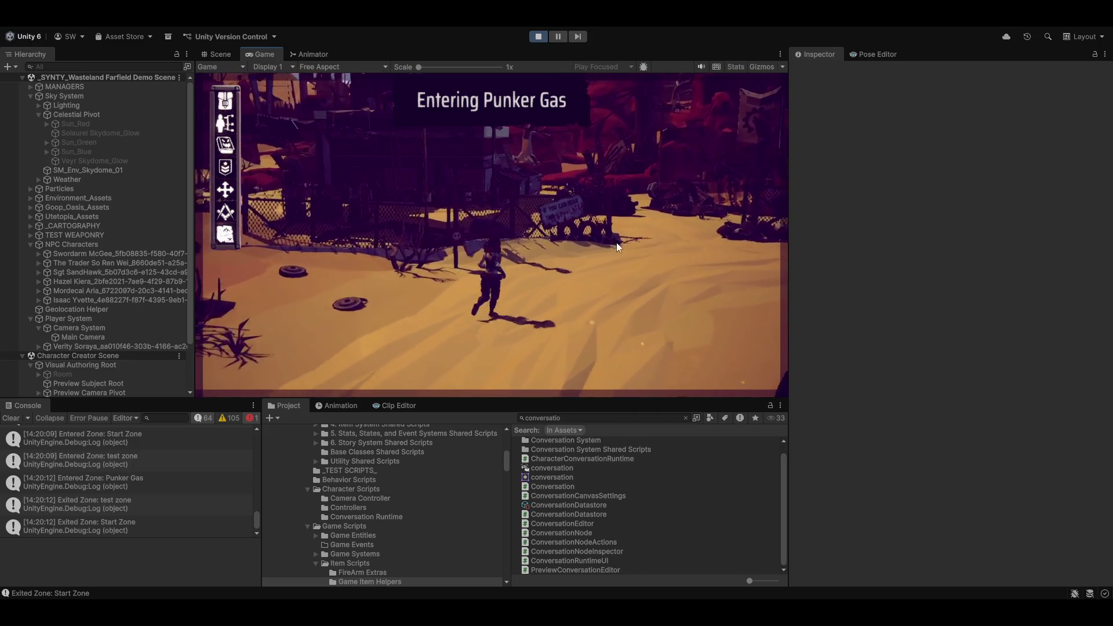
key("w")
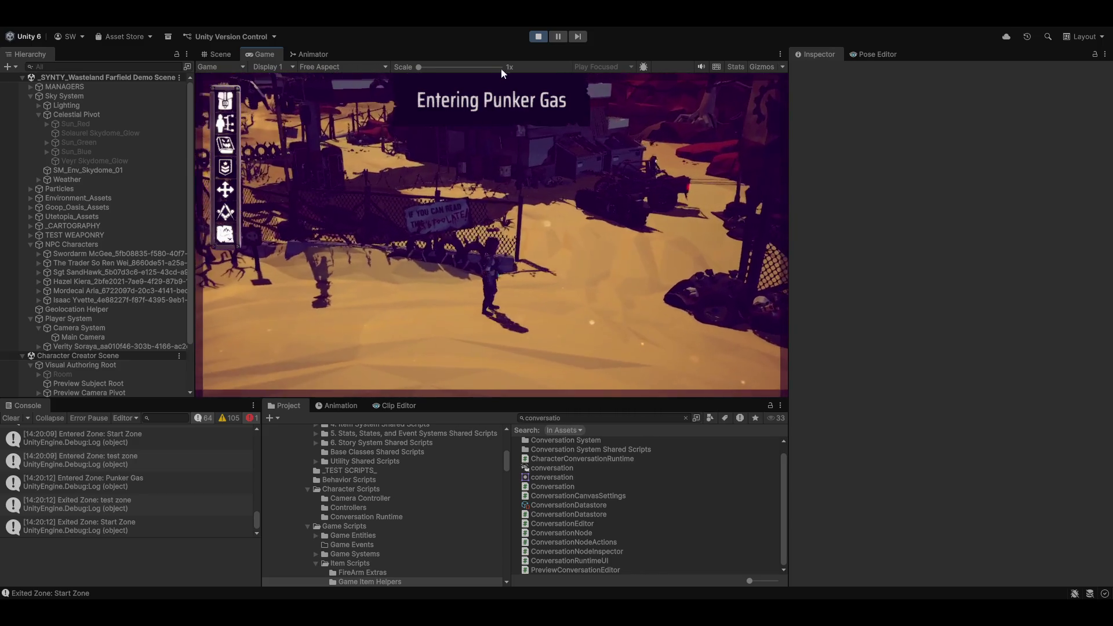
key("w")
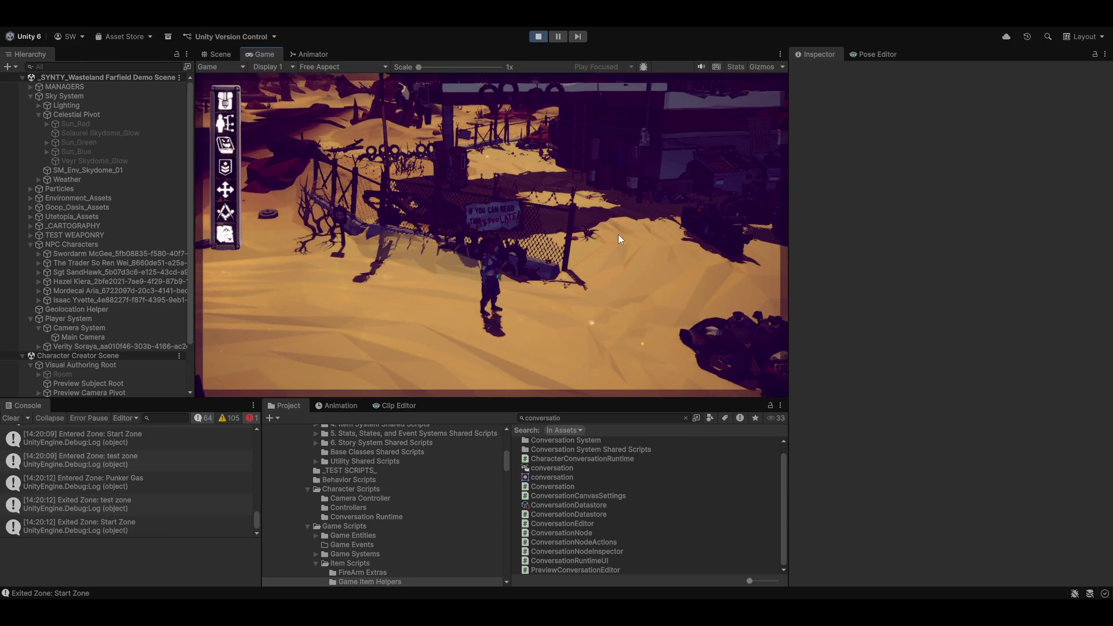
key("w")
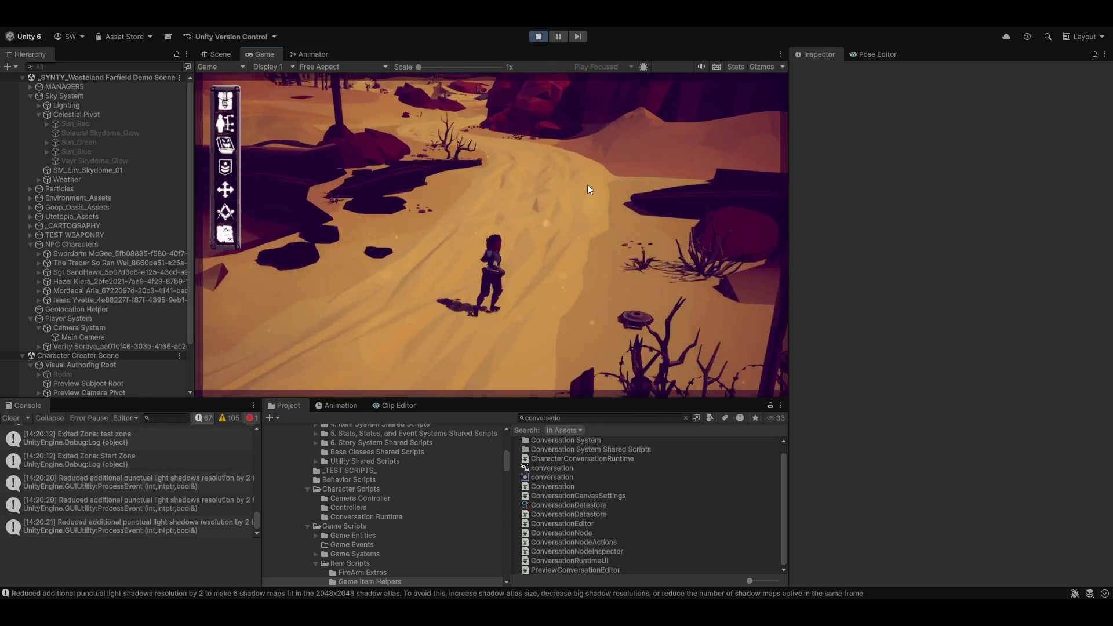
key("w")
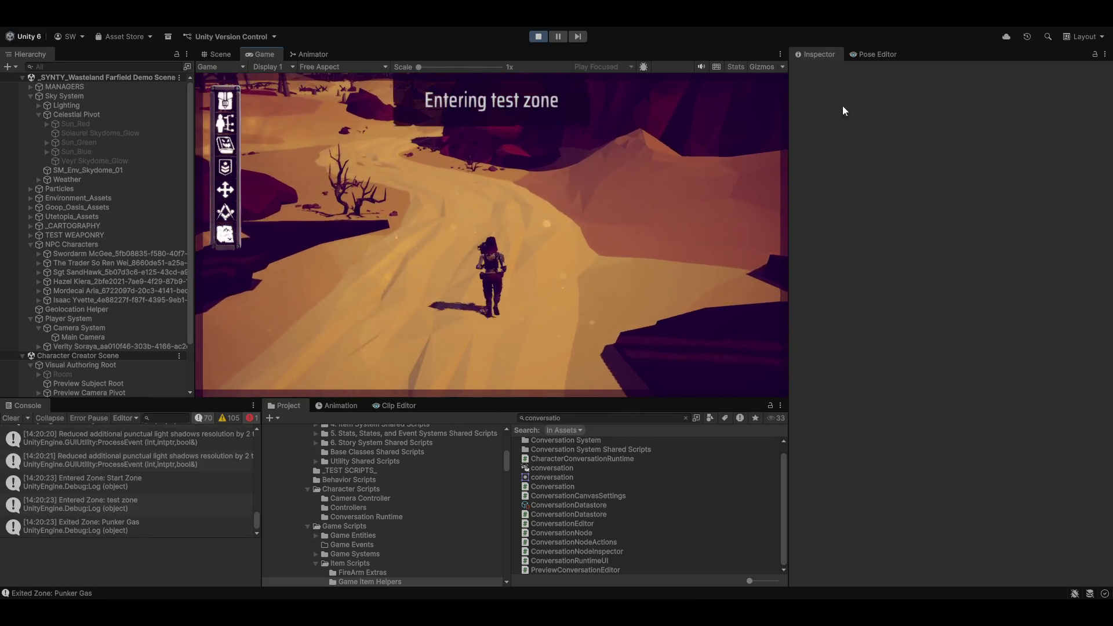
key("w")
key("w")
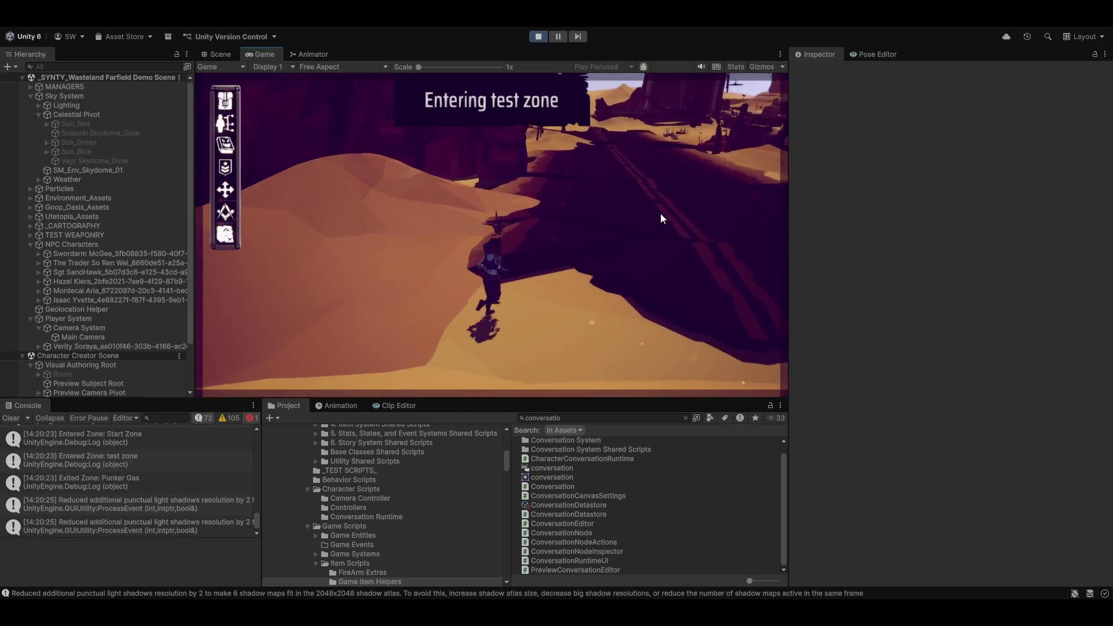
key("w")
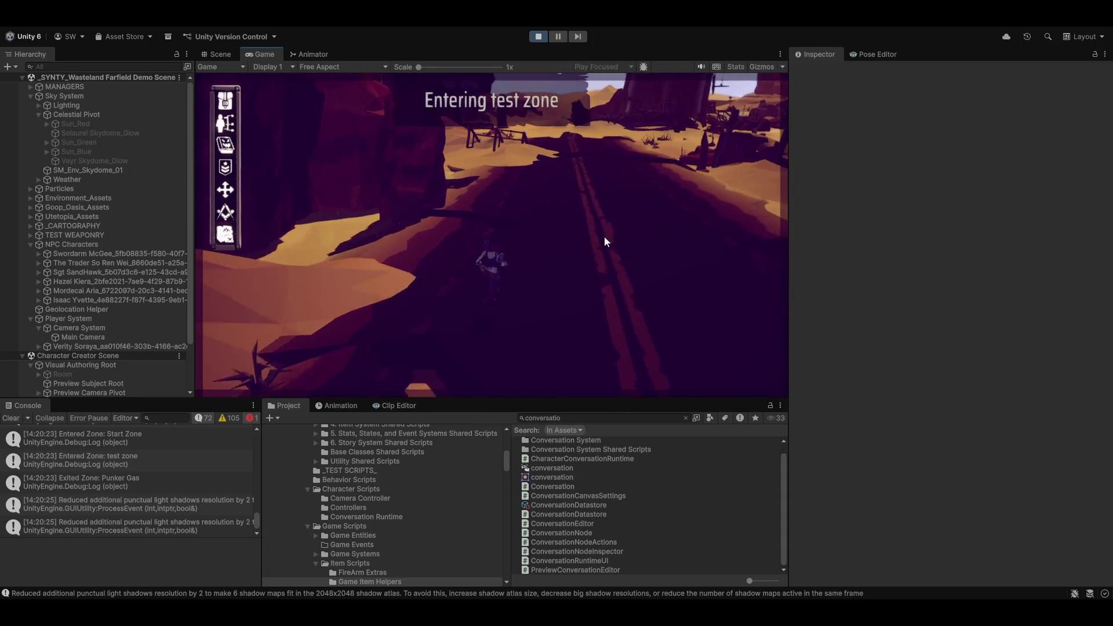
key("w")
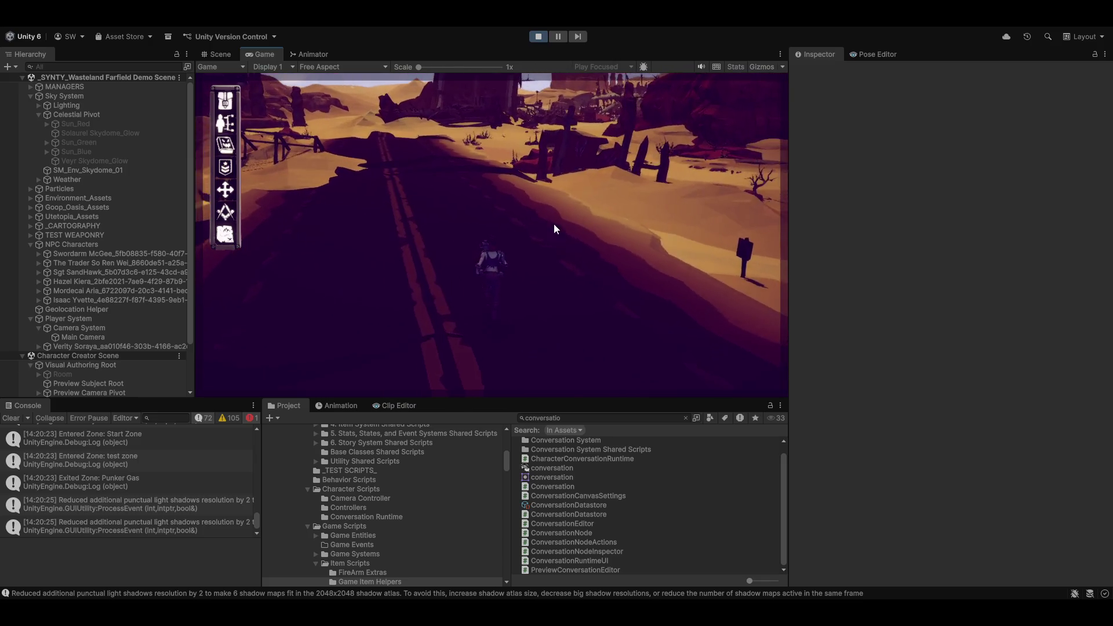
Step: Drop down the sandy slope toward the settlement and walk the character to the signpost
key("w")
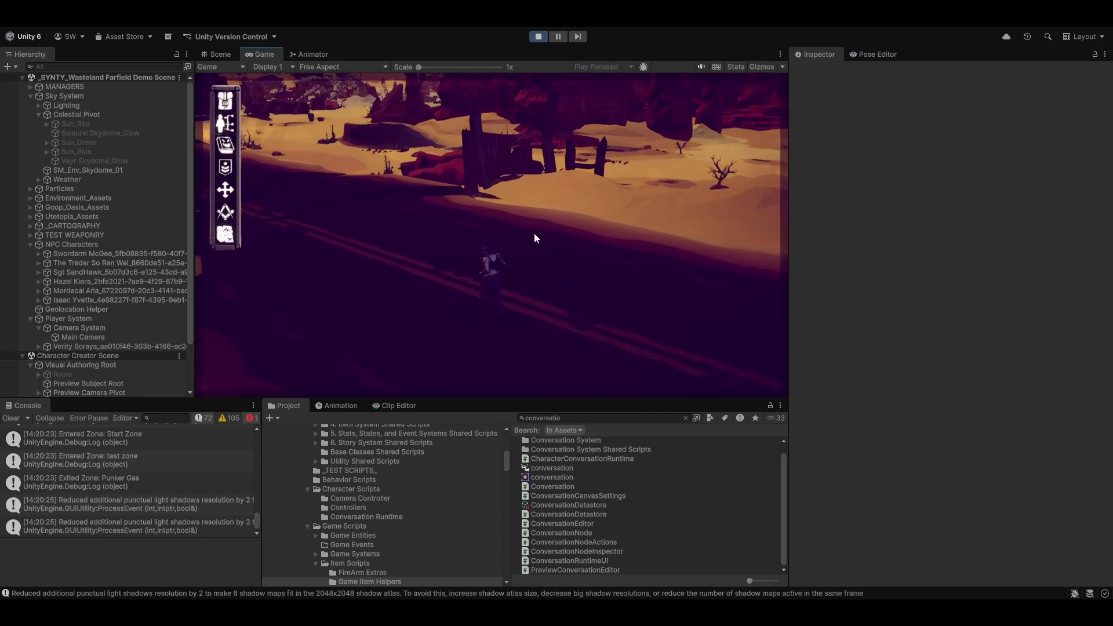
key("w")
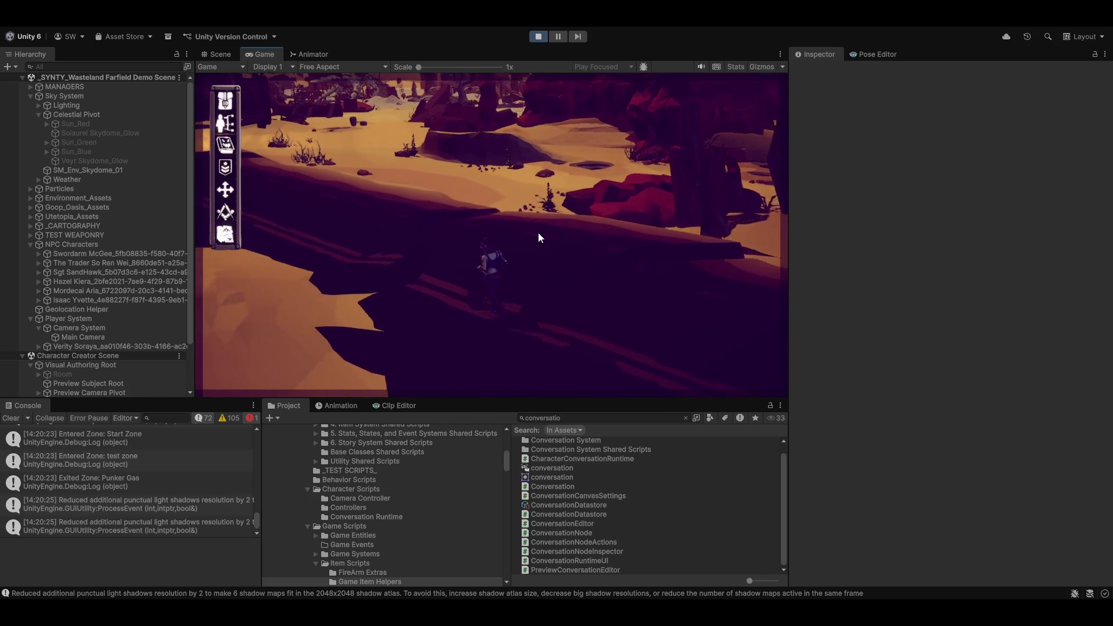
key("w")
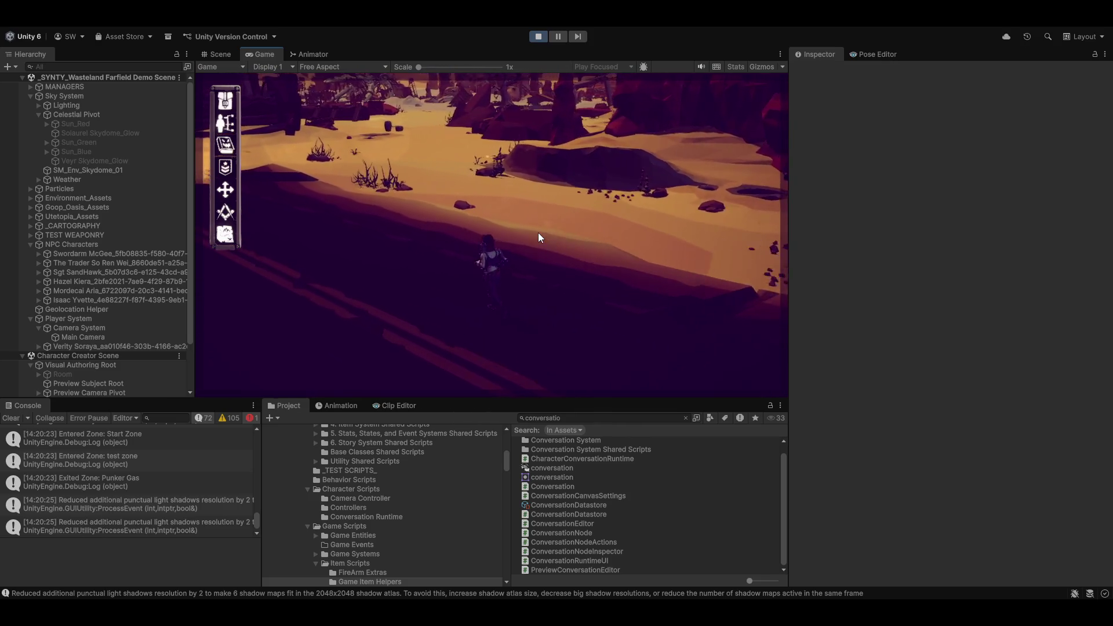
key("w")
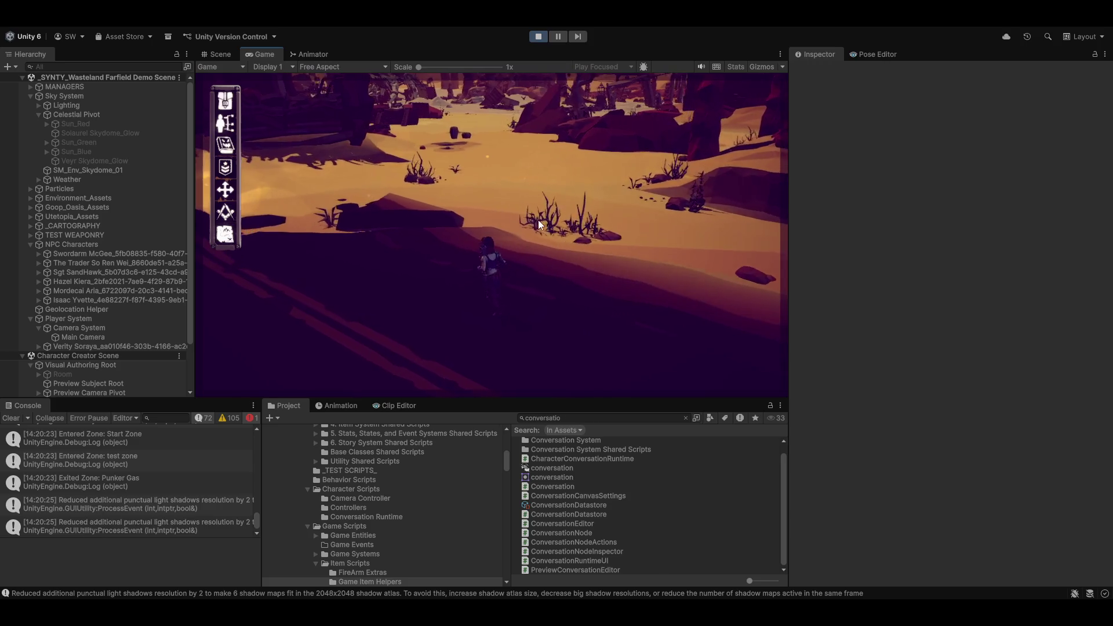
key("w")
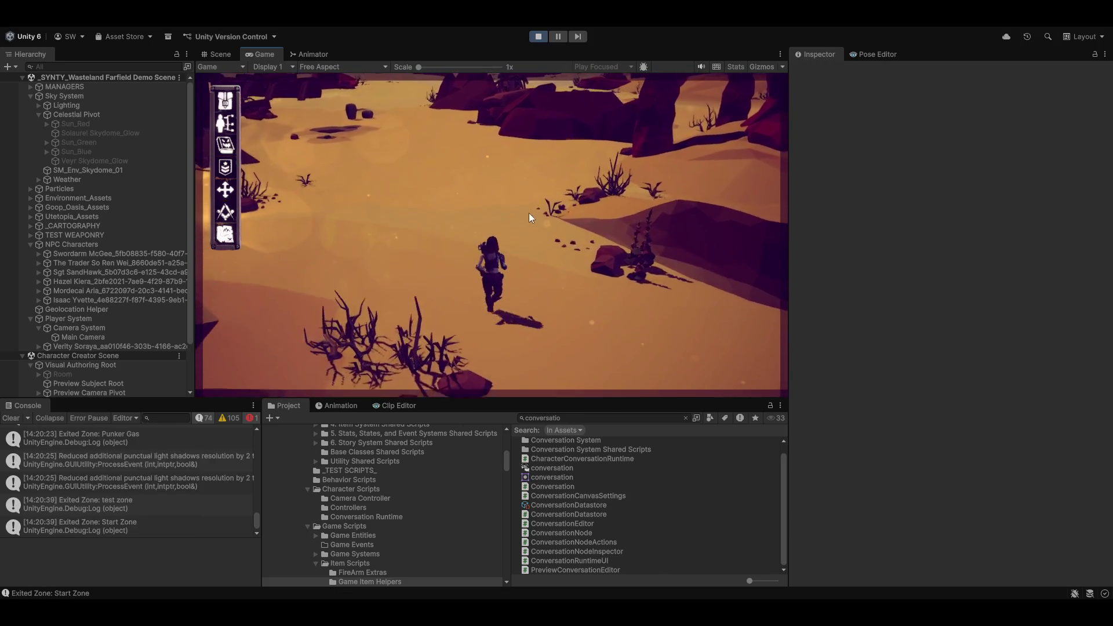
key("w")
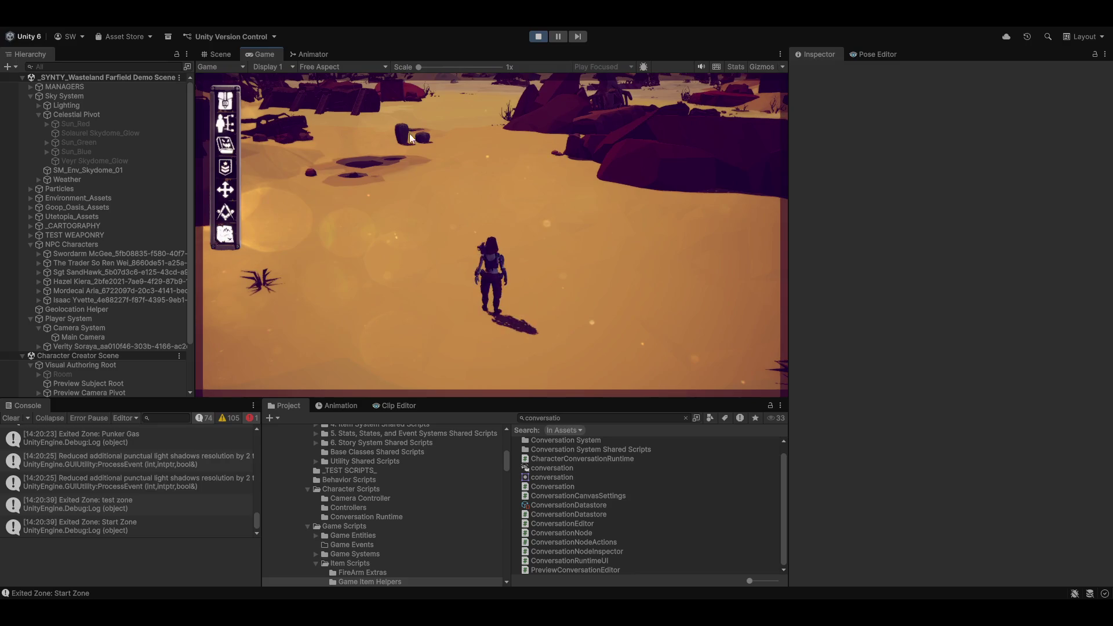
left_click(401, 137)
key("w")
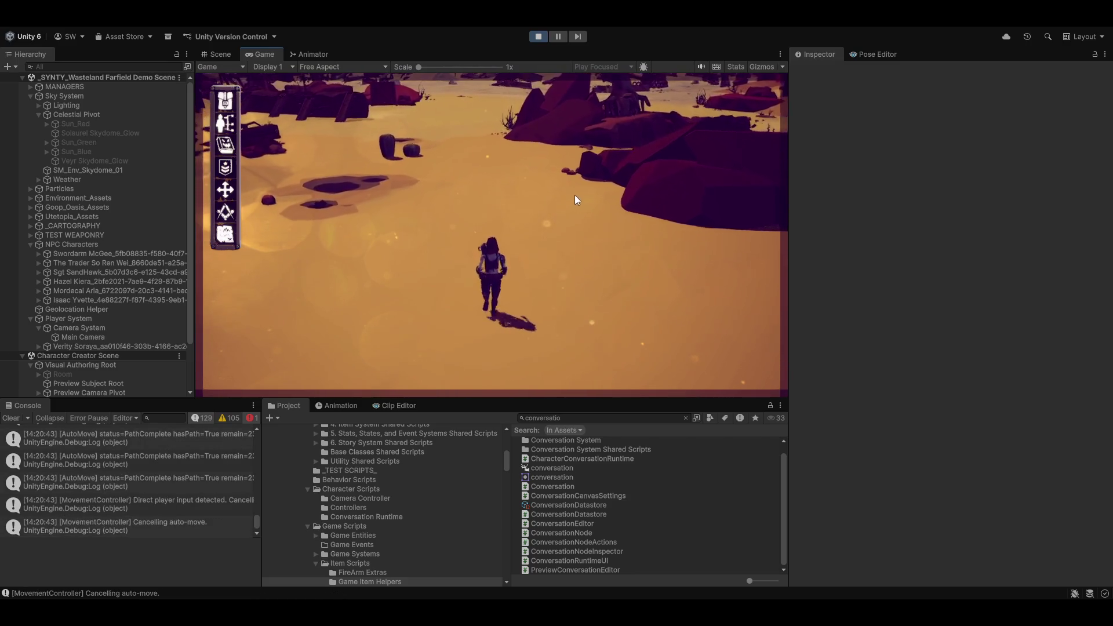
key("a")
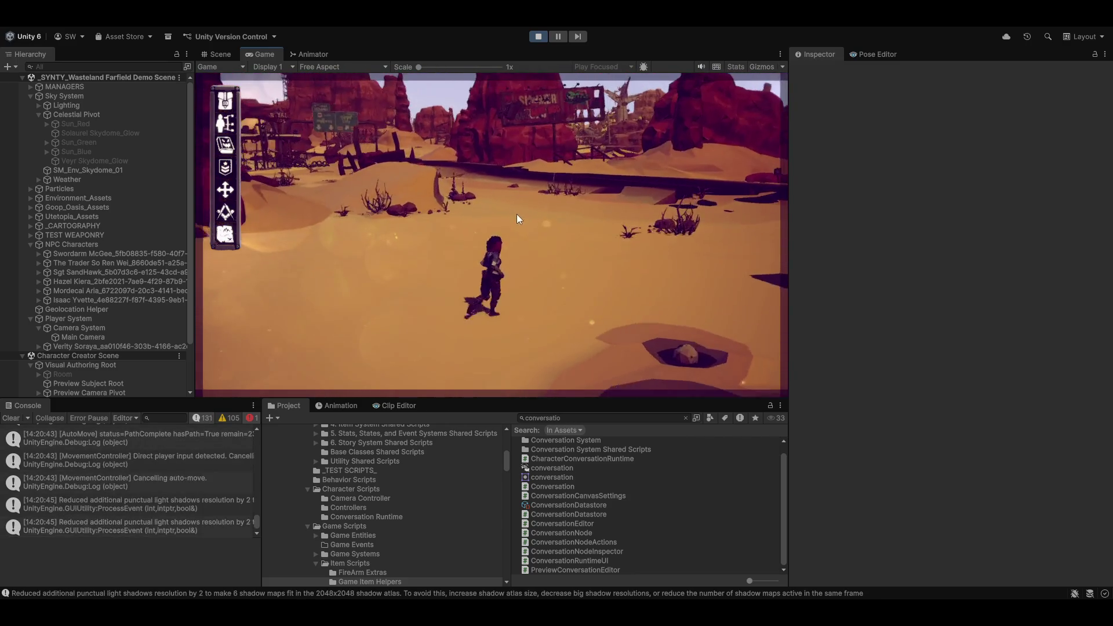
key("d")
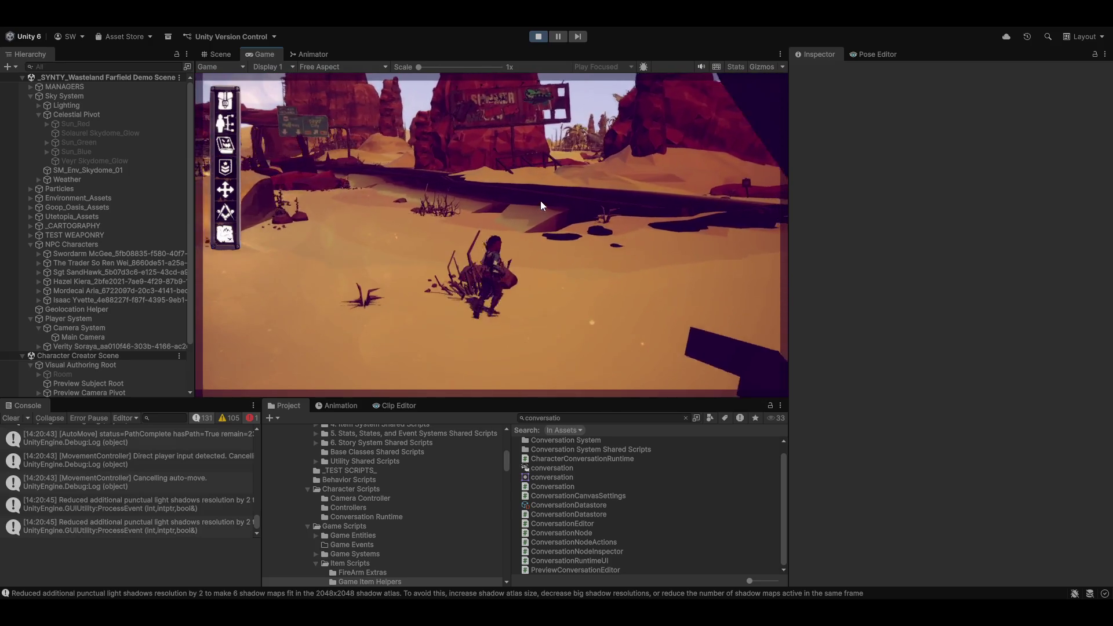
key("w")
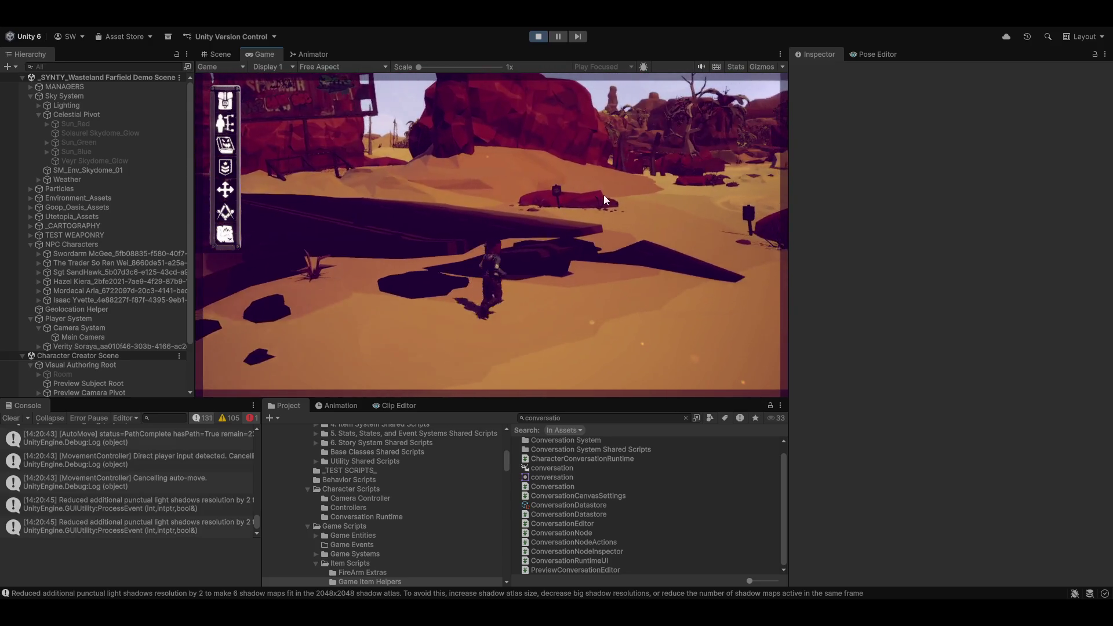
left_click(685, 207)
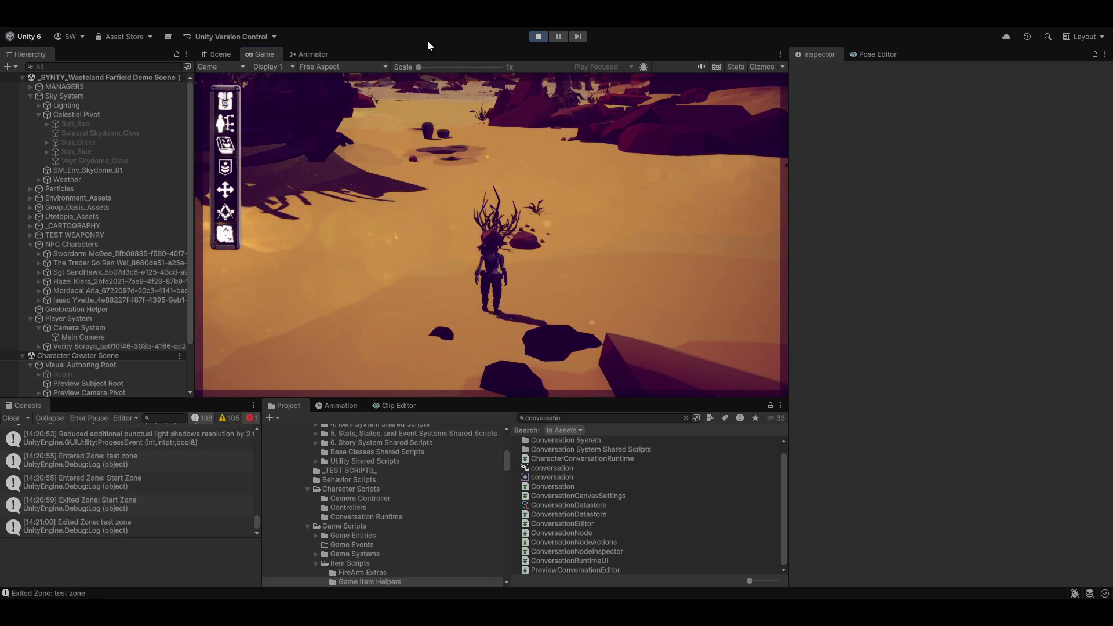
Step: Maximize the Game view with Shift+Space to play full-size, then launch the Magnum Opus Editor
key("shift+space")
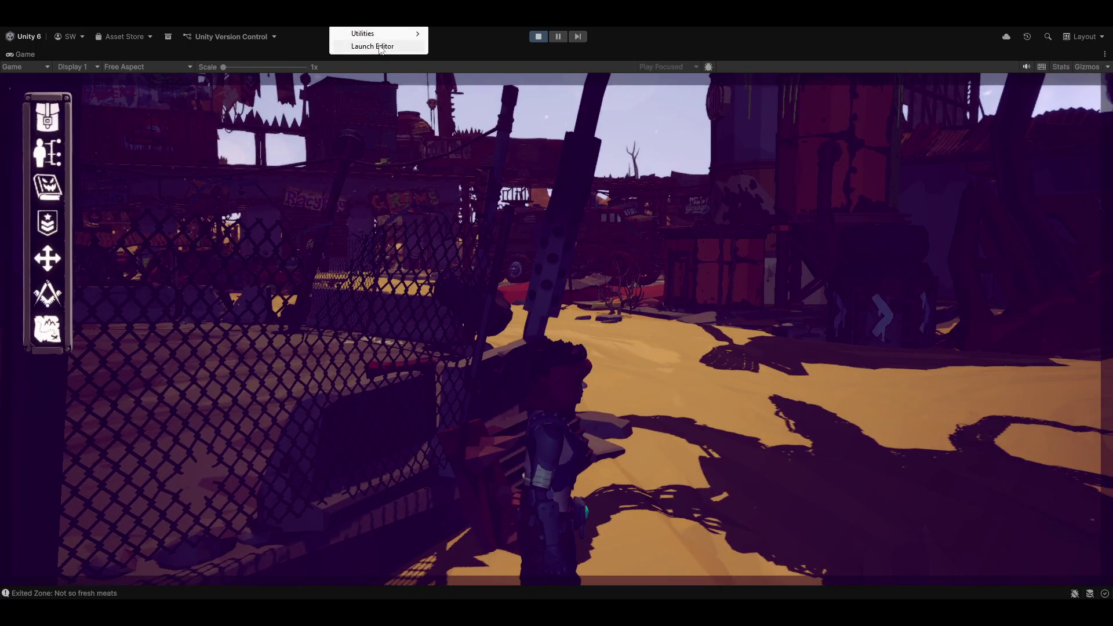
left_click(381, 46)
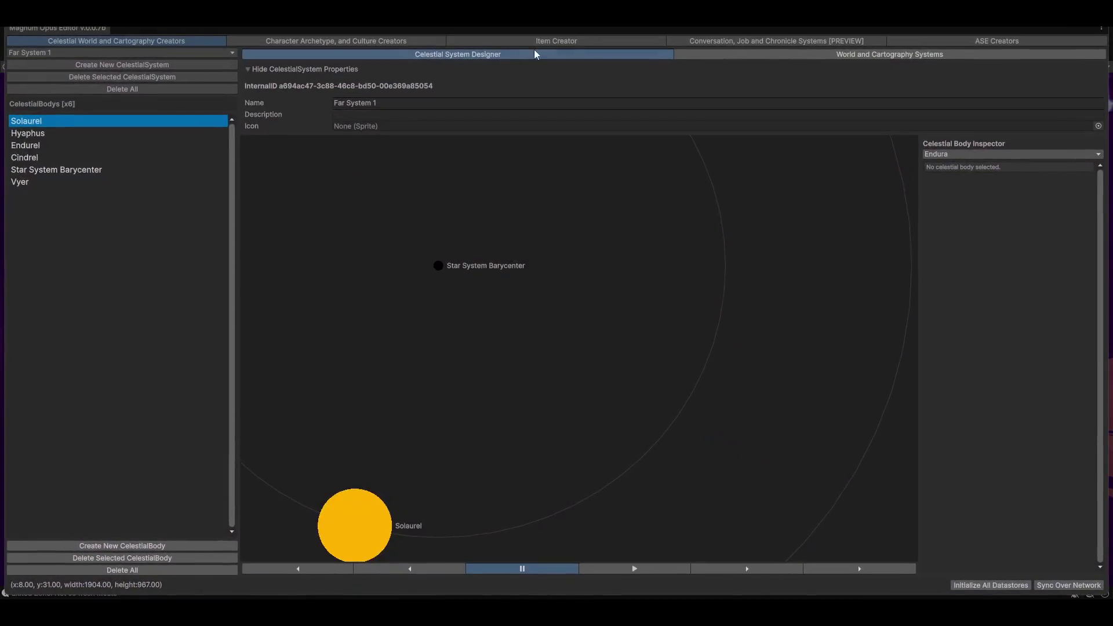
Step: In the Item Creator, browse Grubby Grub and Sloppy Slop, then select Sock Soop's description
left_click(431, 39)
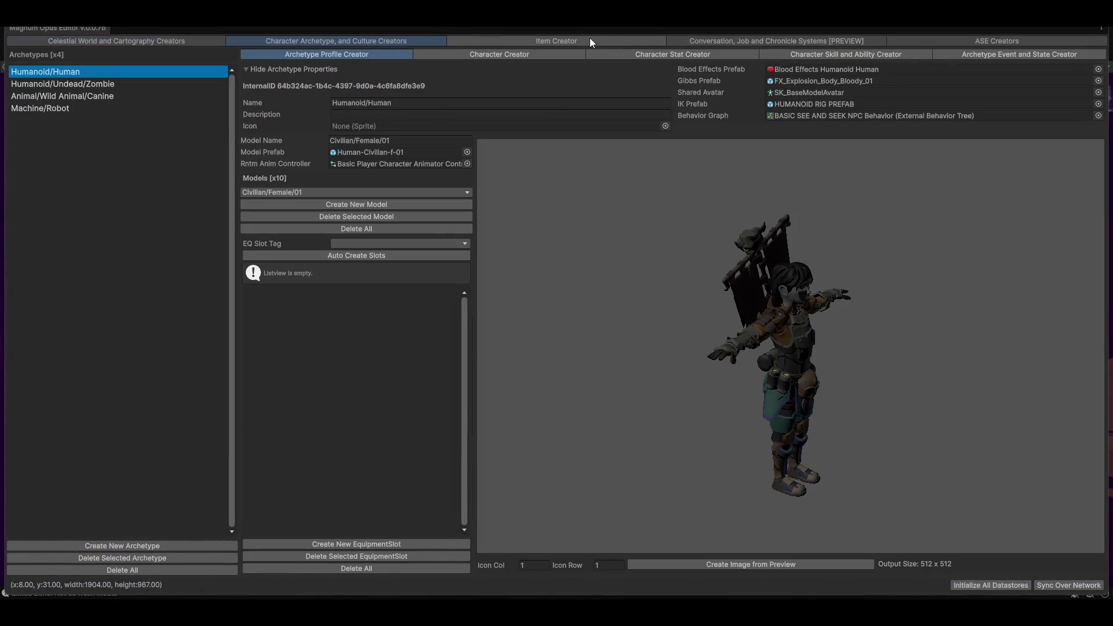
left_click(596, 40)
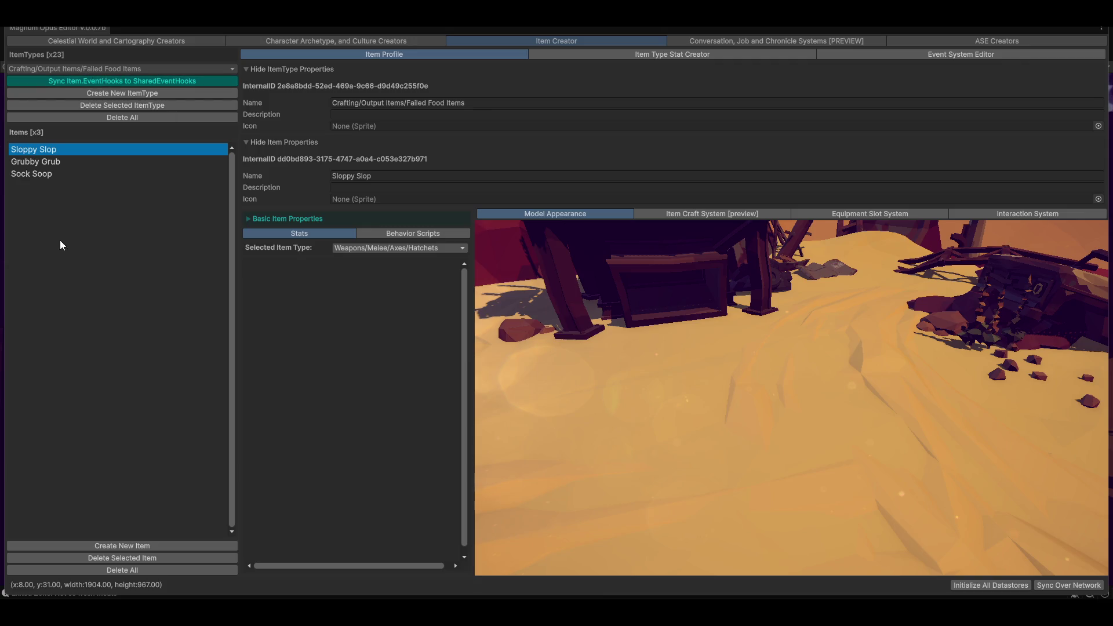
left_click(35, 161)
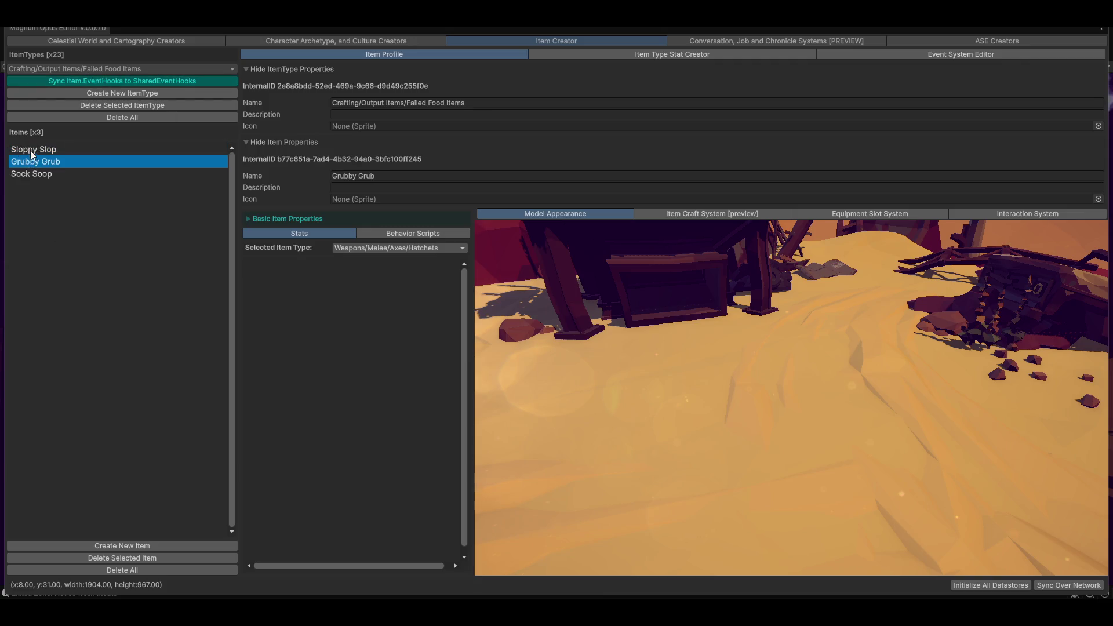
left_click(23, 149)
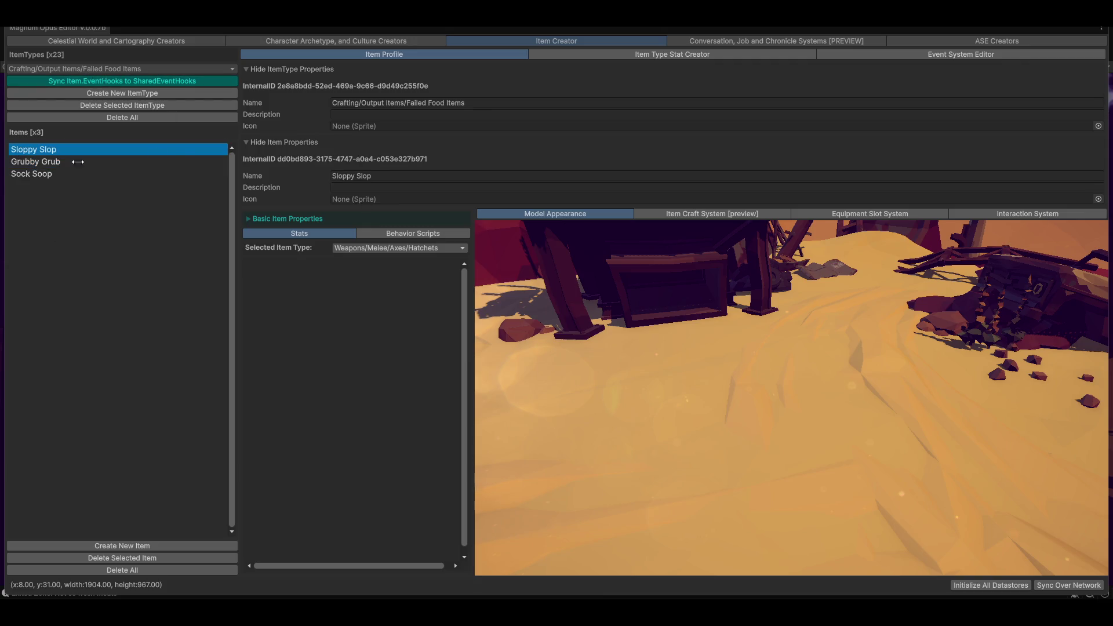
left_click(43, 177)
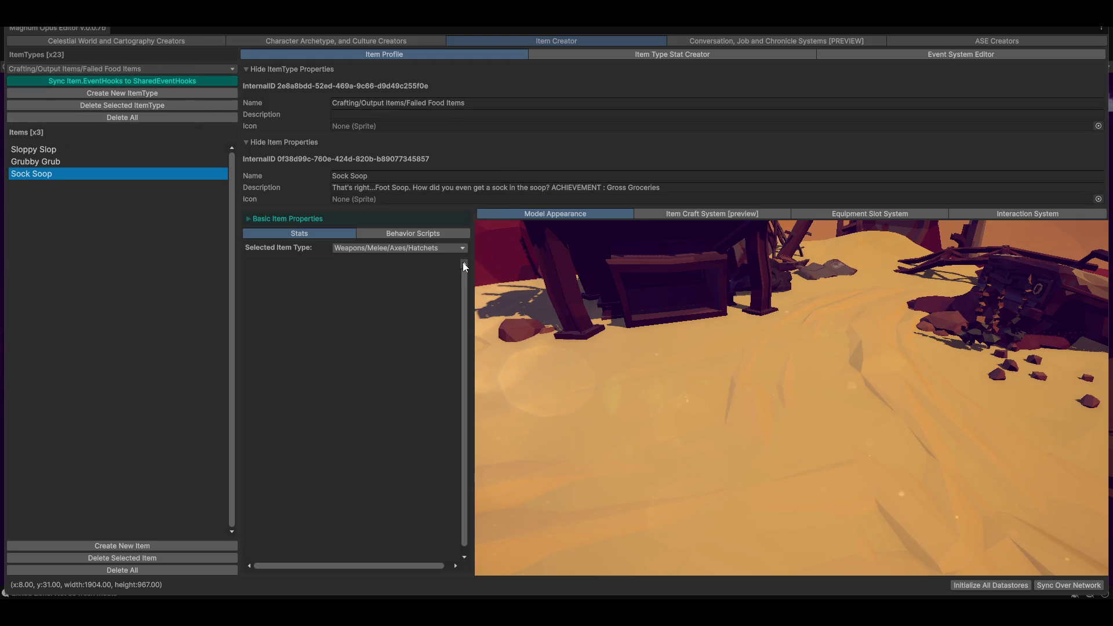
left_click(668, 189)
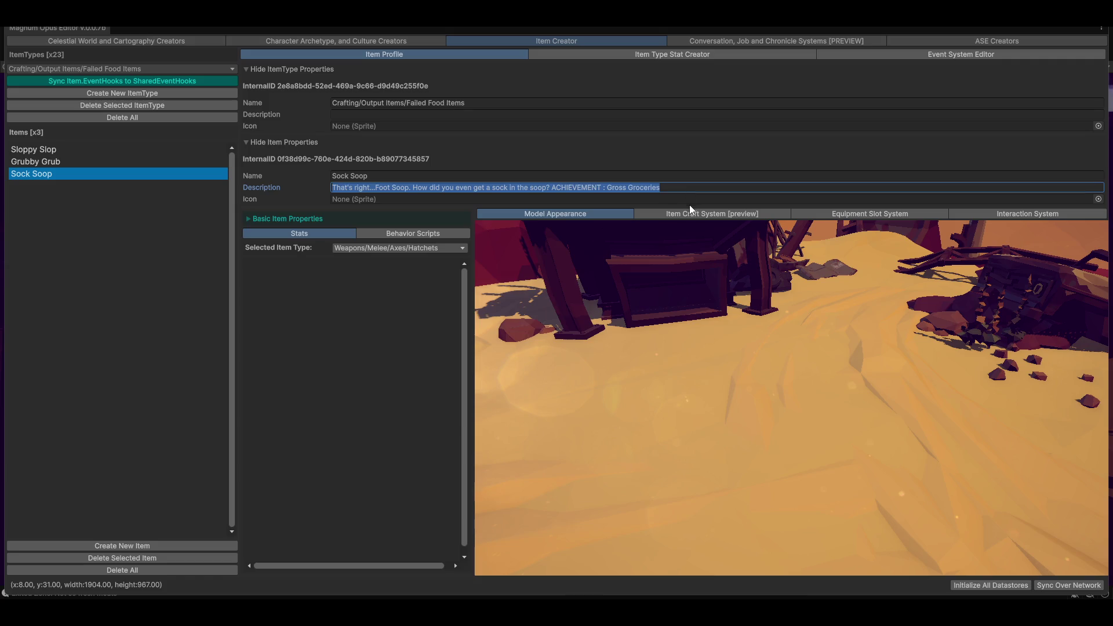
Step: Rewrite Sock Soop's ACHIEVEMENT line from 'Gross Groceries' to the pun 'Gross-eeries'
key("End")
key("Delete")
key("Delete")
key("Delete")
key("BackSpace")
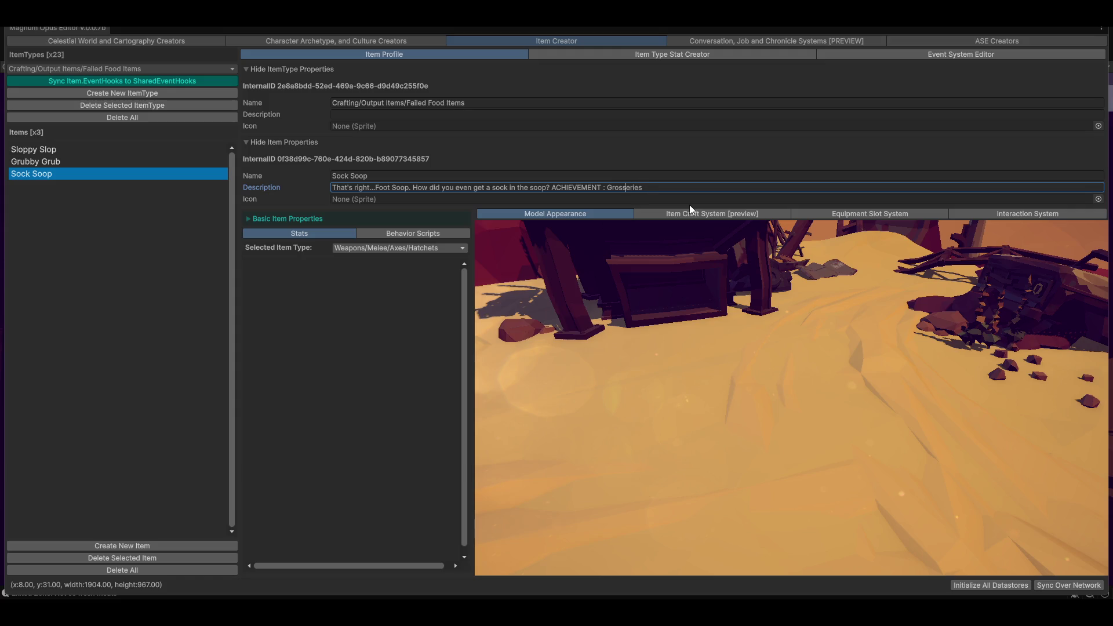
type("-")
left_click(148, 68)
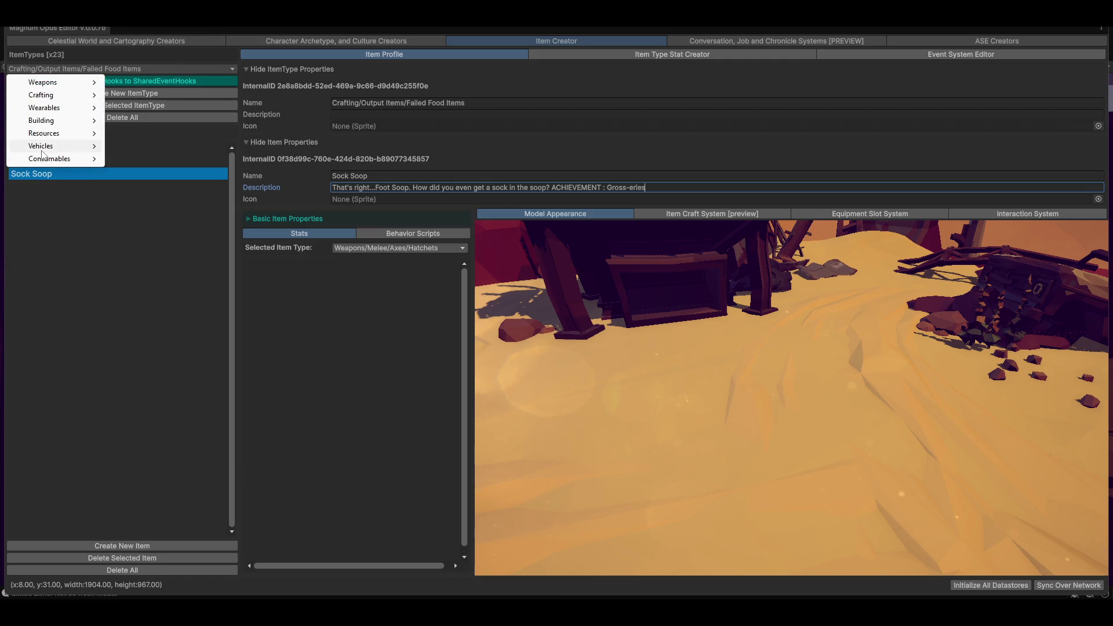
left_click(655, 187)
key("End")
key("Left")
key("Left")
key("Left")
type("d")
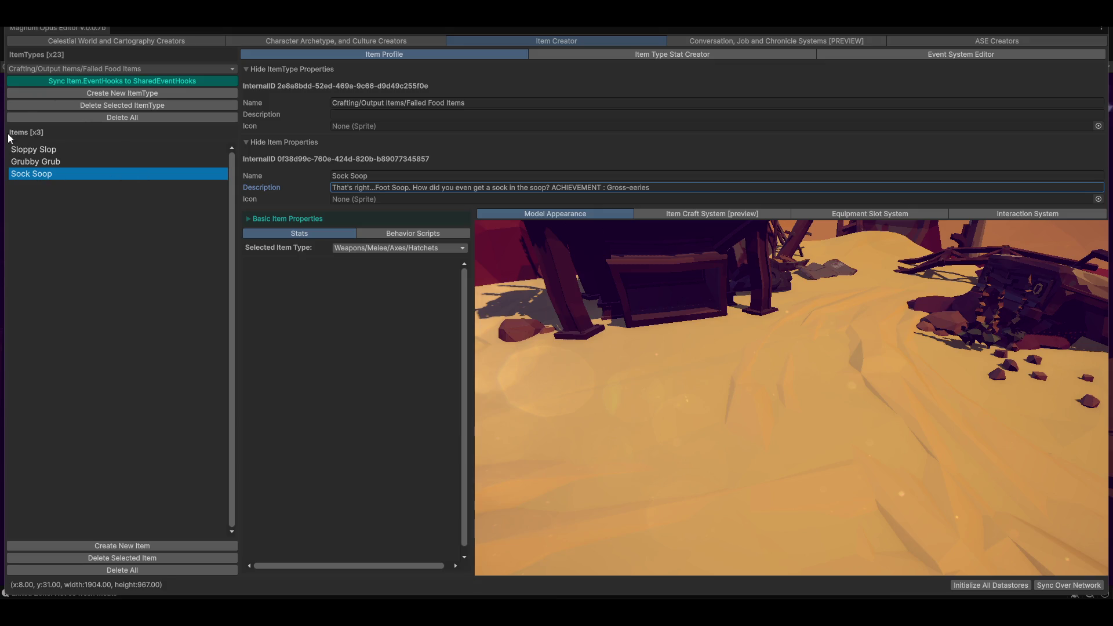
Step: Correct 'Foot Soop' to 'Foot Soup' and 'soop' to 'soup' in the description
left_click(86, 69)
mouse_move(55, 158)
left_click(78, 304)
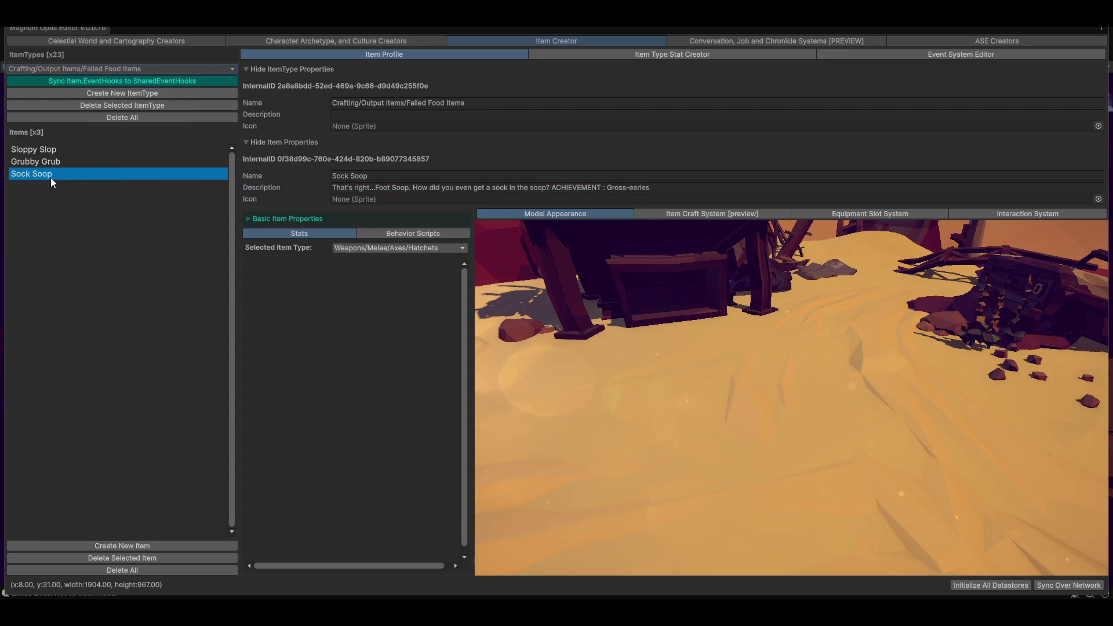
left_click(493, 188)
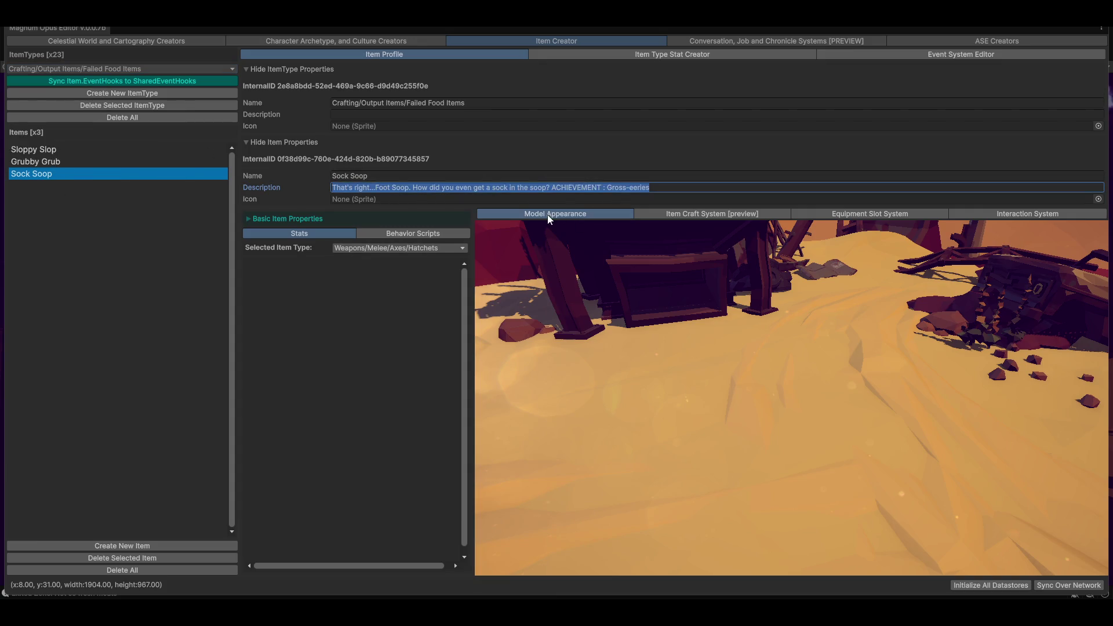
key("End")
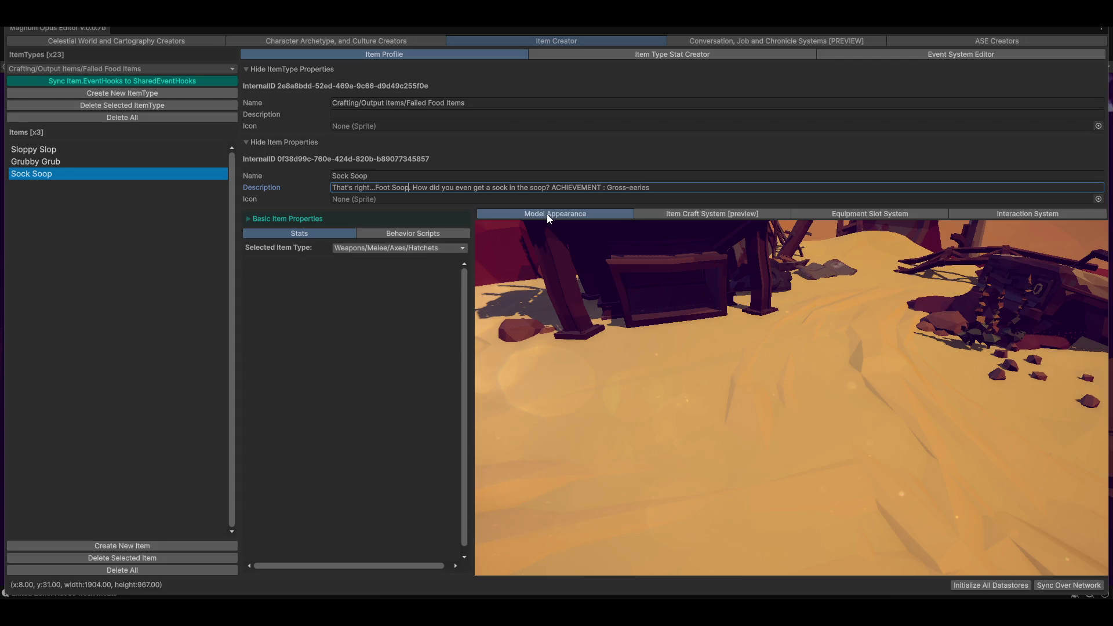
key("Delete")
key("Delete")
type("up")
key("Delete")
type("u")
key("End")
Step: Rename the item from 'Sock Soop' to 'Sock Soup'
left_click(497, 106)
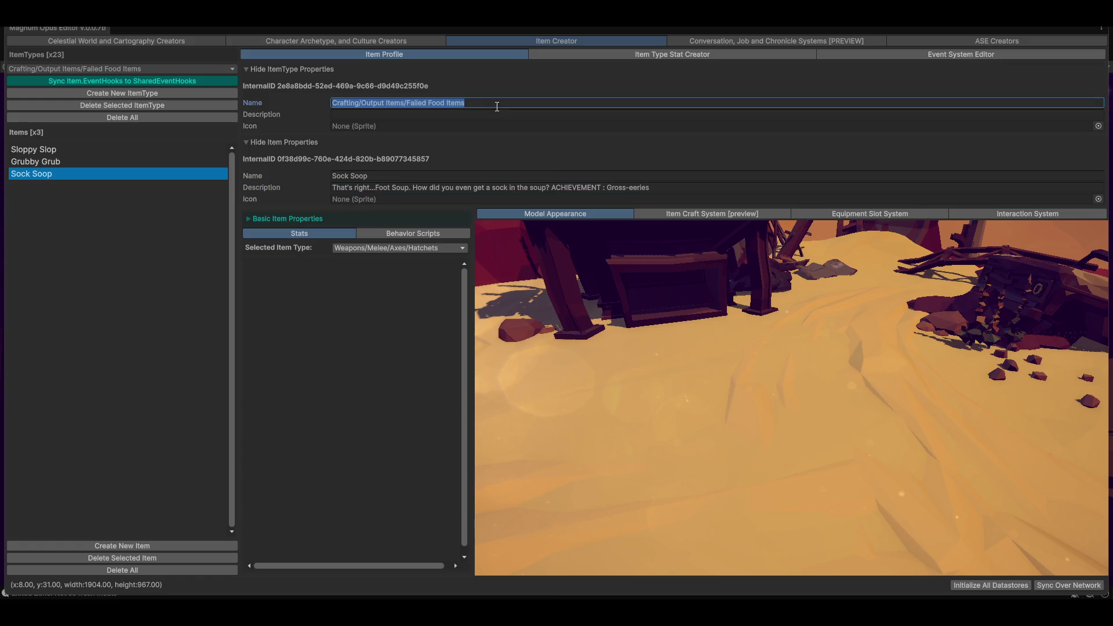
key("Tab")
key("Tab")
key("Tab")
key("End")
key("Left")
key("BackSpace")
type("u")
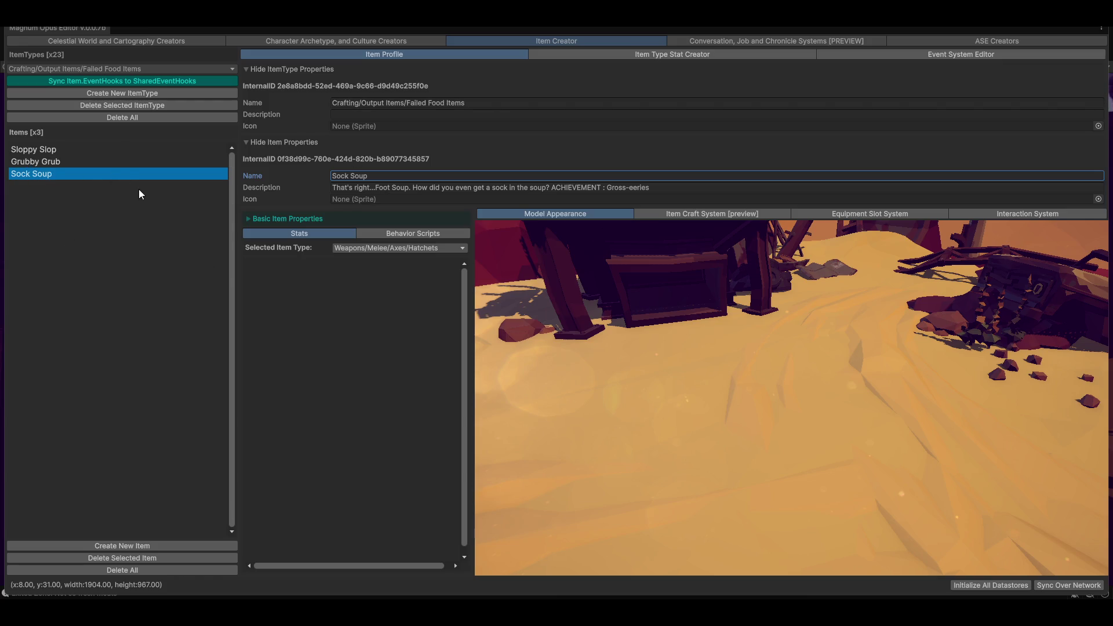
left_click(118, 68)
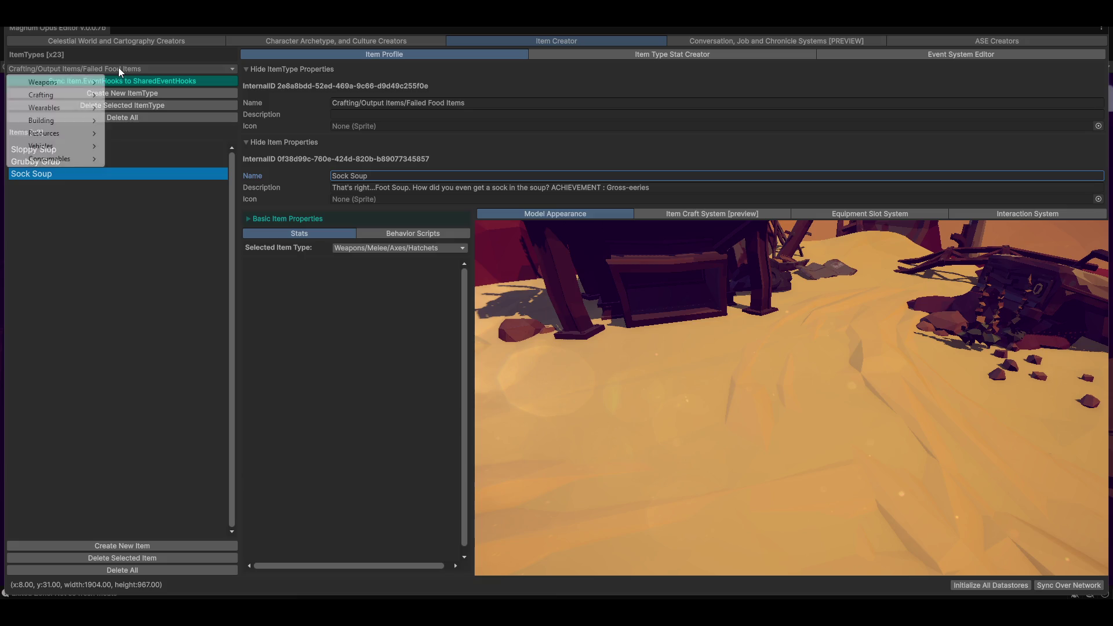
Step: Show the crafting graph section and compare Sloppy Slop, Grubby Grub and Sock Soup
left_click(743, 227)
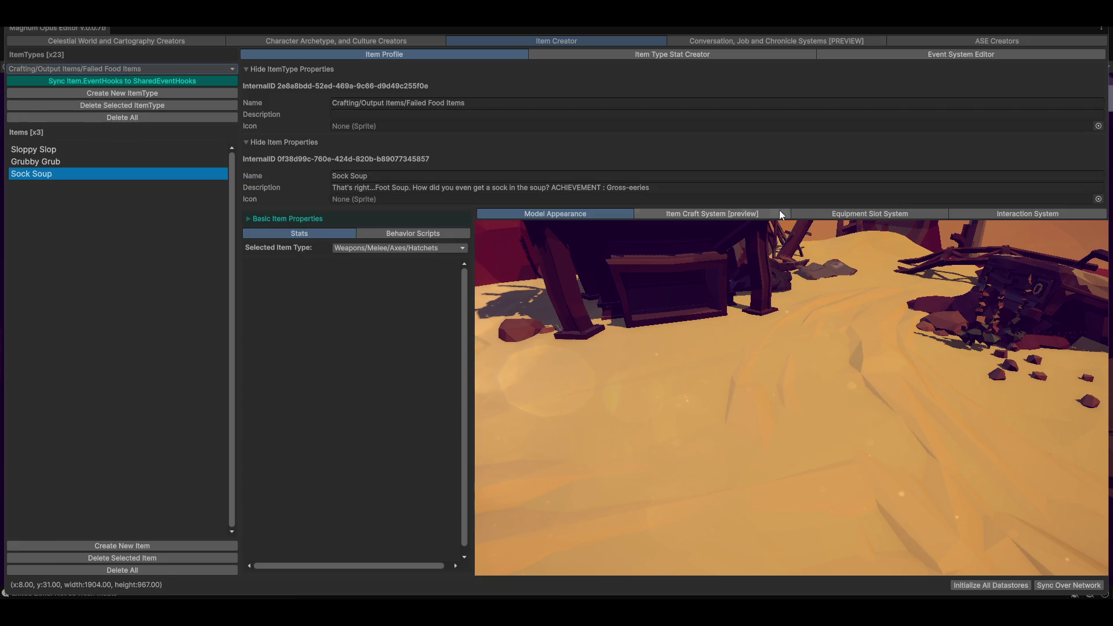
left_click(715, 212)
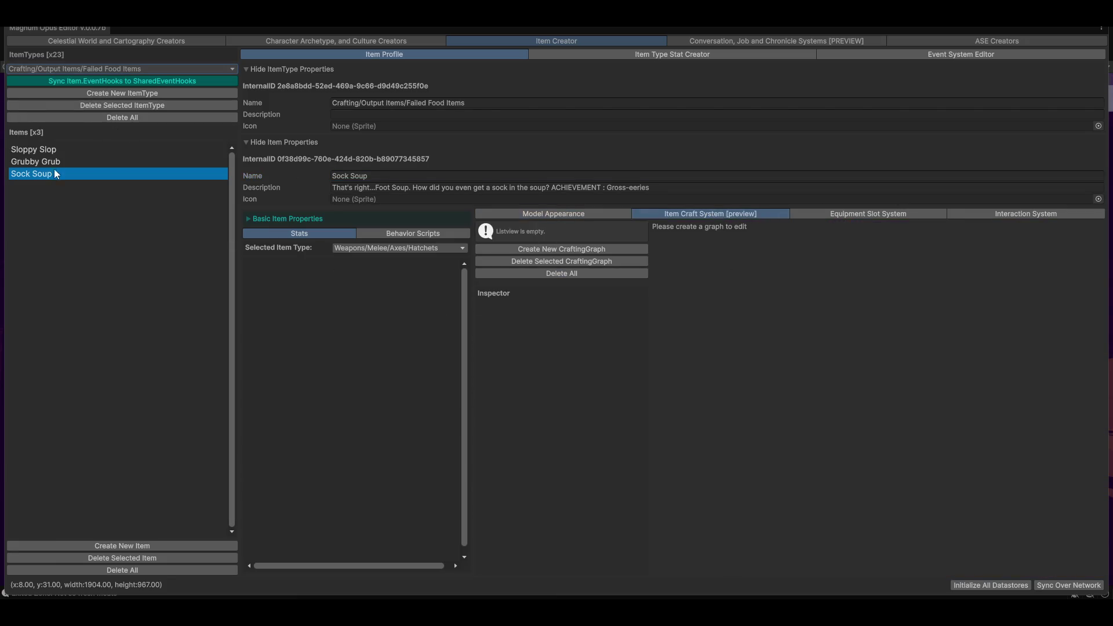
left_click(41, 148)
left_click(32, 164)
left_click(29, 173)
left_click(34, 147)
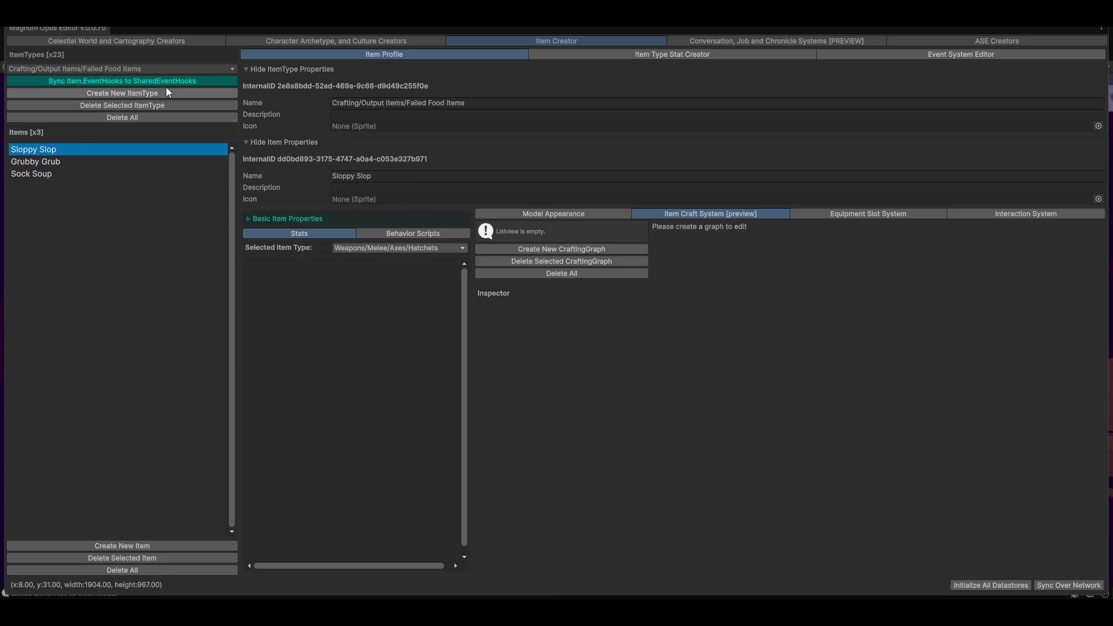
Step: Switch the item type to Crafting > Output Items > Food
left_click(100, 69)
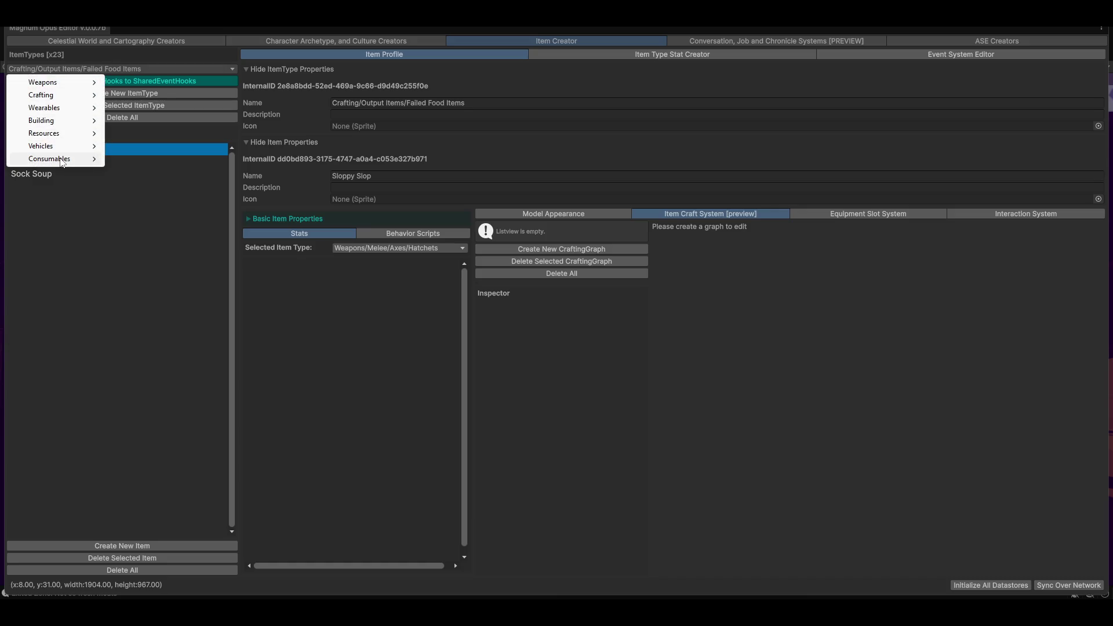
mouse_move(47, 98)
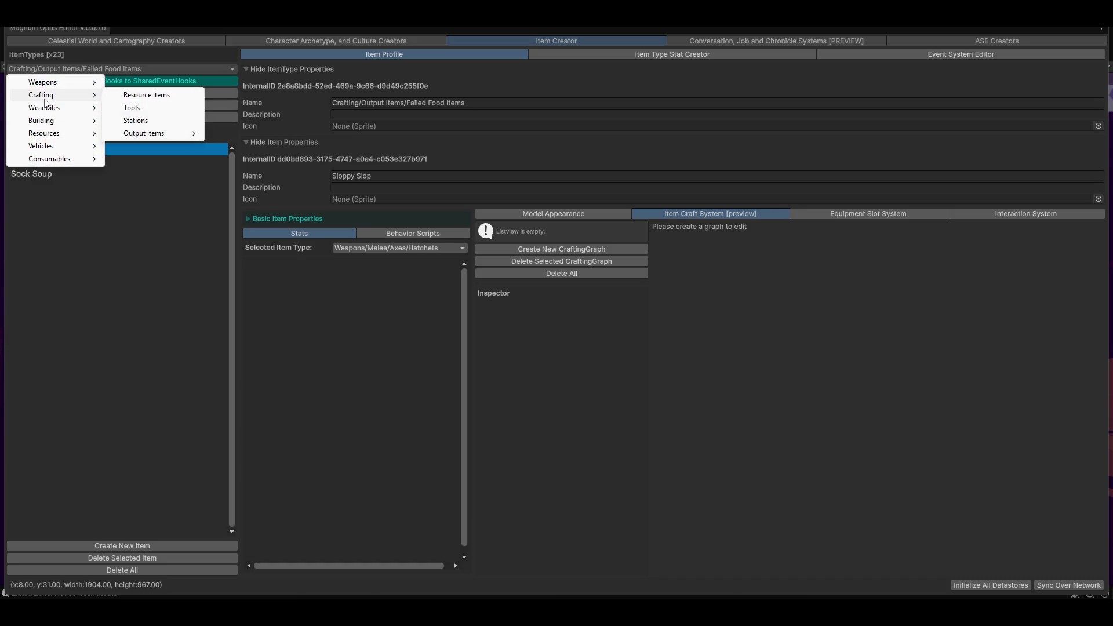
mouse_move(175, 136)
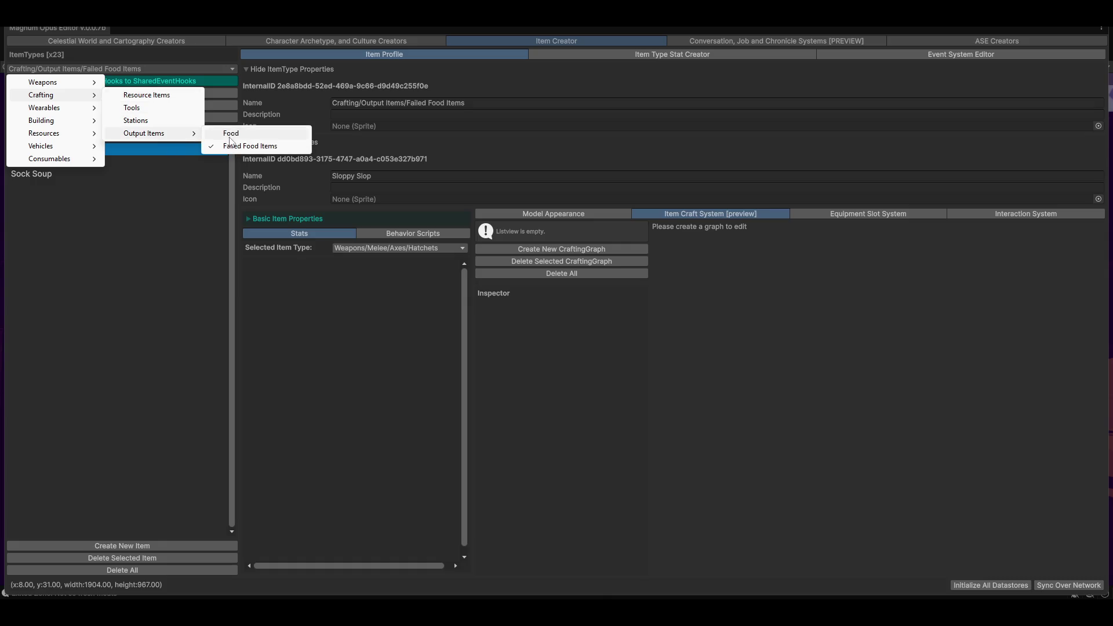
left_click(231, 134)
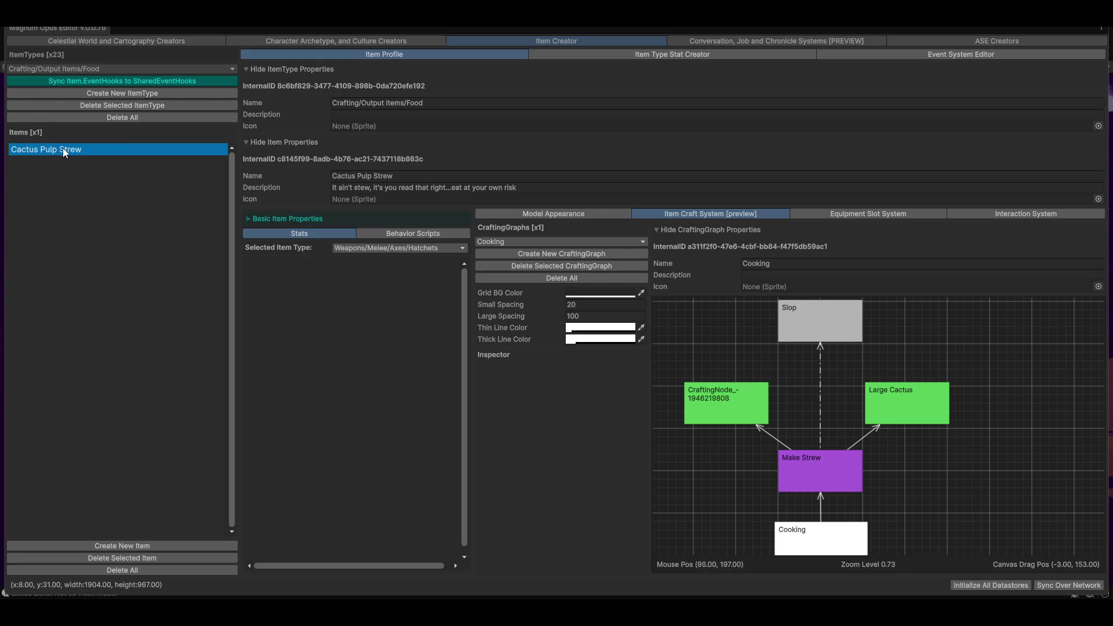
Step: Delete the stray 'it's ' from Cactus Pulp Strew's description and select the Slop byproduct node
left_click(415, 177)
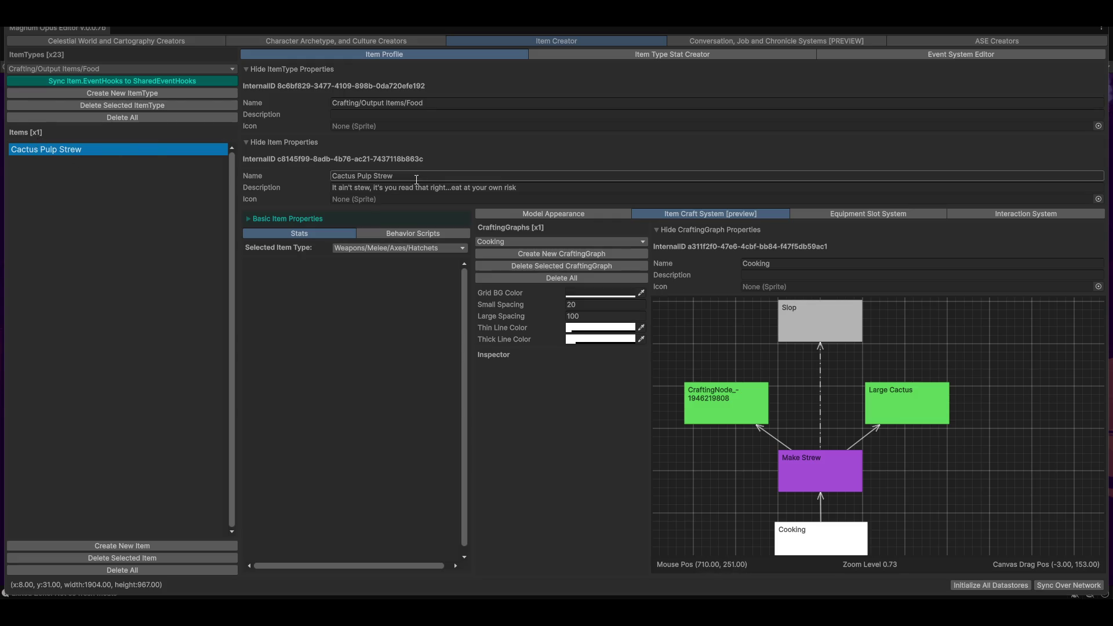
key("Tab")
key("End")
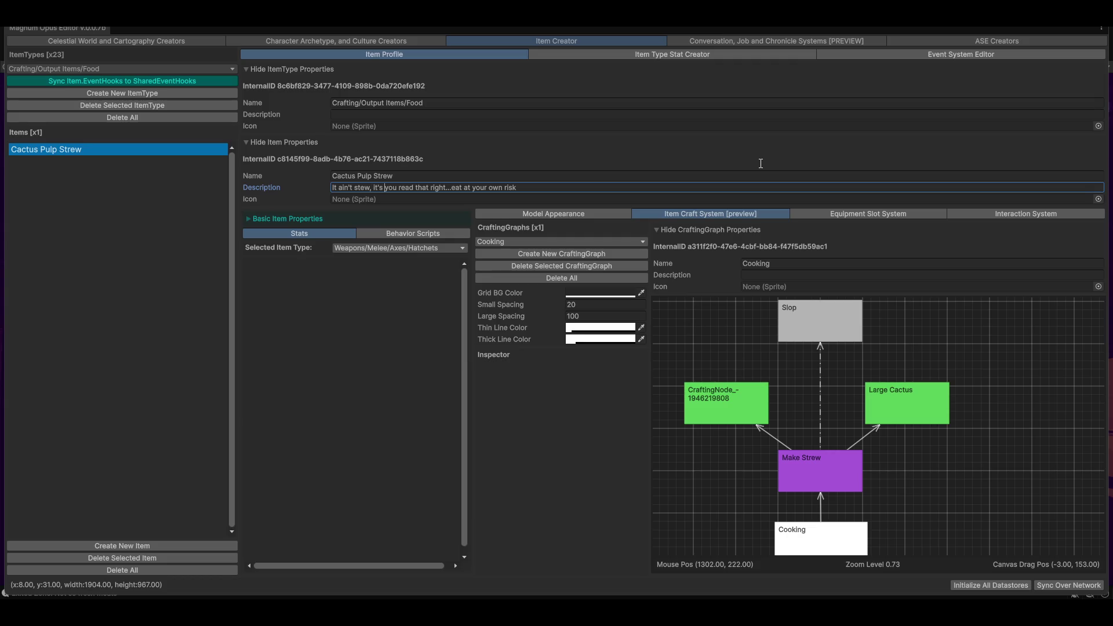
key("Delete")
key("Delete")
key("Delete")
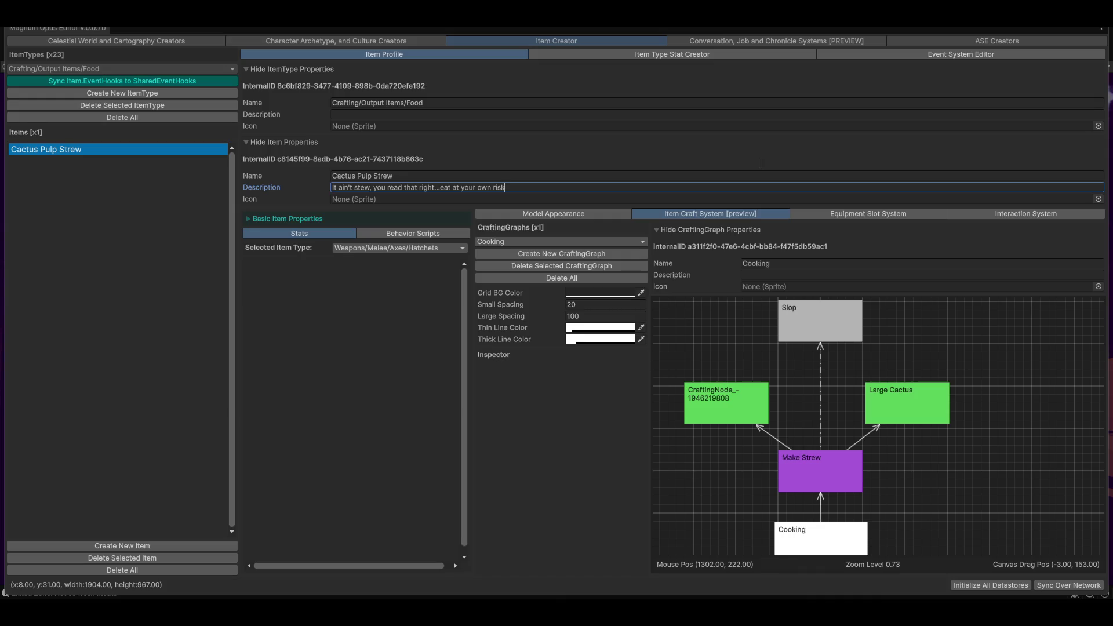
left_click_drag(847, 332, 811, 367)
left_click(812, 366)
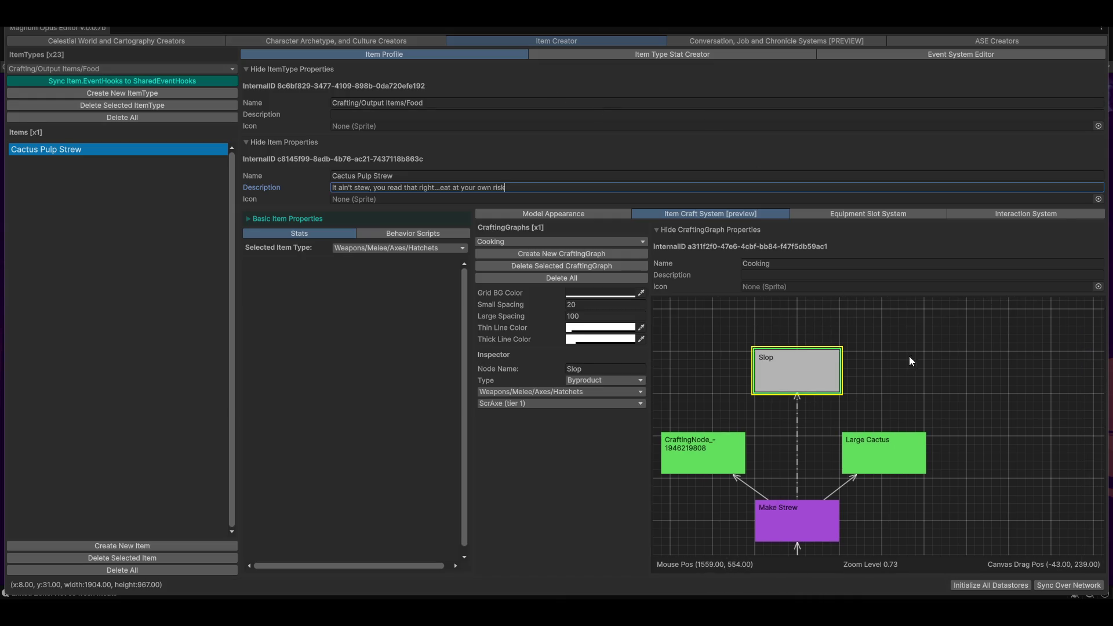
Step: Reposition the Cooking node beneath Make Strew and straighten its link
left_click_drag(909, 356, 915, 337)
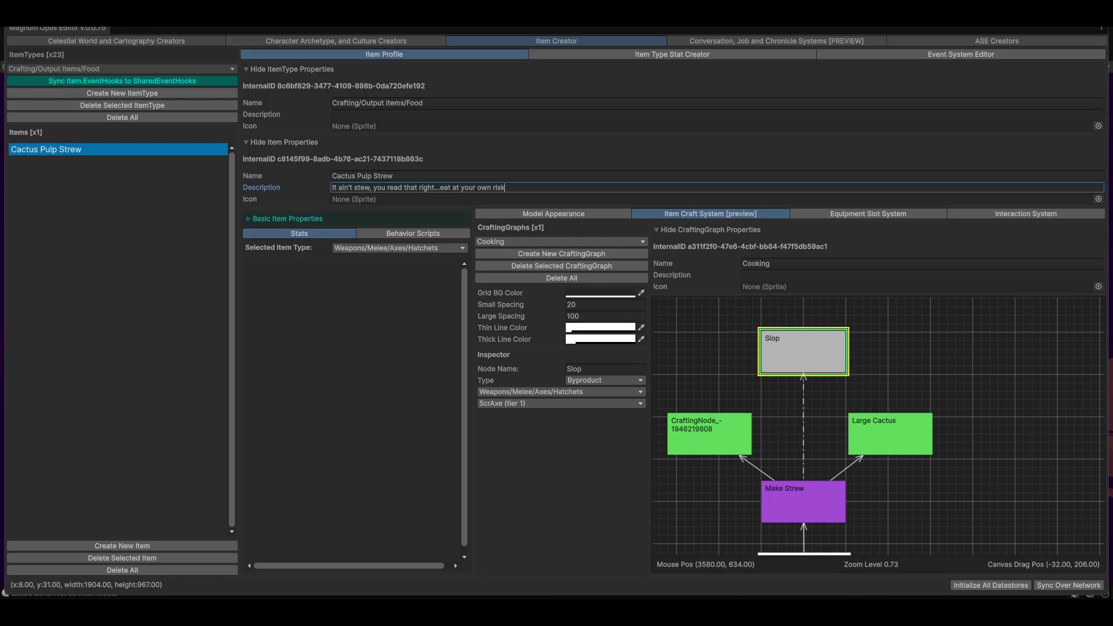
scroll(902, 394, "down", 3)
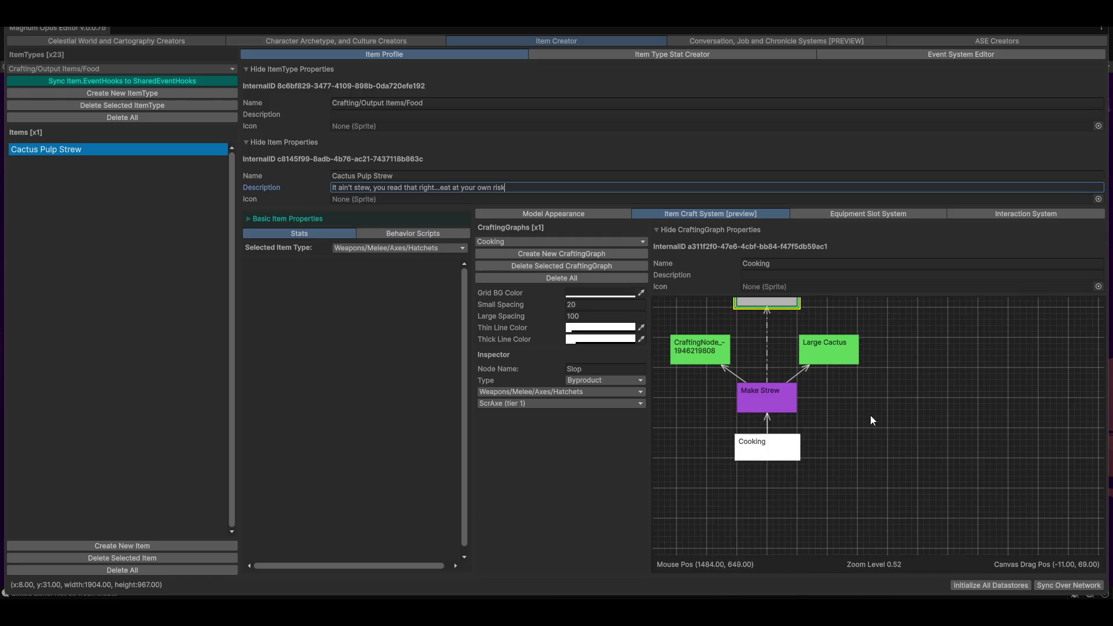
left_click_drag(803, 498, 803, 526)
mouse_move(968, 472)
left_mouse_down()
mouse_move(983, 485)
mouse_move(958, 460)
left_mouse_up()
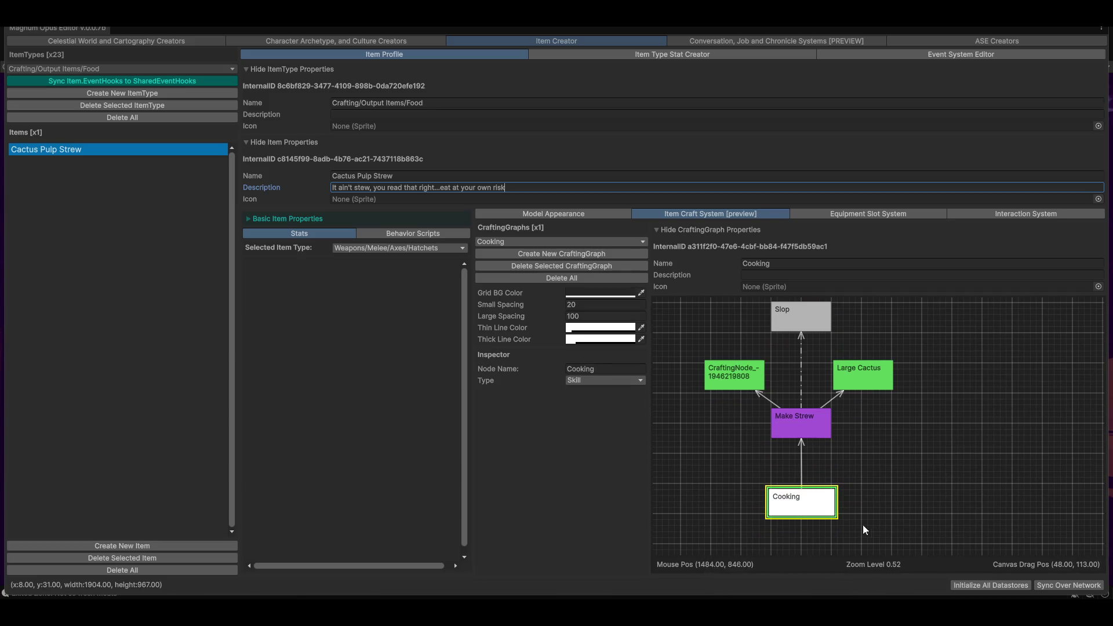
left_click_drag(807, 509, 806, 505)
Step: Select the Make Strew, CraftingNode and Large Cactus nodes in turn to check them
left_click(801, 413)
left_click(753, 377)
left_click(872, 381)
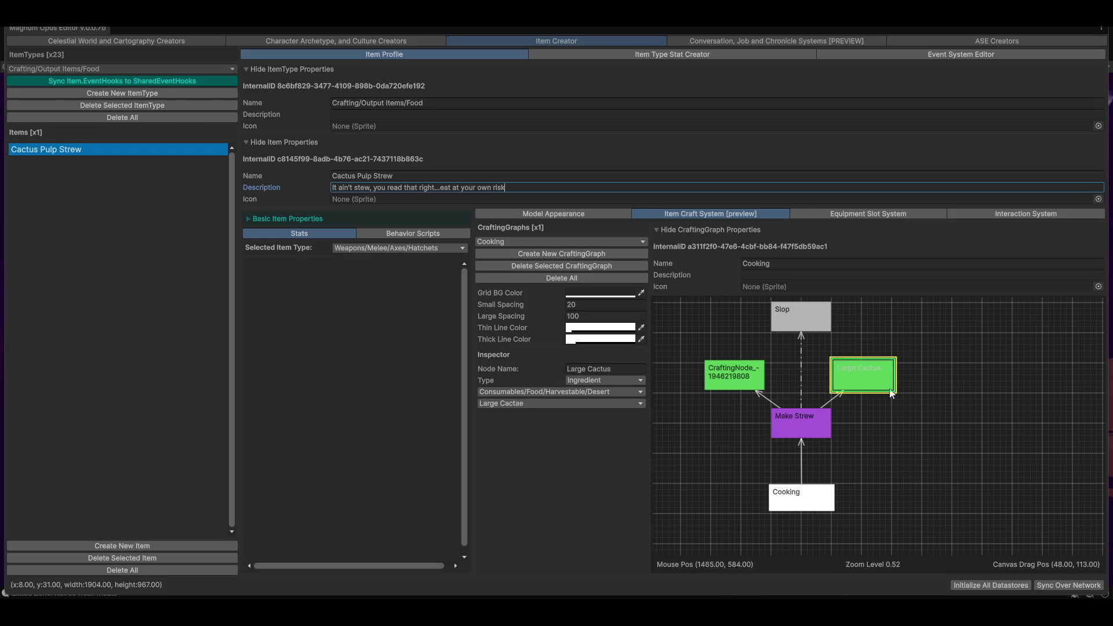
left_click_drag(1063, 418, 1061, 479)
left_click(744, 428)
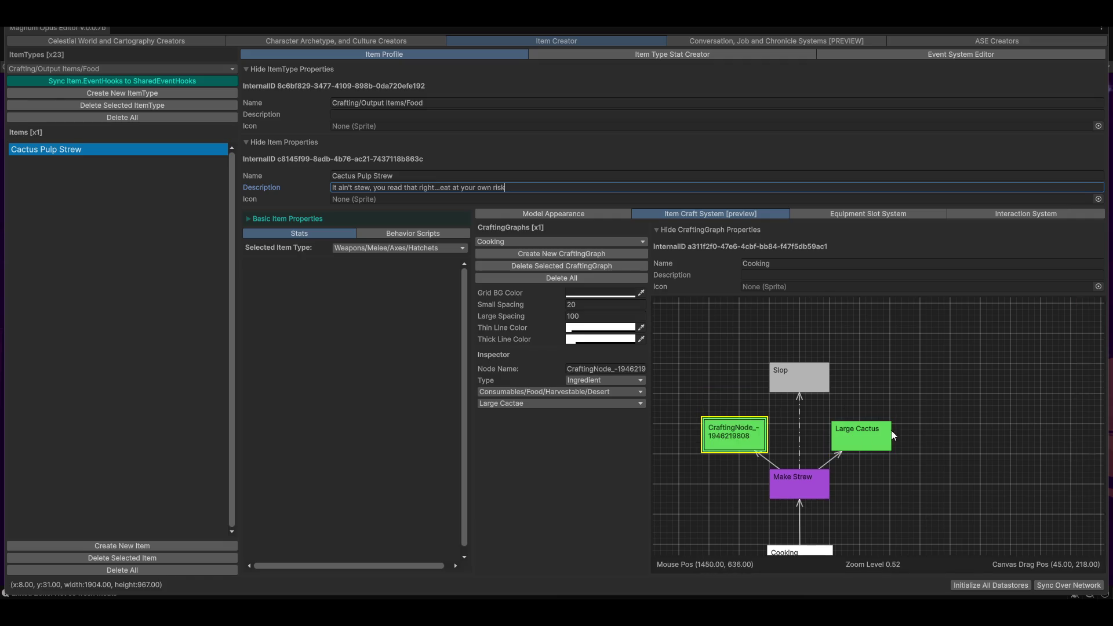
left_click(857, 434)
left_click(816, 474)
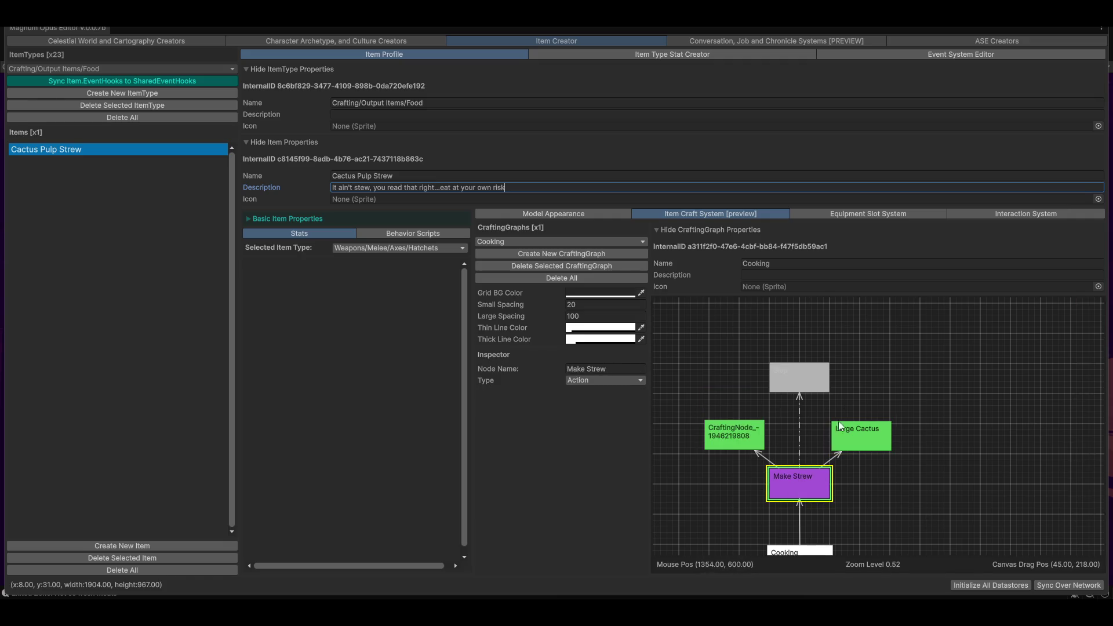
Step: Raise the Slop node higher above Make Strew and recenter the graph
mouse_move(900, 474)
left_mouse_down()
mouse_move(917, 391)
mouse_move(922, 532)
left_mouse_up()
mouse_move(851, 444)
left_mouse_down()
mouse_move(840, 353)
mouse_move(820, 360)
left_mouse_up()
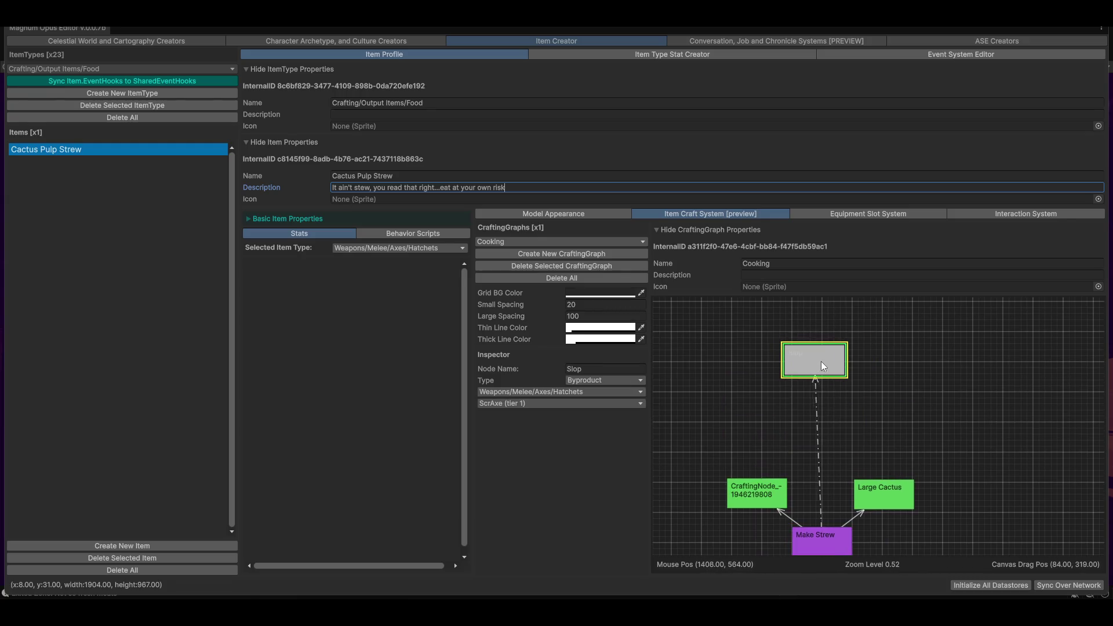
mouse_move(985, 549)
left_mouse_down()
mouse_move(940, 360)
mouse_move(955, 519)
left_mouse_up()
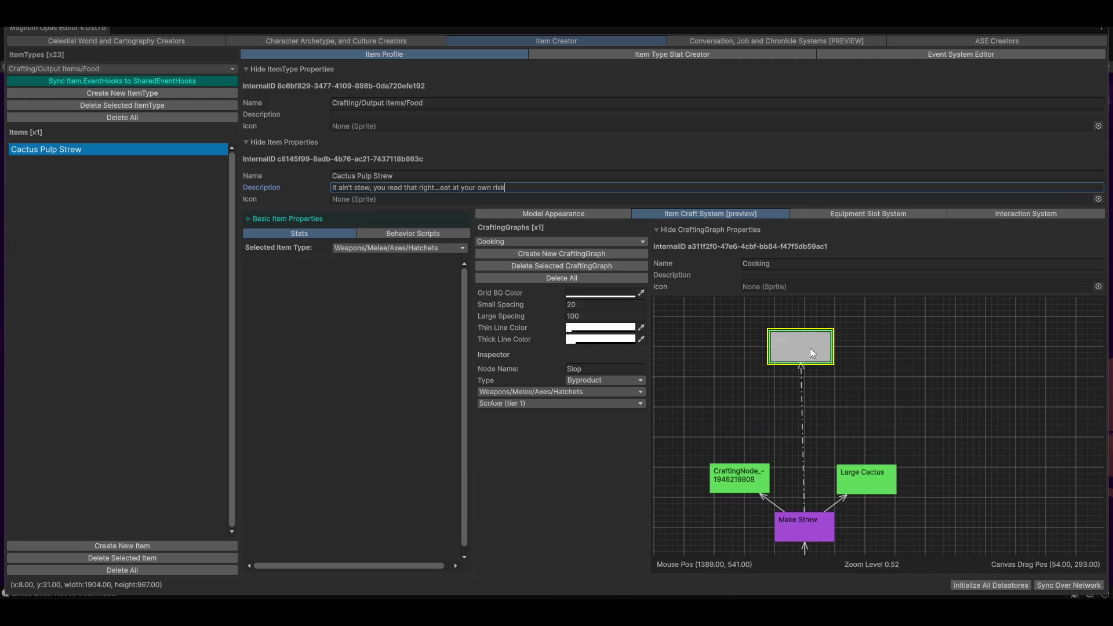
left_click_drag(808, 356, 812, 354)
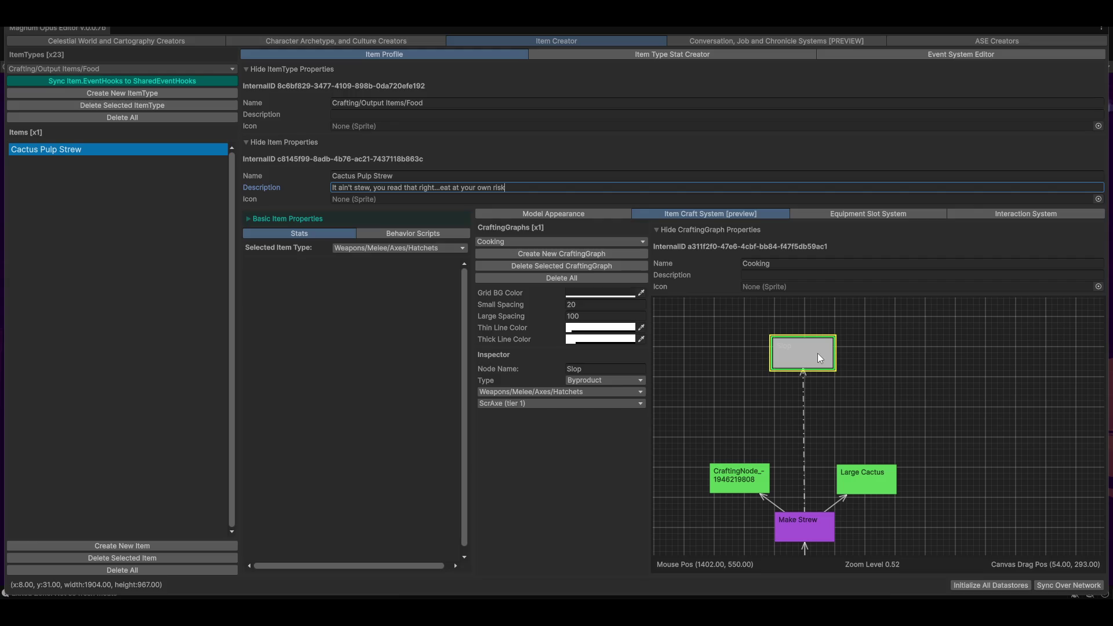
left_click_drag(888, 423, 875, 373)
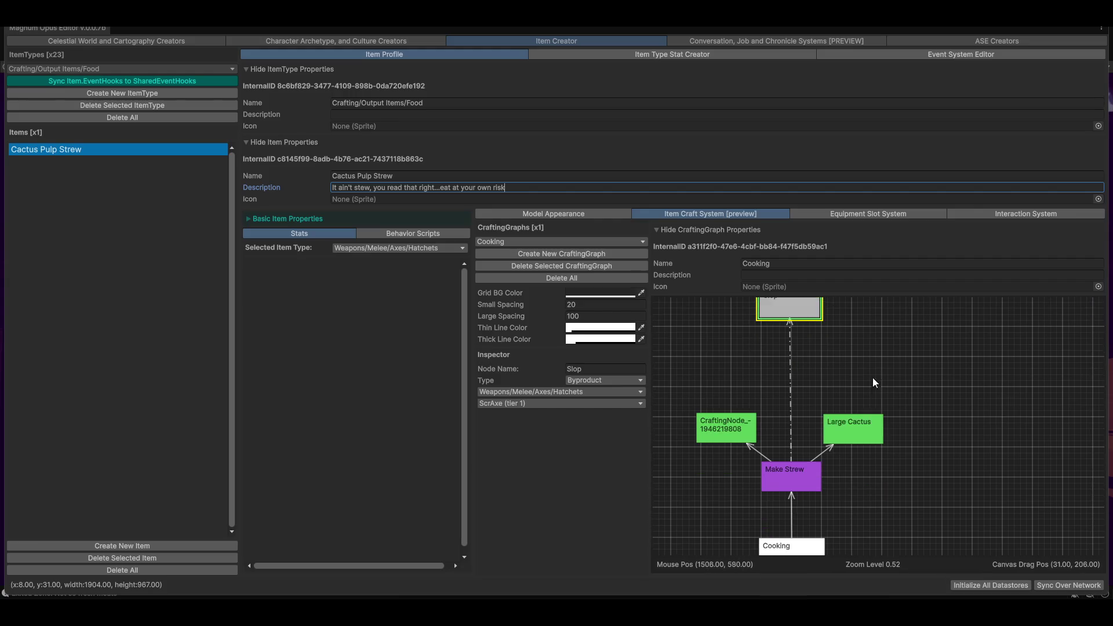
left_click_drag(921, 486, 933, 470)
left_click(822, 466)
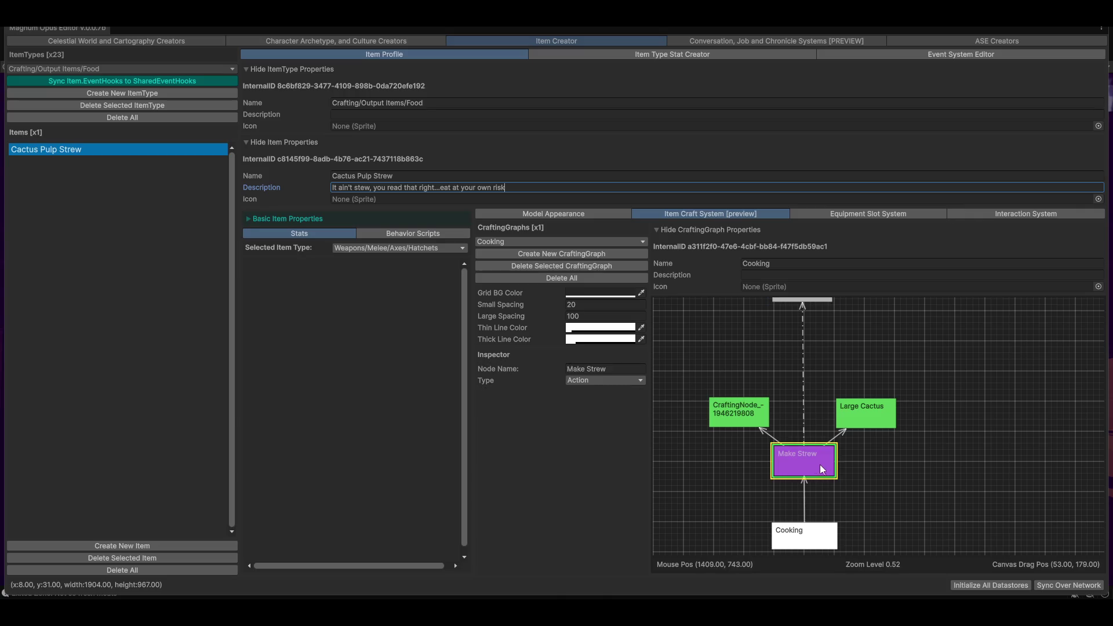
mouse_move(921, 466)
left_mouse_down()
mouse_move(906, 487)
mouse_move(938, 480)
left_mouse_up()
Step: Lower Slop toward Make Strew, then review the CraftingNode and Make Strew settings
left_click(736, 440)
scroll(950, 446, "down", 1)
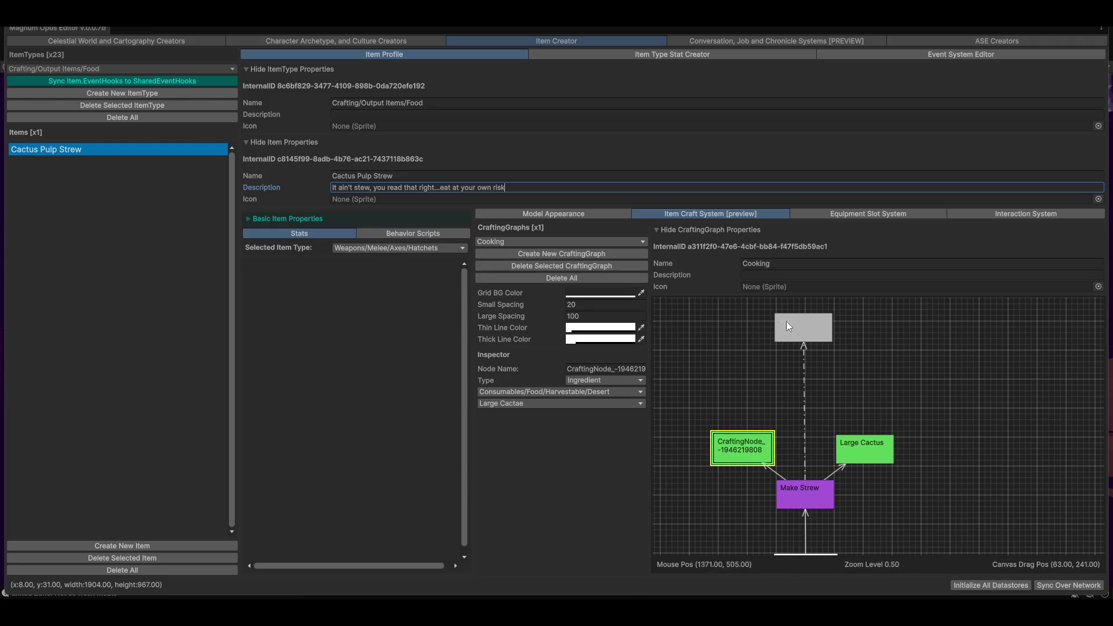
left_click_drag(779, 327, 785, 360)
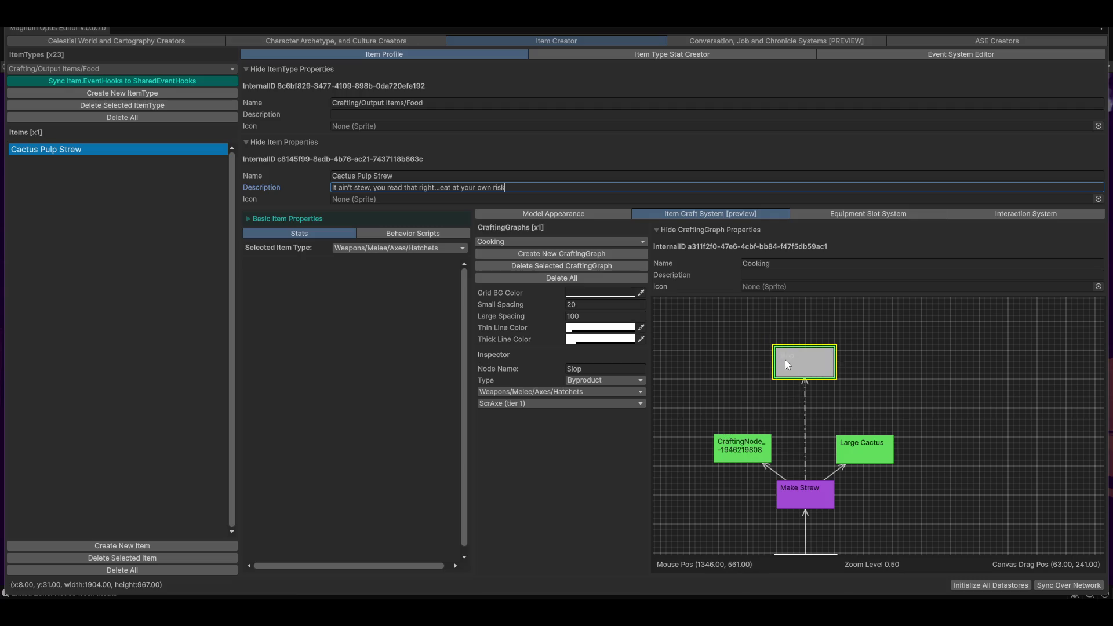
mouse_move(979, 438)
left_mouse_down()
mouse_move(974, 406)
mouse_move(979, 460)
mouse_move(944, 439)
left_mouse_up()
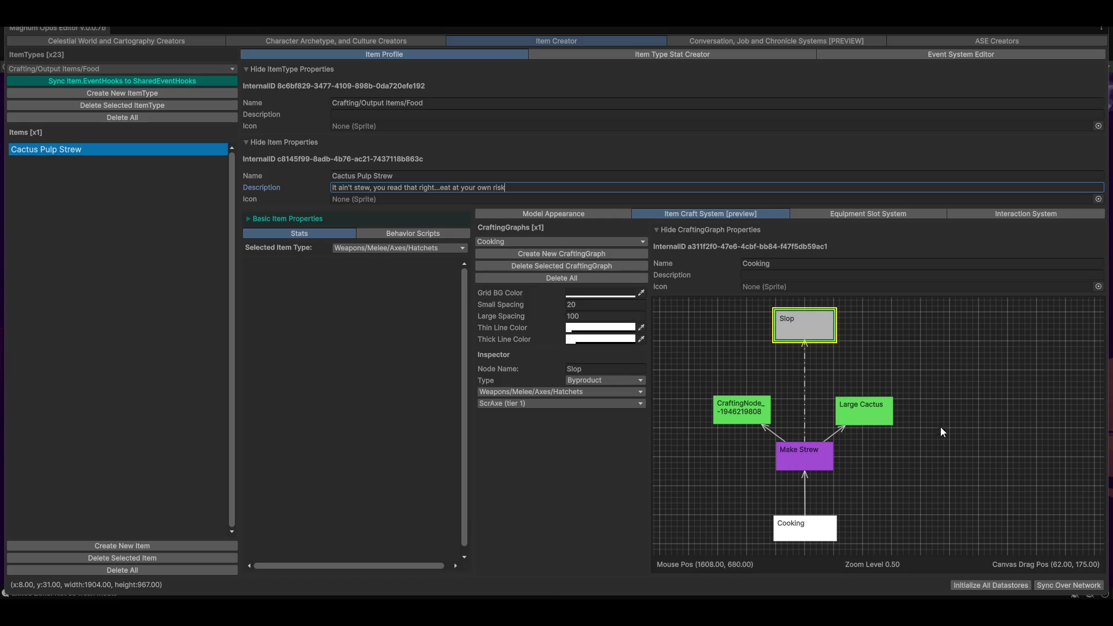
left_click(732, 410)
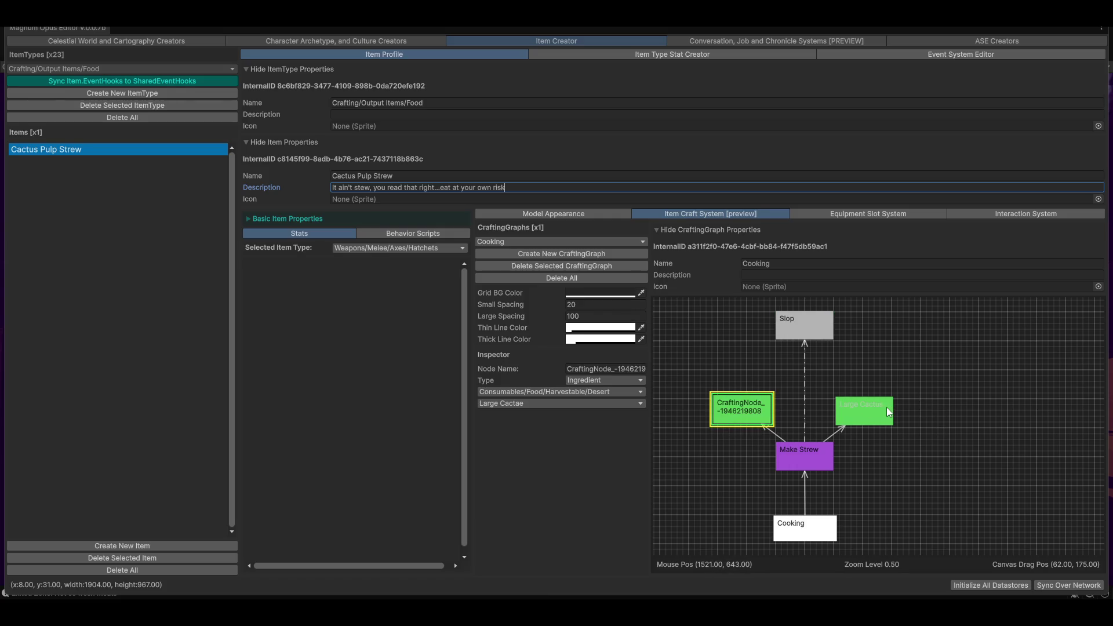
left_click(803, 462)
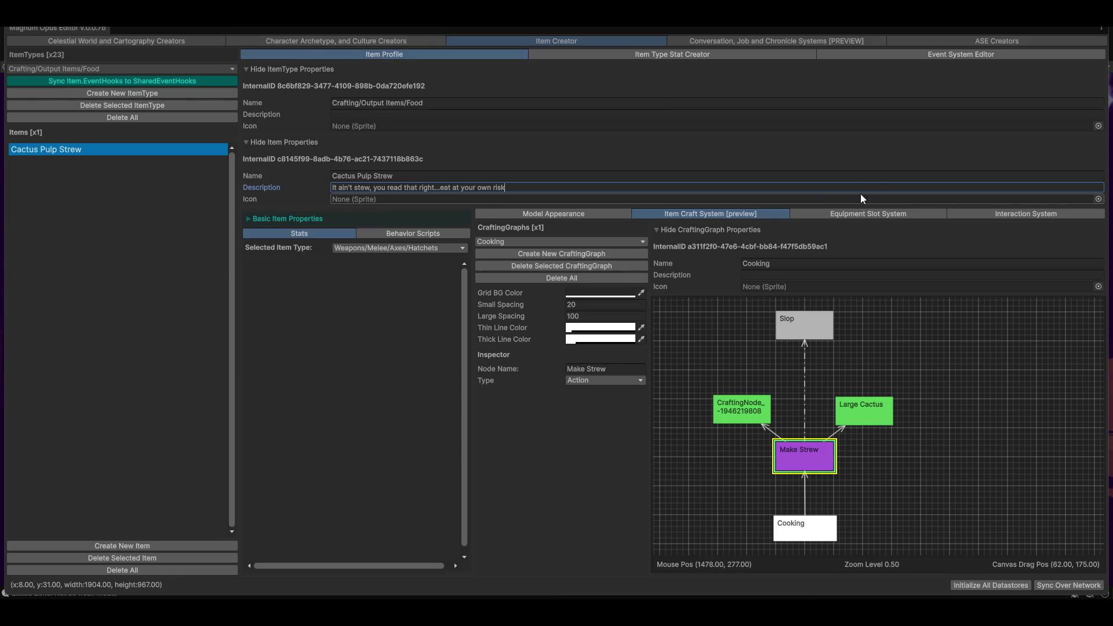
Step: Nudge the new CraftingNode ingredient box slightly to the right
mouse_move(896, 483)
left_mouse_down()
mouse_move(899, 466)
mouse_move(901, 488)
mouse_move(911, 477)
left_mouse_up()
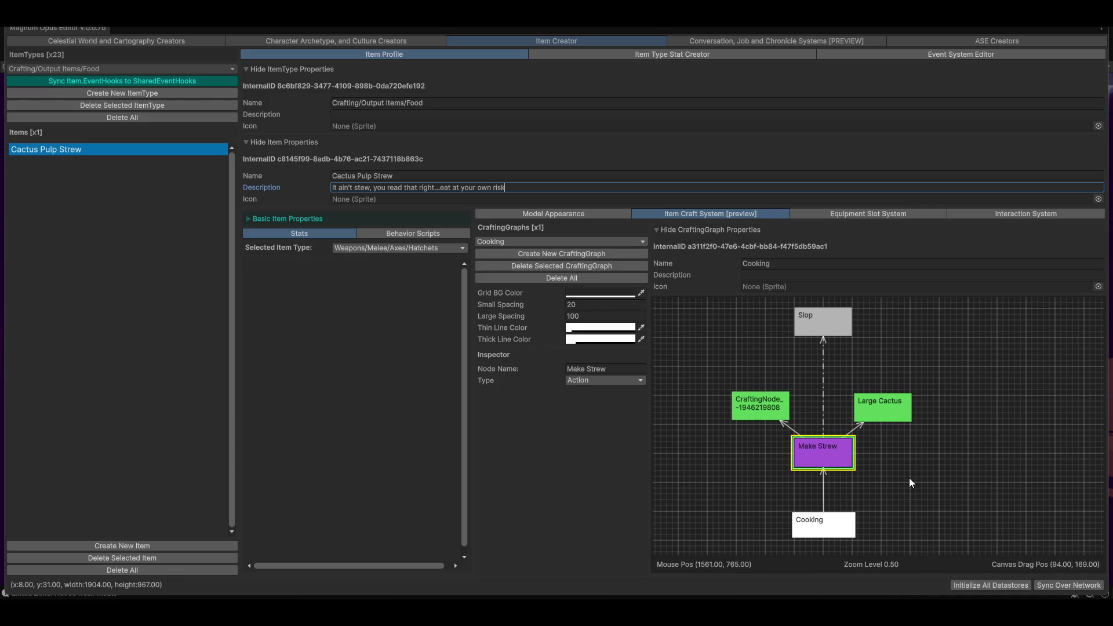
left_click(768, 399)
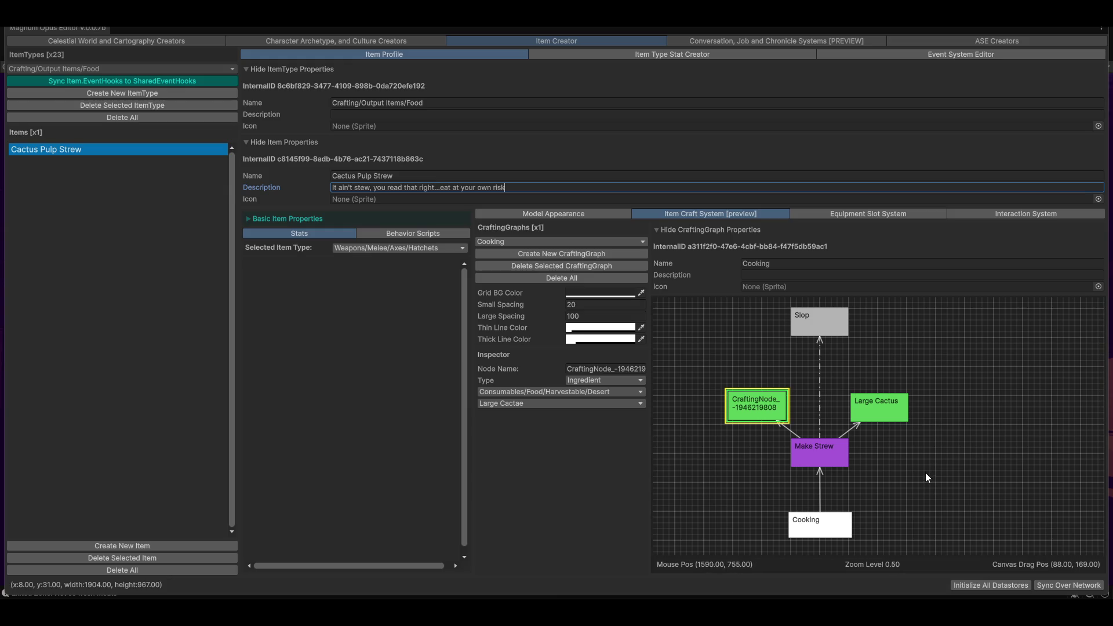
mouse_move(933, 479)
left_mouse_down()
mouse_move(923, 472)
mouse_move(925, 485)
mouse_move(926, 476)
left_mouse_up()
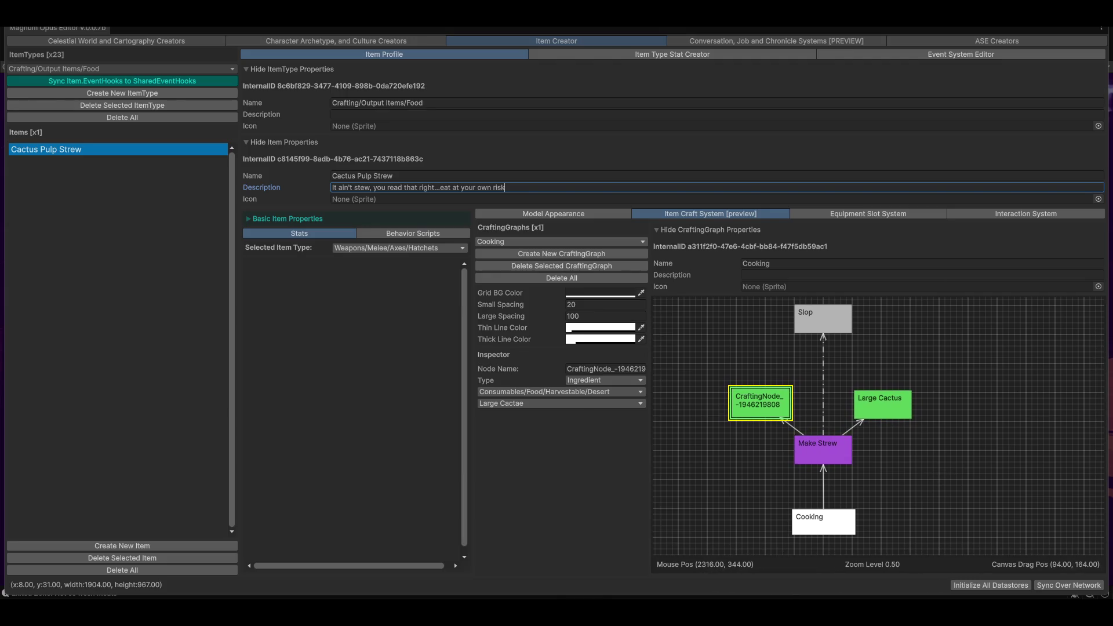
left_click_drag(756, 406, 764, 402)
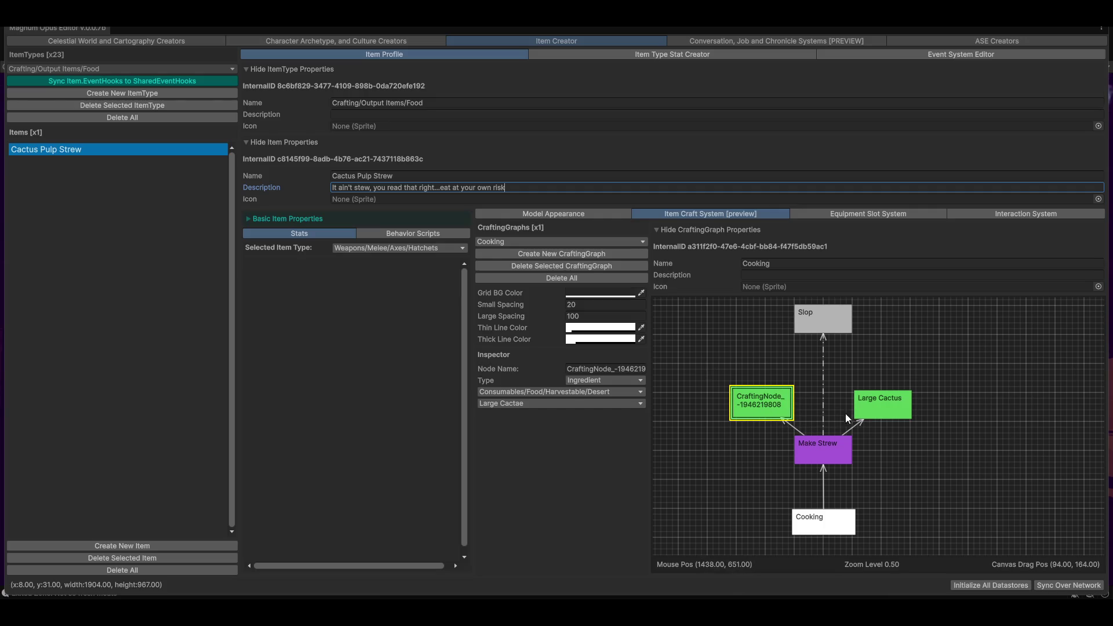
mouse_move(1002, 456)
left_mouse_down()
mouse_move(968, 492)
mouse_move(948, 471)
mouse_move(945, 487)
mouse_move(962, 482)
left_mouse_up()
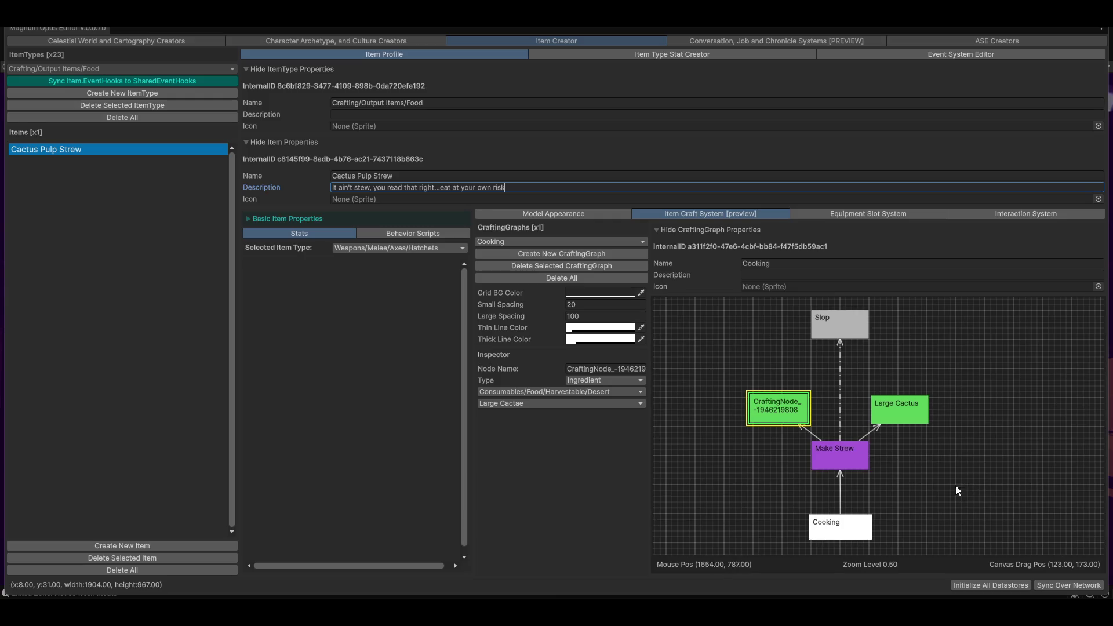
Step: Box-select both ingredients with Make Strew, then reselect the CraftingNode ingredient
left_click(733, 355)
left_click_drag(711, 341, 955, 489)
mouse_move(1000, 439)
left_mouse_down()
mouse_move(921, 488)
mouse_move(867, 497)
left_mouse_up()
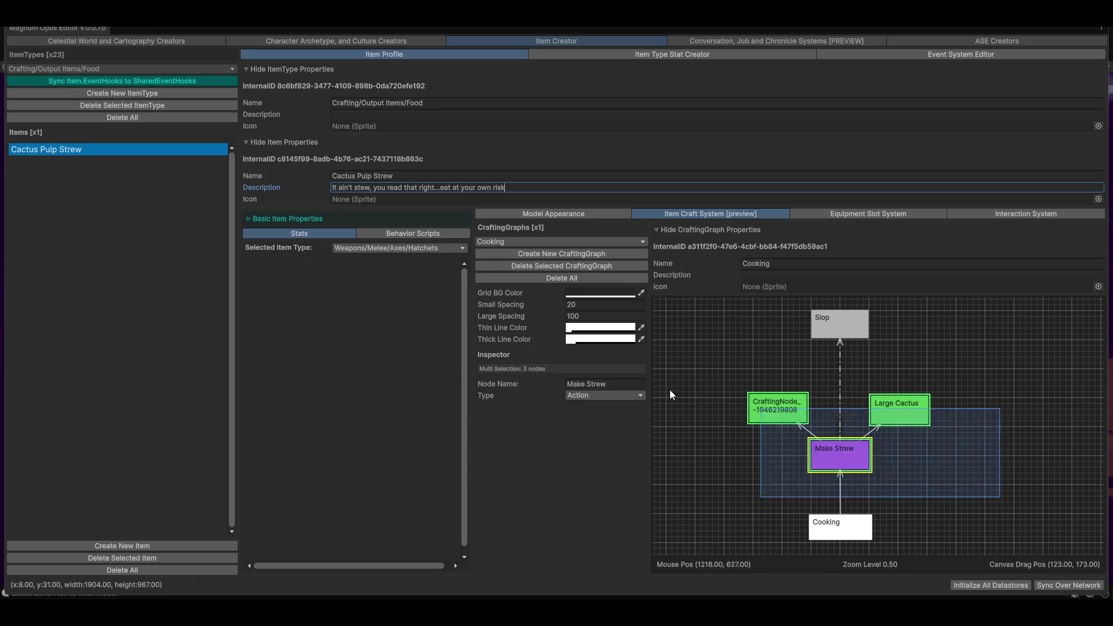
left_click(847, 389)
left_click(765, 403)
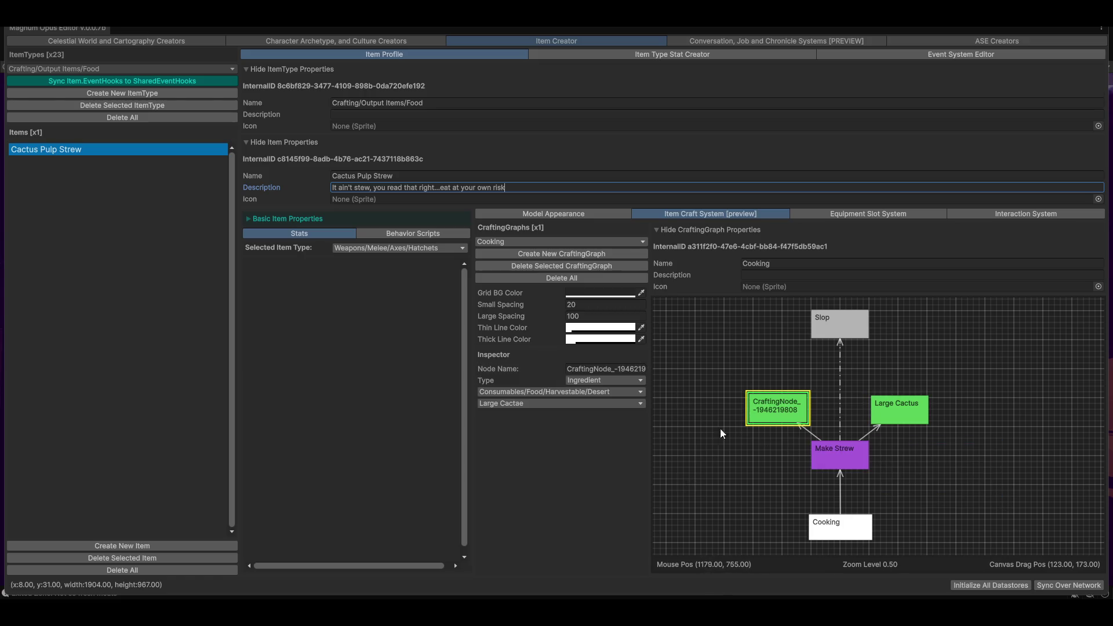
left_click(720, 496)
left_click(777, 402)
Step: Select the unnamed ingredient node so its Inspector shows
mouse_move(944, 415)
left_mouse_down()
mouse_move(957, 516)
mouse_move(958, 487)
mouse_move(978, 474)
mouse_move(960, 467)
left_mouse_up()
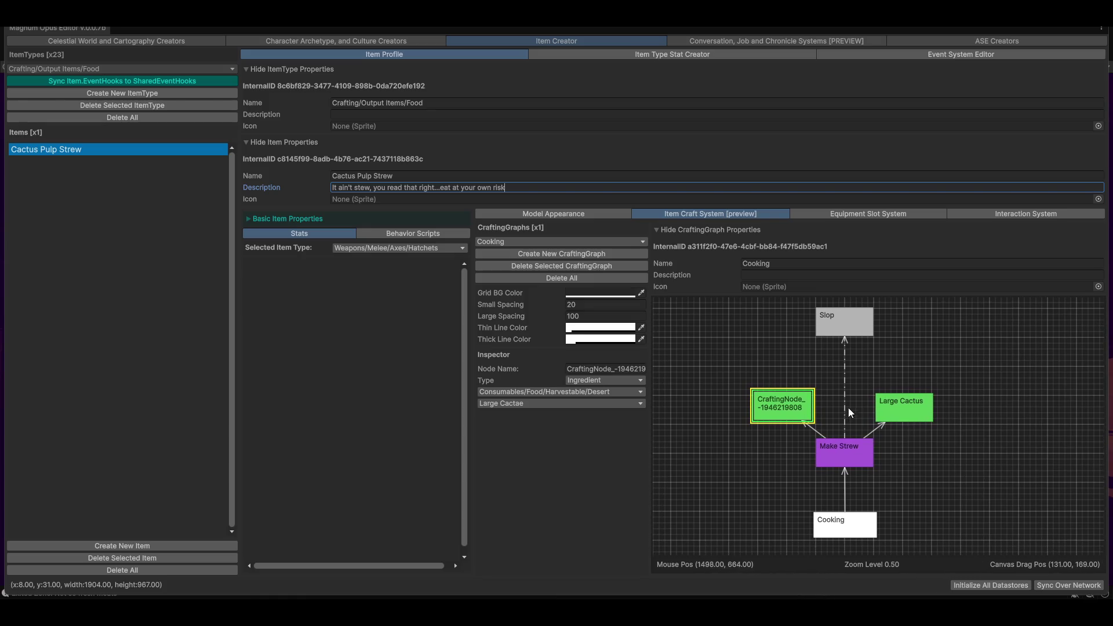
left_click(789, 354)
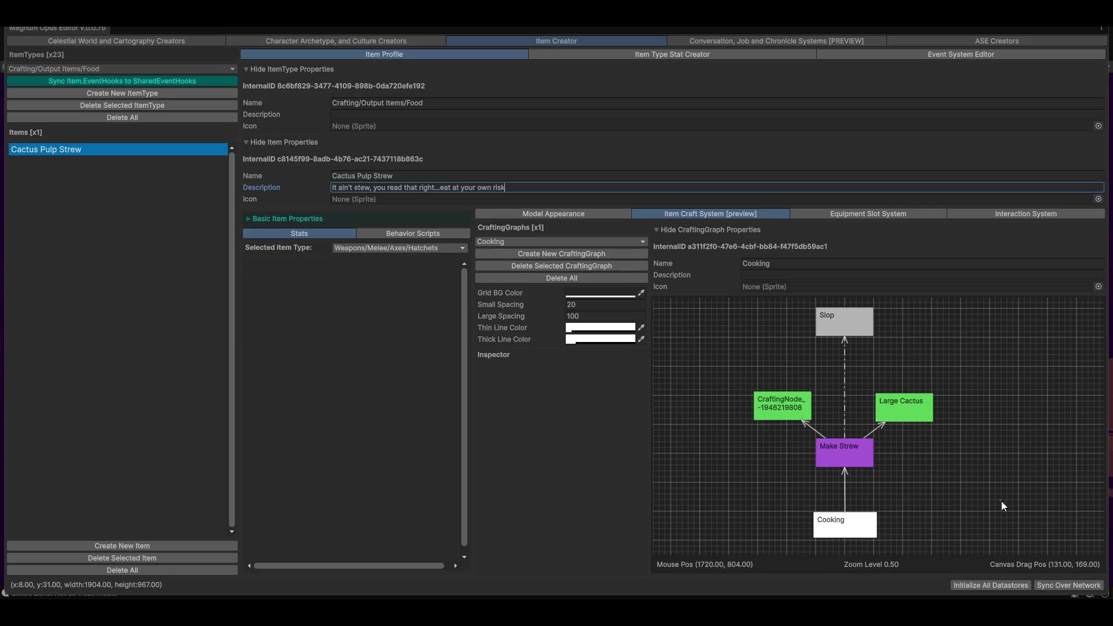
left_click(788, 412)
left_click(768, 466)
left_click_drag(768, 464, 763, 467)
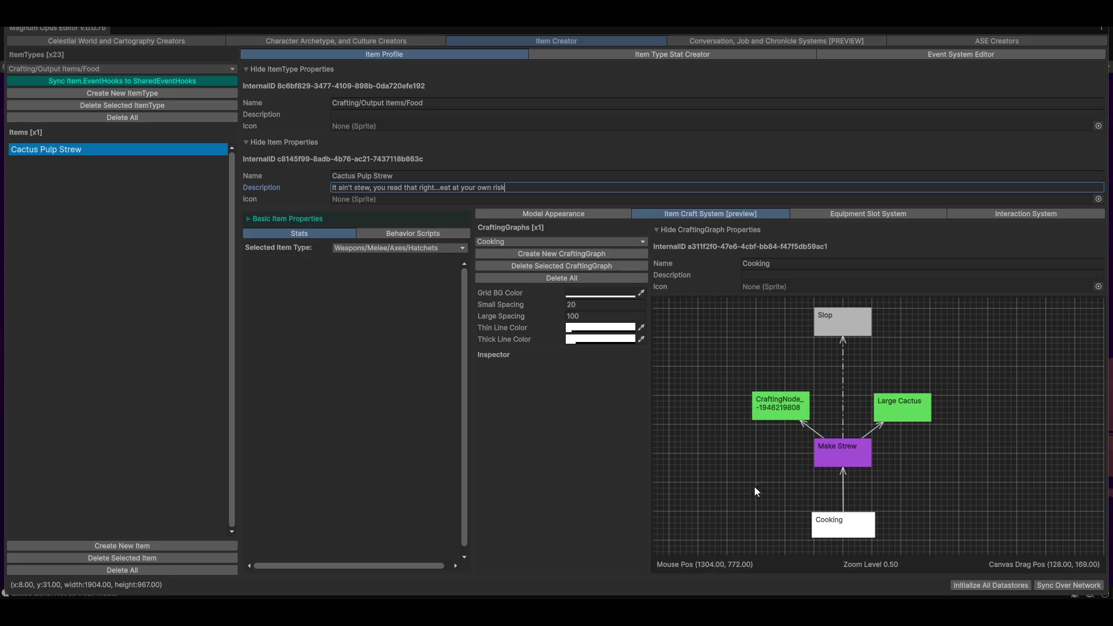
left_click(777, 417)
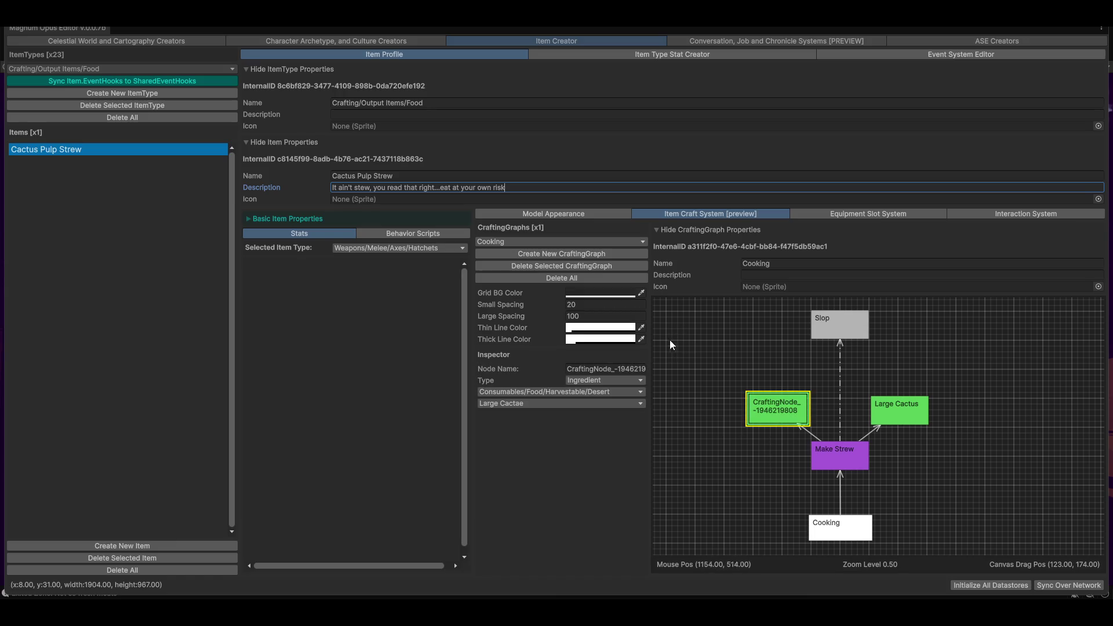
Step: Change the ingredient node's name to 'Water Bottle' and deselect it
left_click(631, 370)
key("BackSpace")
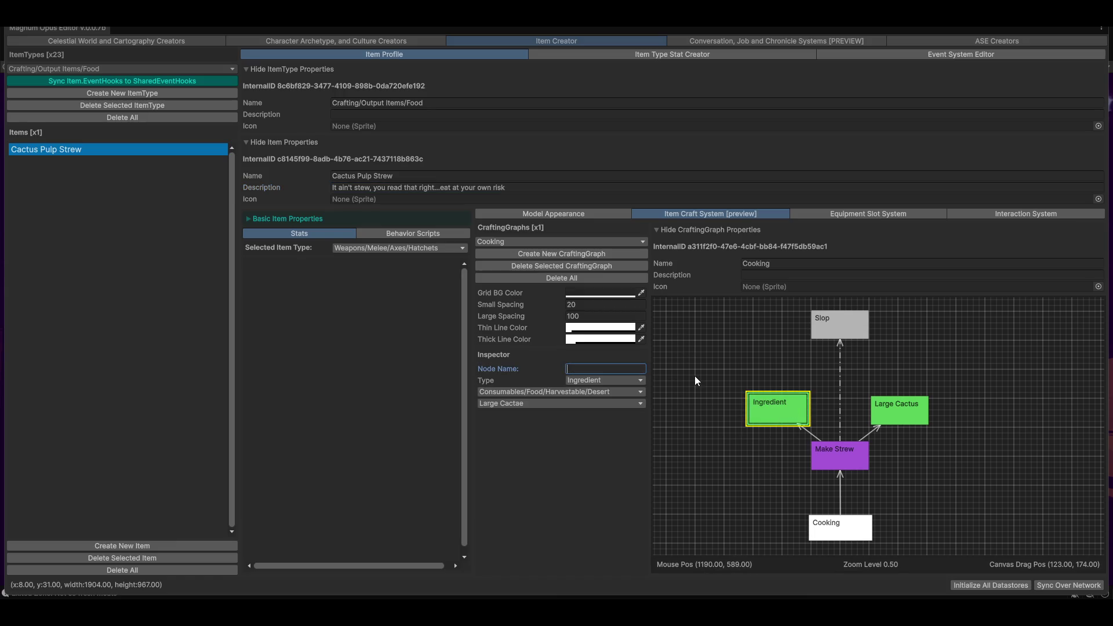
type("Waterr")
key("BackSpace")
type("Bottle")
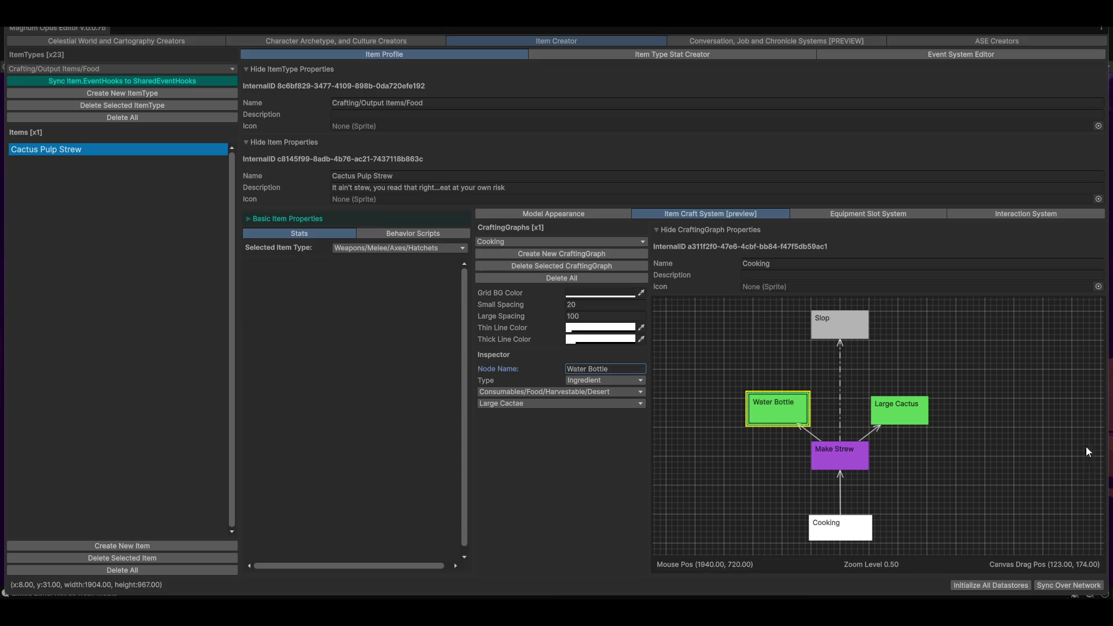
left_click(927, 474)
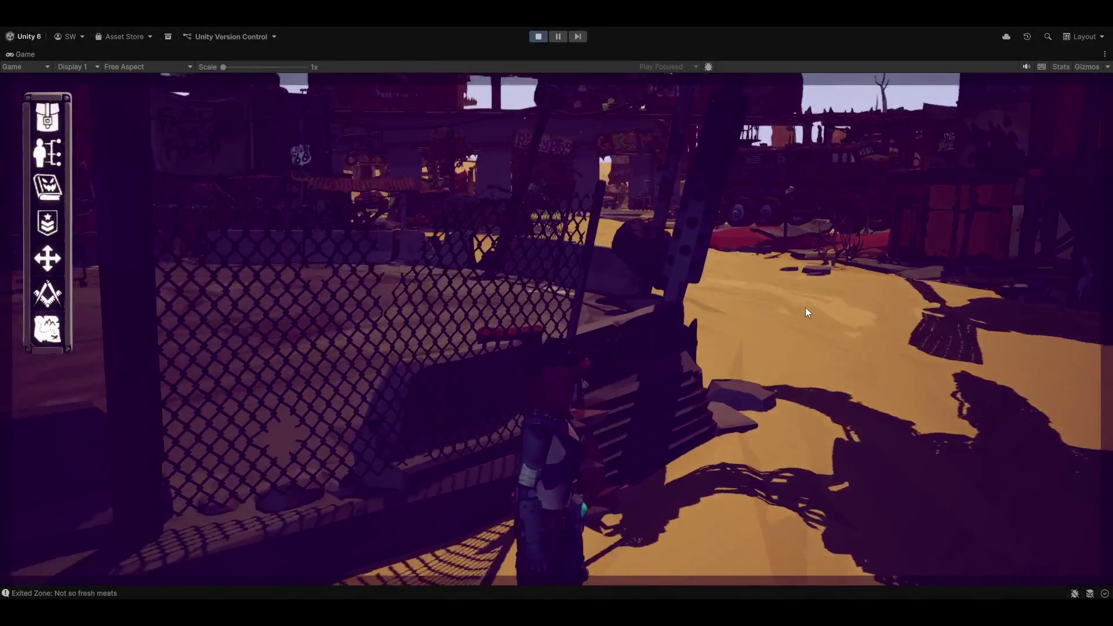
Step: Walk the character up the sandy path with W, turning left toward the buildings
key("w")
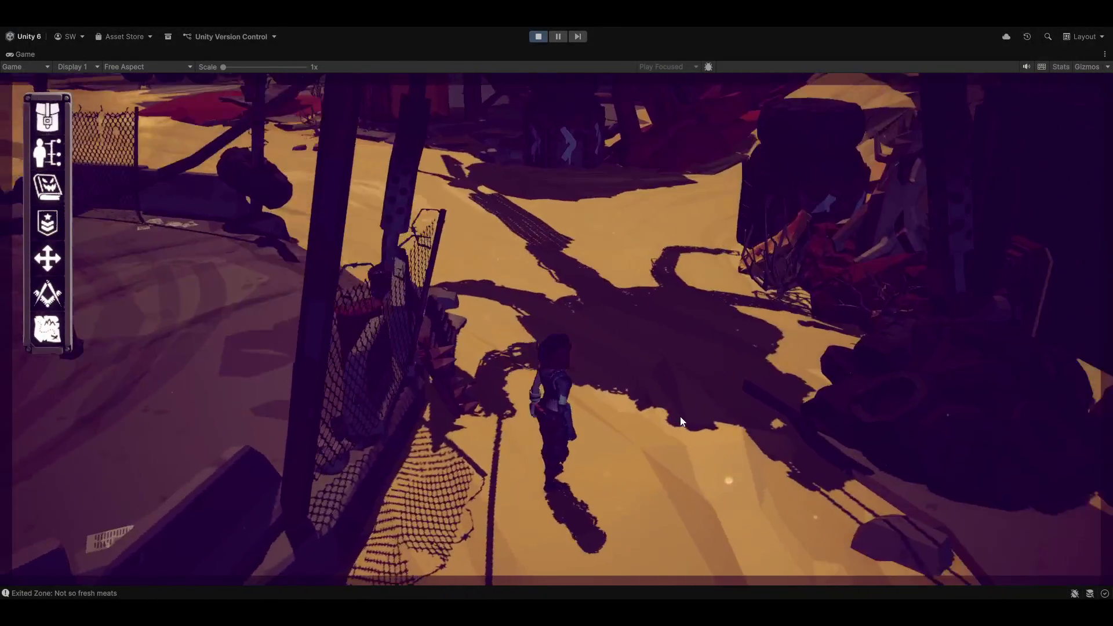
key("w")
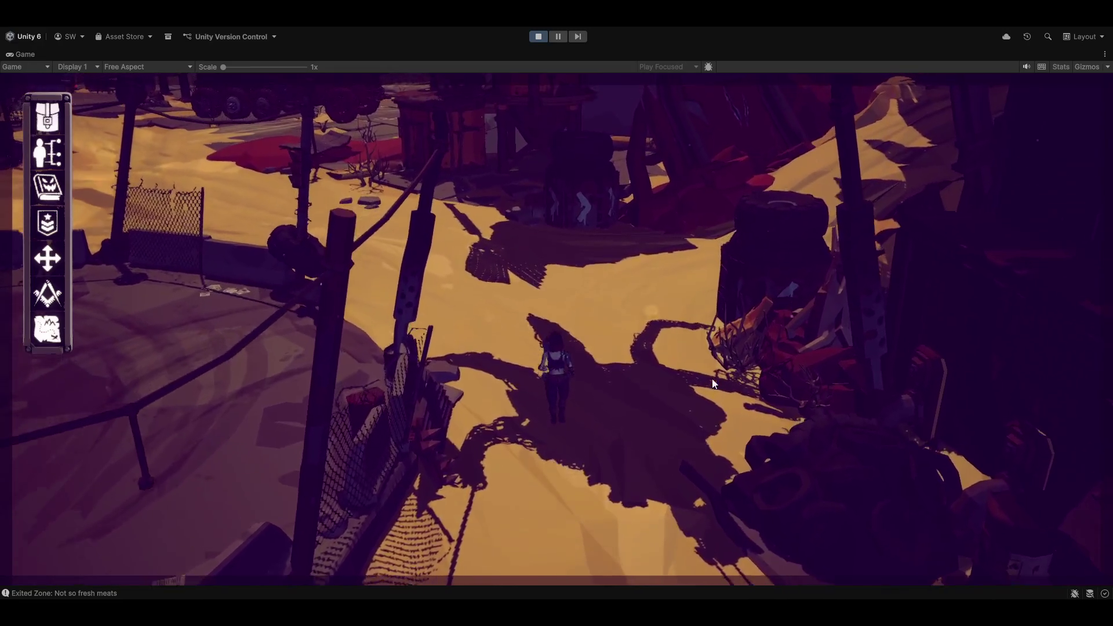
key("w")
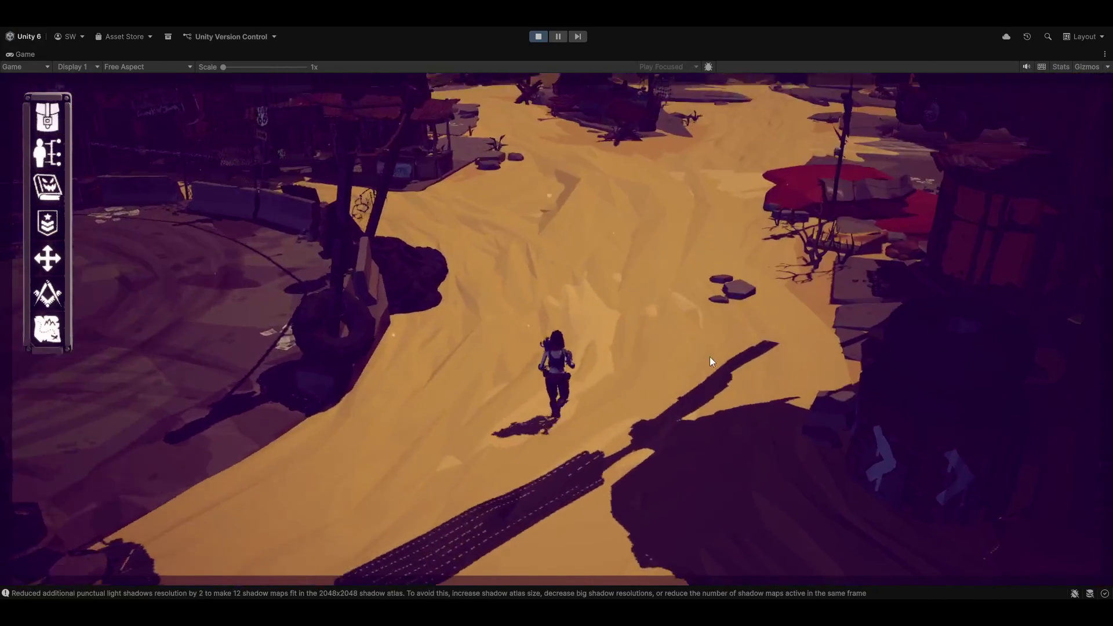
key("w")
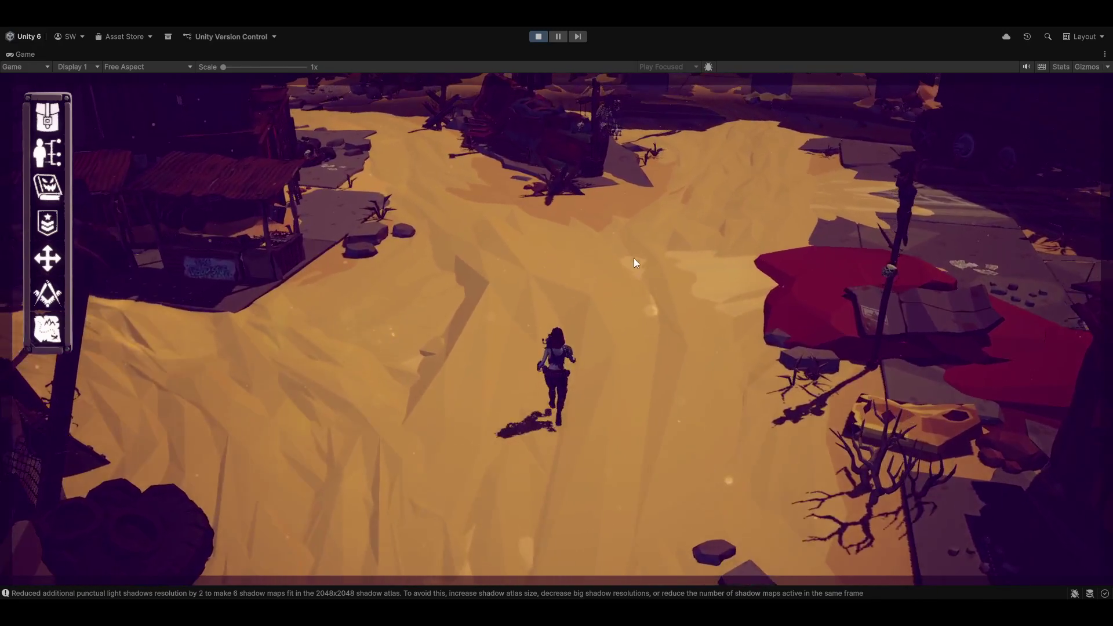
key("w")
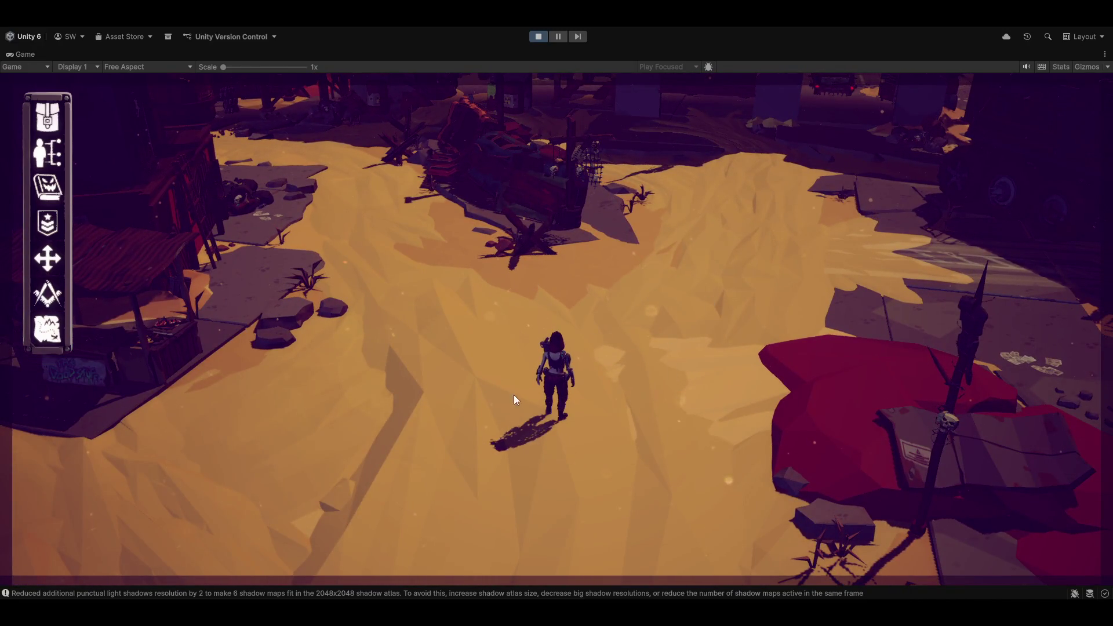
key("a")
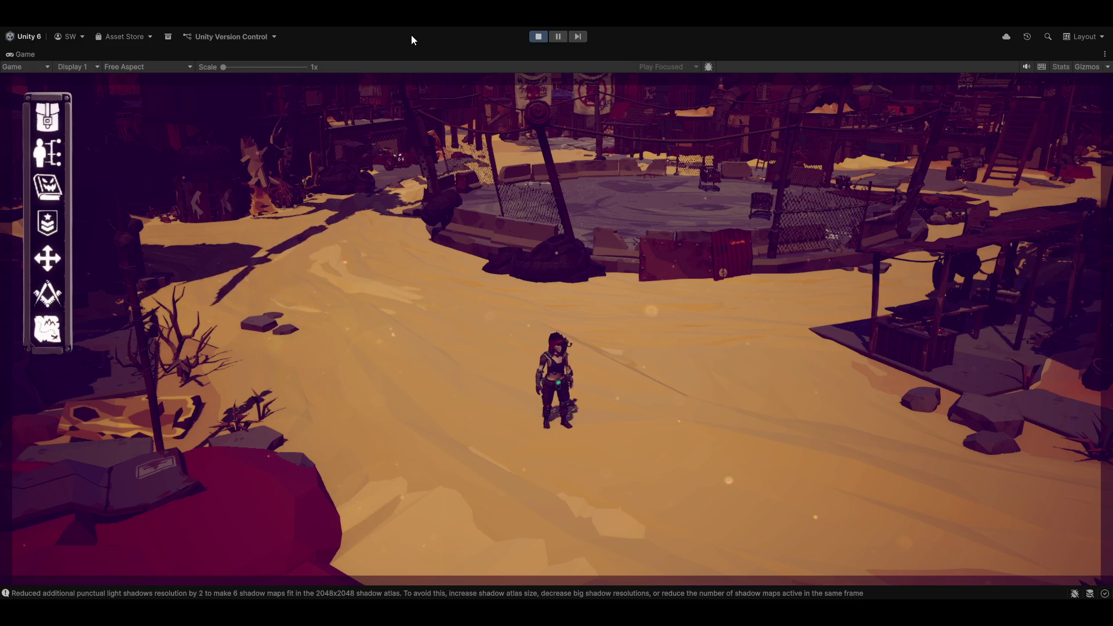
left_click(371, 31)
Step: Reopen the Magnum Opus Editor, sync item data over the network, and restore full screen
left_click(376, 49)
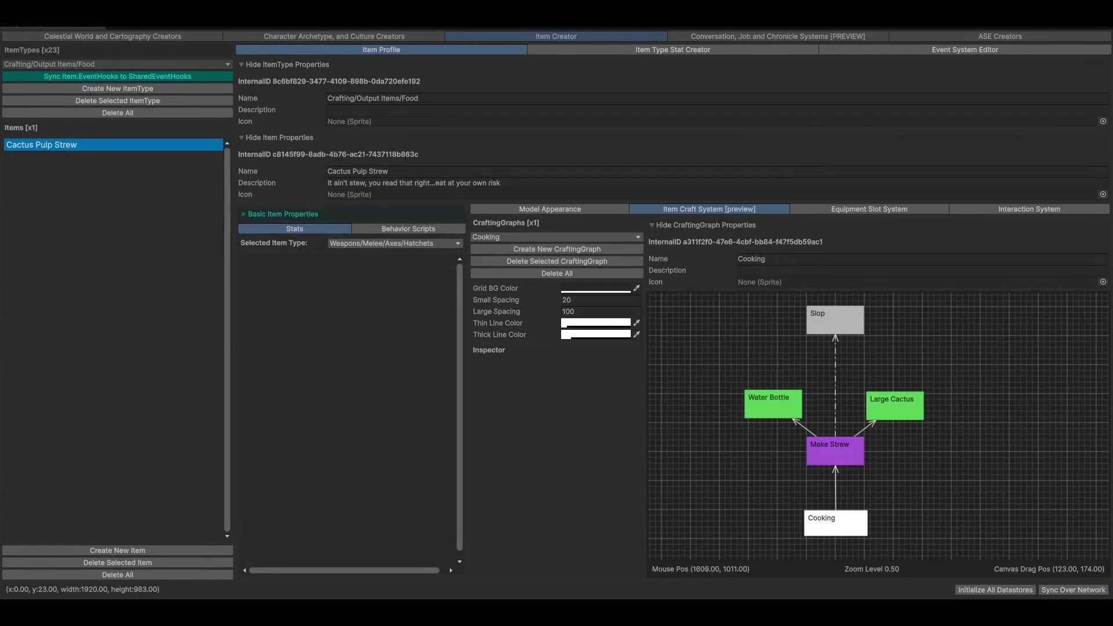
key("shift+space")
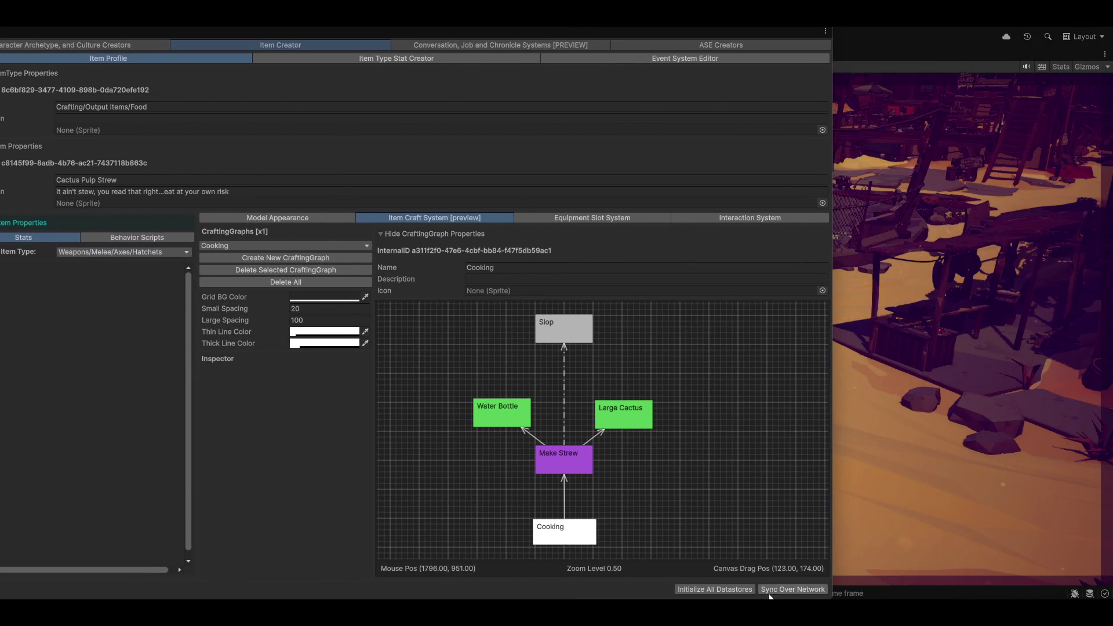
left_click(800, 594)
key("shift+space")
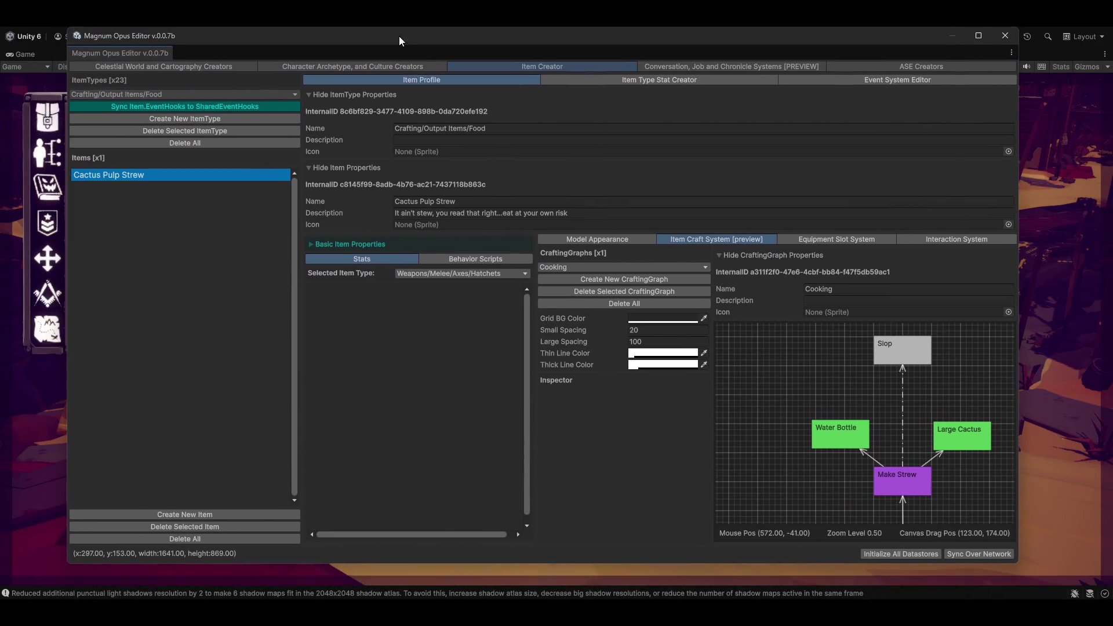
Step: Maximize the Magnum Opus Editor and center the graph on Make Strew and Cooking
mouse_move(849, 464)
left_mouse_down()
mouse_move(809, 438)
mouse_move(856, 440)
mouse_move(846, 481)
mouse_move(861, 475)
left_mouse_up()
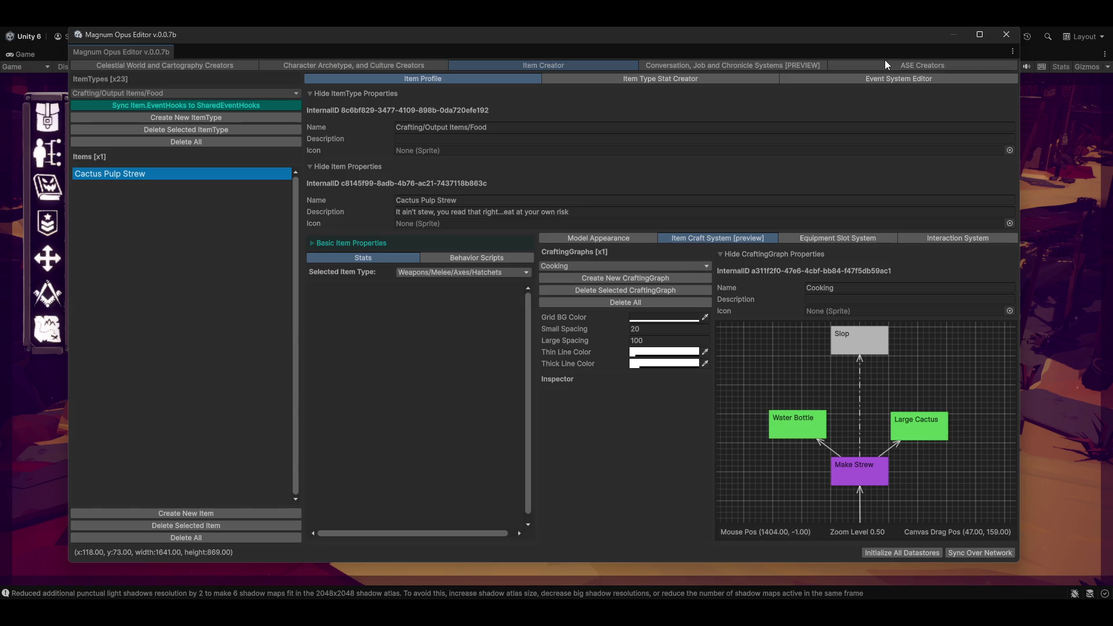
left_click(980, 34)
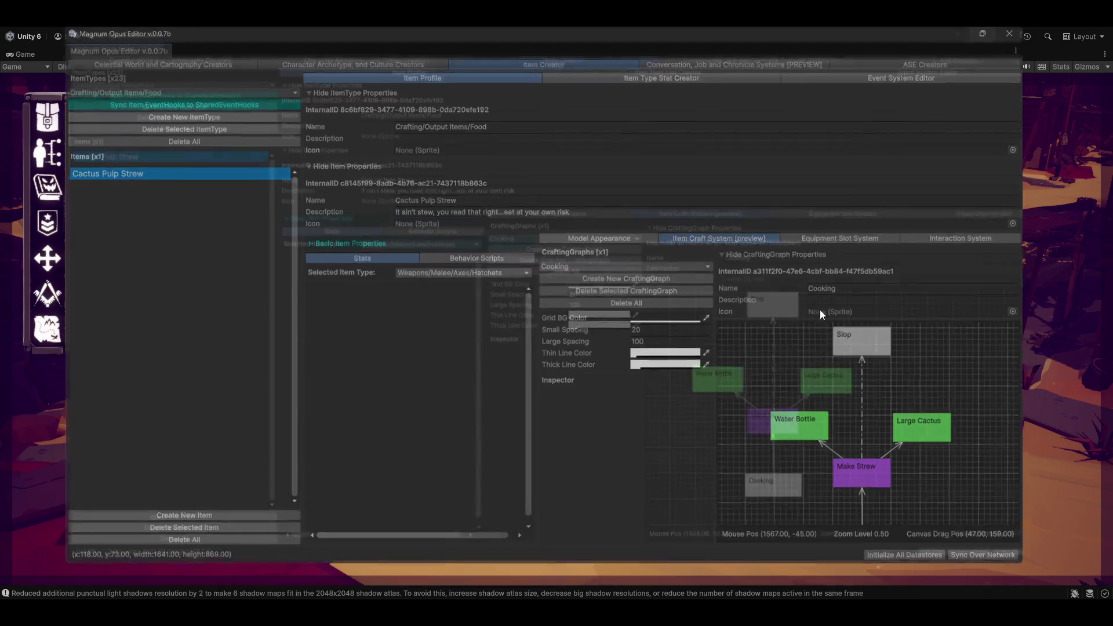
mouse_move(885, 467)
left_mouse_down()
mouse_move(919, 455)
mouse_move(905, 514)
mouse_move(961, 435)
mouse_move(946, 471)
mouse_move(905, 443)
left_mouse_up()
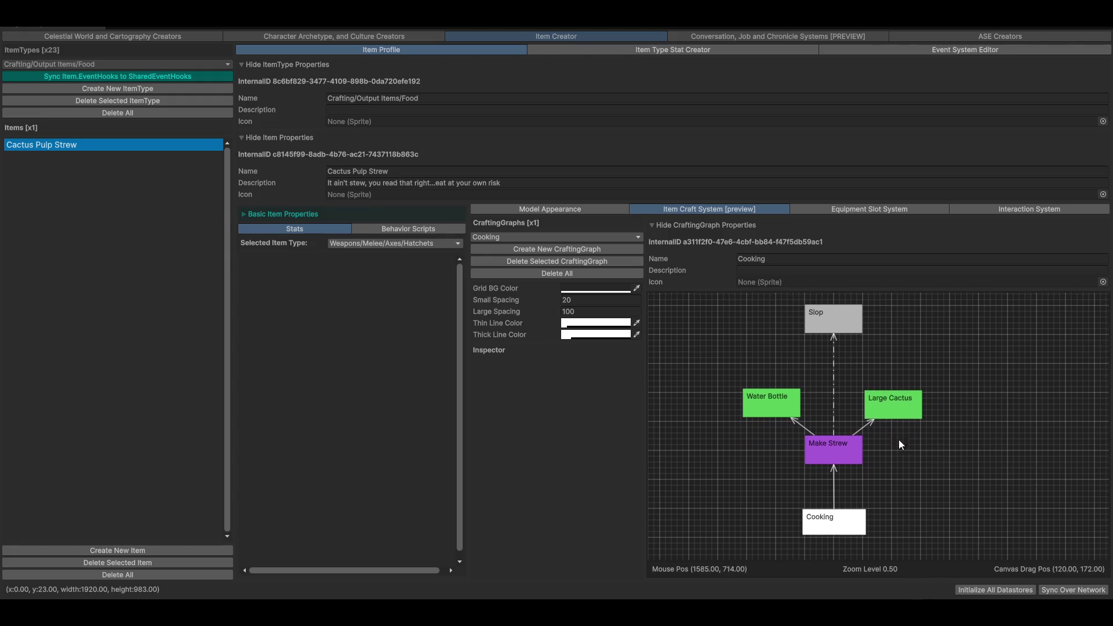
Step: Drag the Slop byproduct node down to sit just above Make Strew
left_click_drag(985, 319, 930, 350)
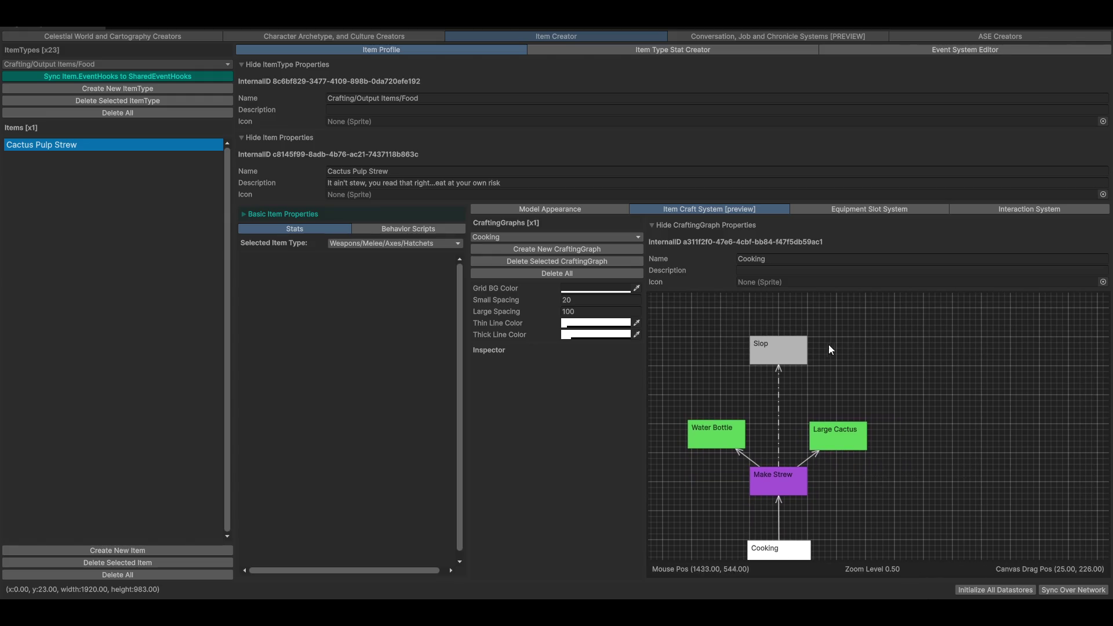
left_click(784, 335)
right_click(904, 359)
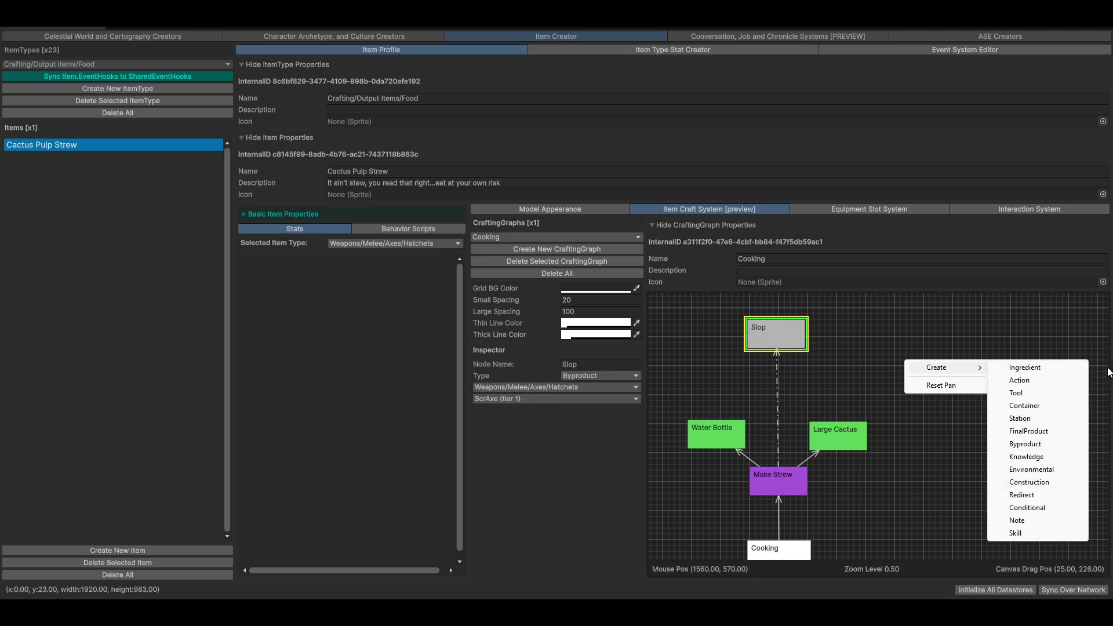
left_click(766, 330)
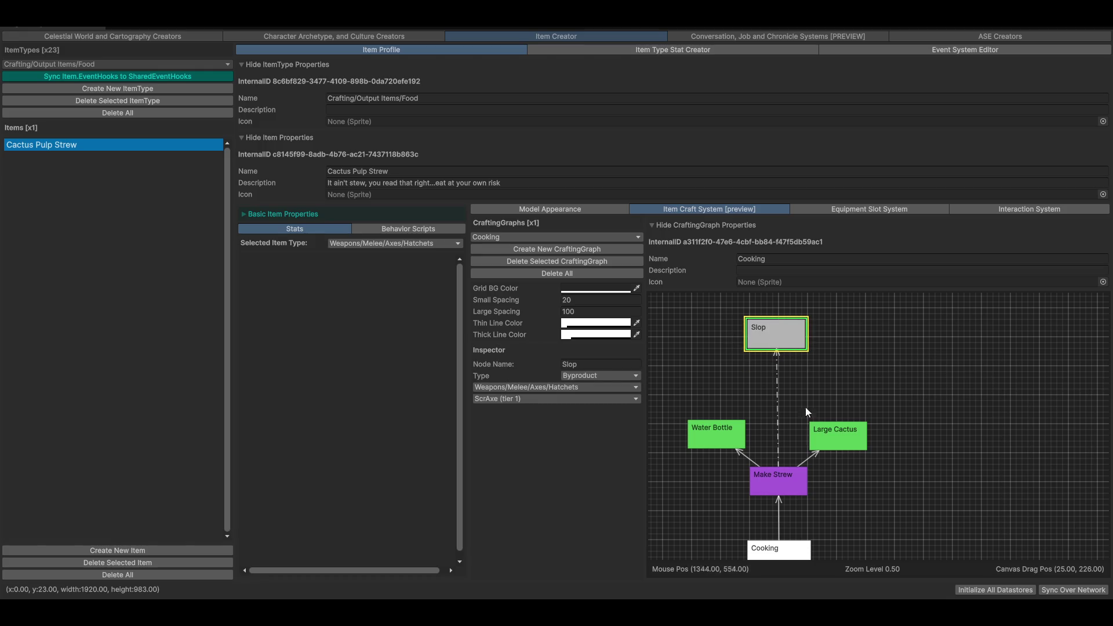
left_click_drag(780, 333, 780, 392)
mouse_move(969, 399)
left_mouse_down()
mouse_move(993, 368)
mouse_move(990, 391)
left_mouse_up()
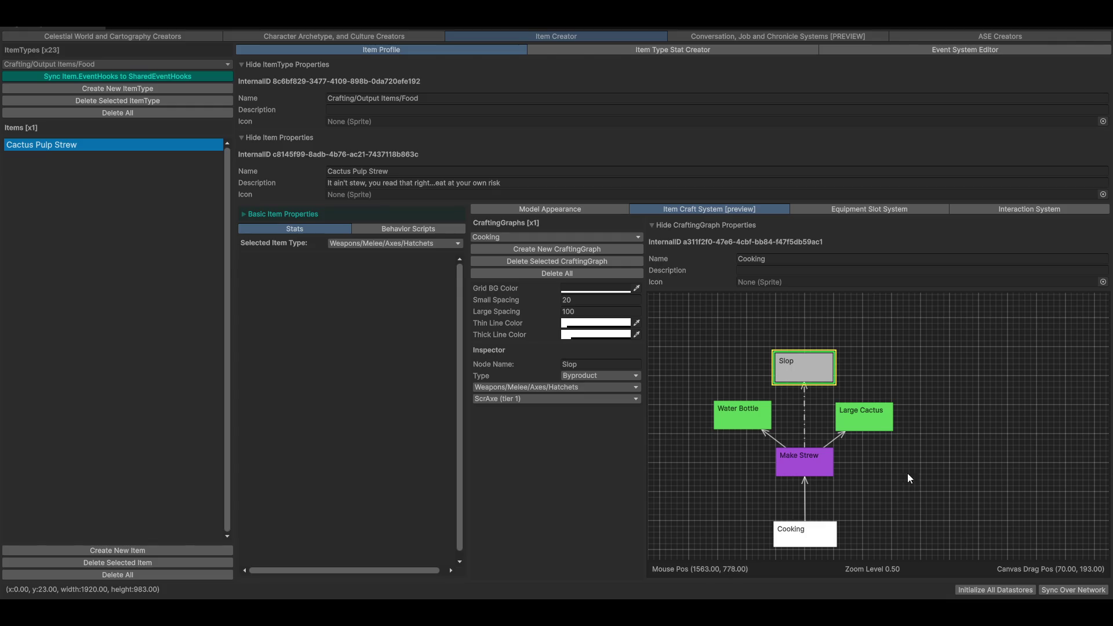
Step: Nudge the Slop node slightly left so it is centred over Make Strew
mouse_move(973, 450)
left_mouse_down()
mouse_move(961, 420)
mouse_move(972, 360)
mouse_move(1006, 332)
left_mouse_up()
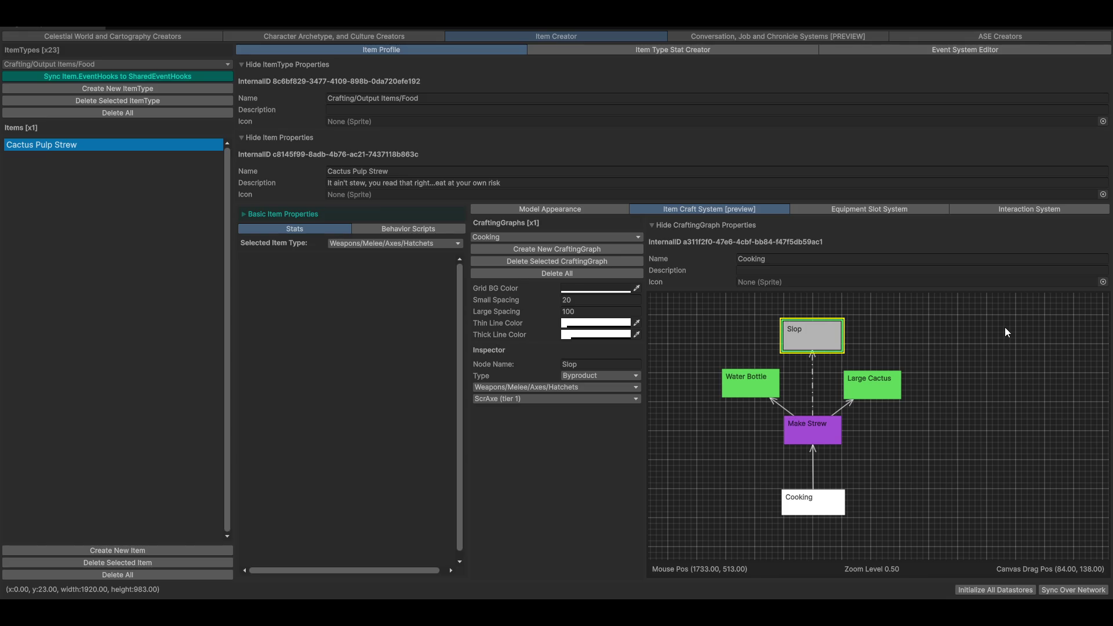
left_click_drag(951, 336, 985, 432)
left_click_drag(820, 345, 816, 343)
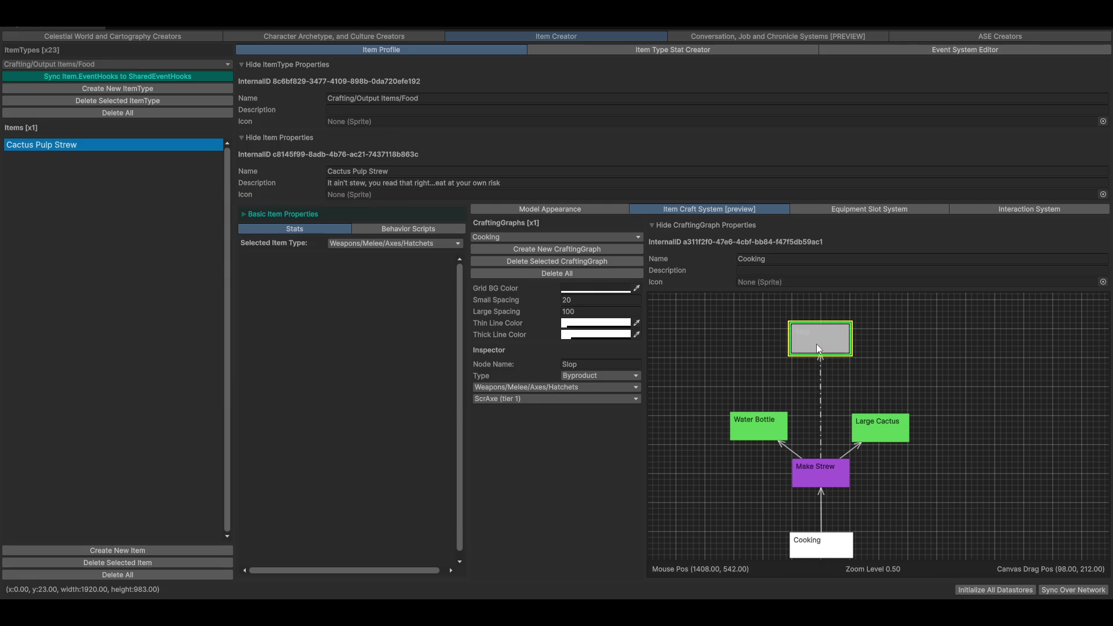
left_click_drag(955, 481, 937, 479)
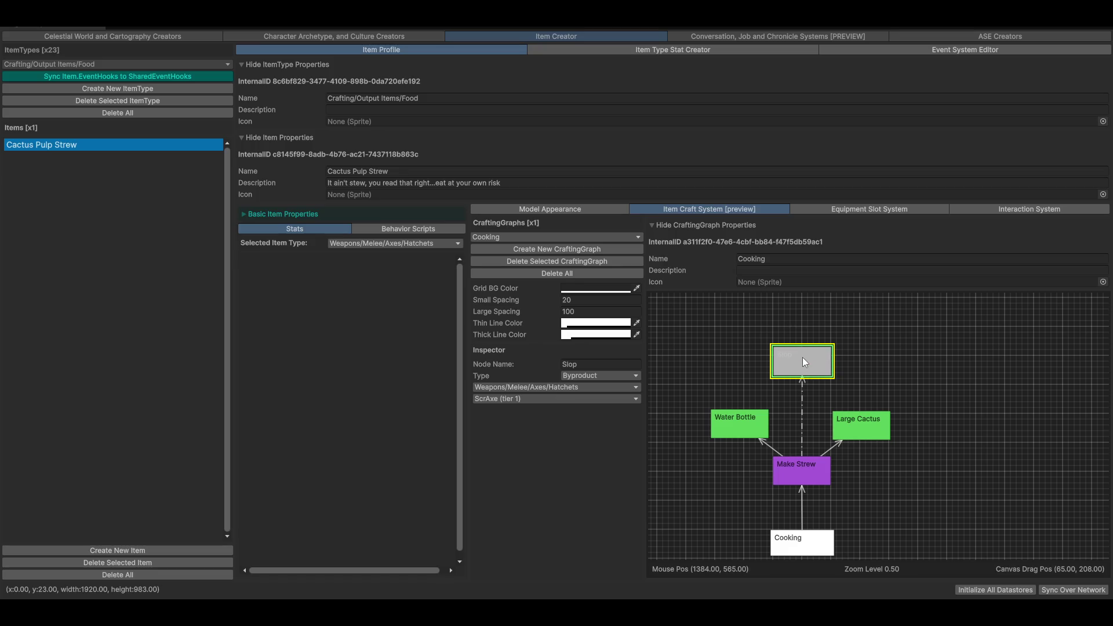
left_click(923, 349)
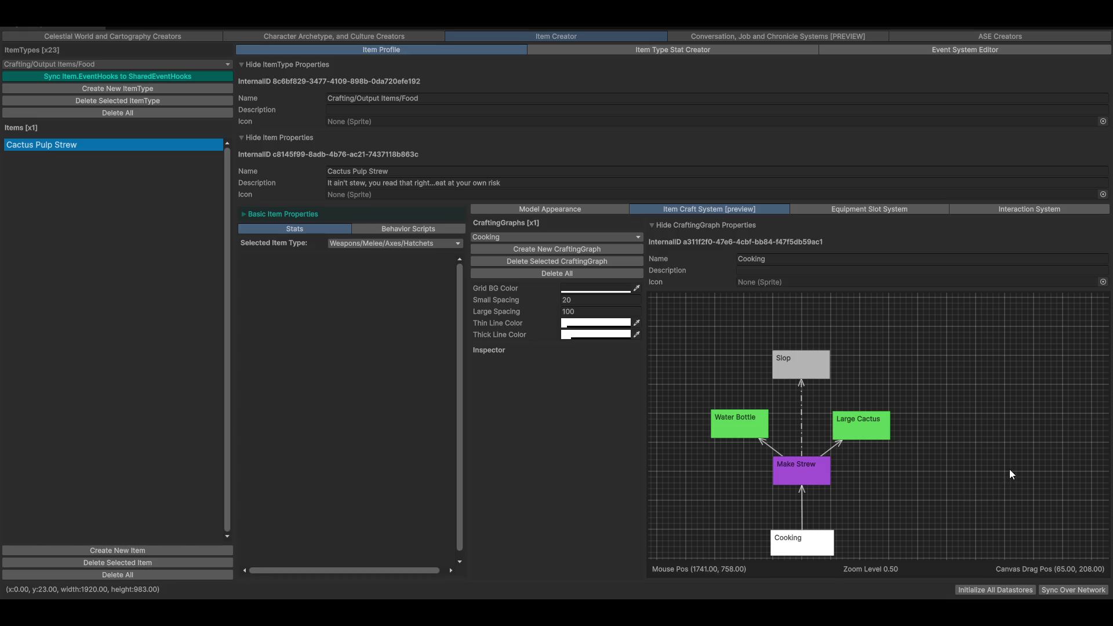
mouse_move(1002, 468)
left_mouse_down()
mouse_move(1014, 447)
mouse_move(986, 450)
left_mouse_up()
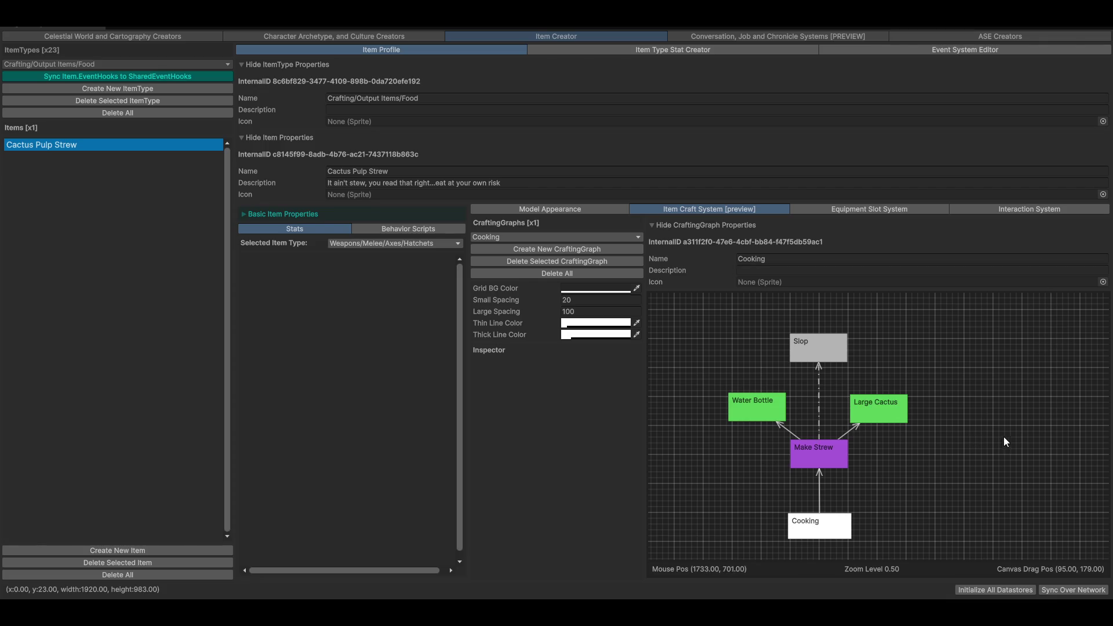
mouse_move(992, 445)
left_mouse_down()
mouse_move(962, 456)
mouse_move(996, 453)
mouse_move(965, 447)
left_mouse_up()
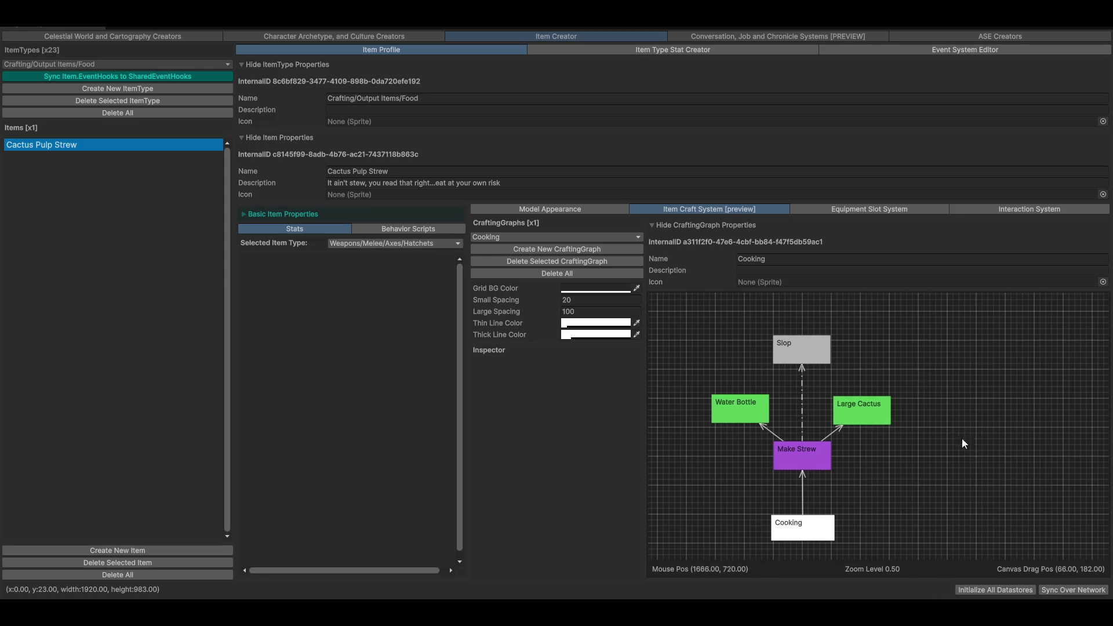
left_click_drag(992, 502, 1006, 520)
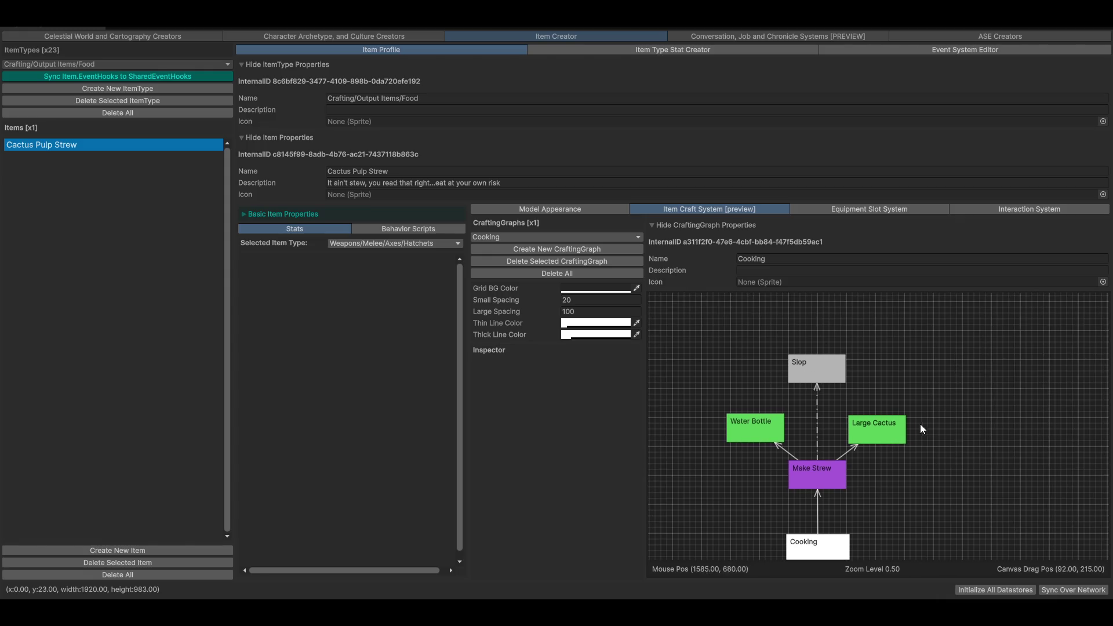